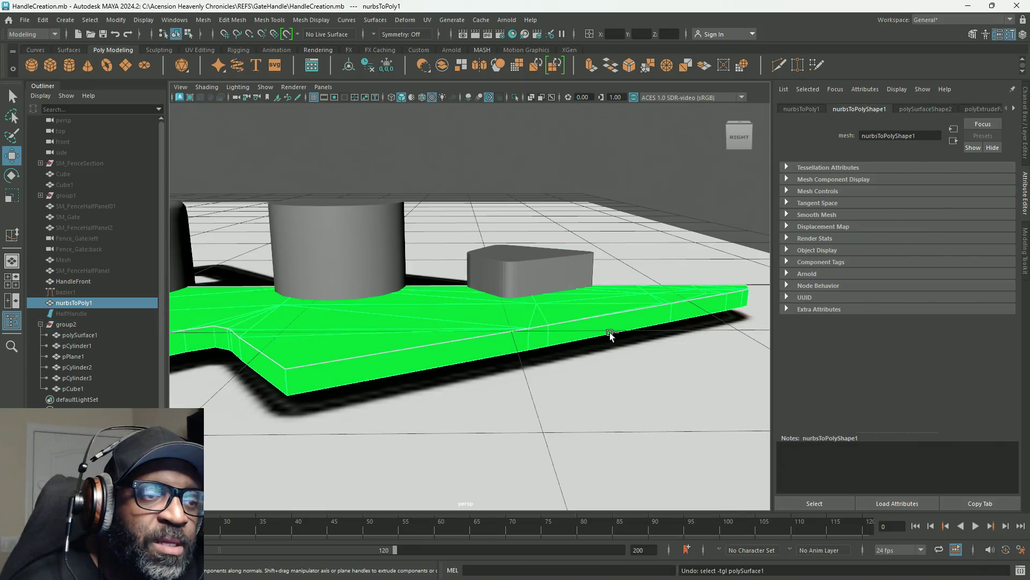
Step: Give the plate nurbsToPoly1 the M_HandleFront favourite material
mouse_move(503, 265)
left_mouse_down("alt")
mouse_move(599, 311)
mouse_move(742, 304)
mouse_move(532, 340)
mouse_move(569, 301)
left_mouse_up("alt")
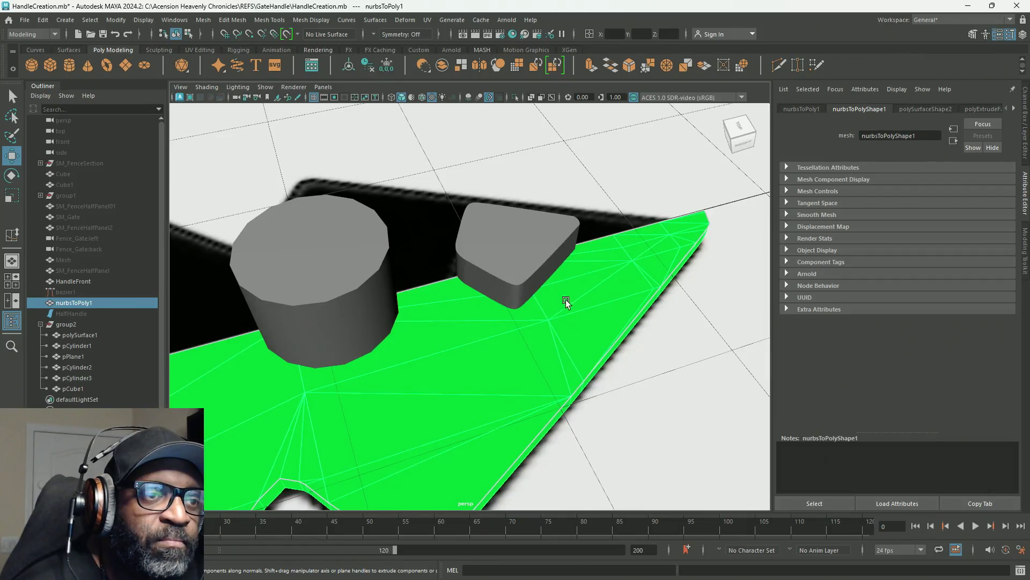
mouse_move(592, 273)
right_mouse_down()
mouse_move(596, 443)
mouse_move(615, 562)
mouse_move(673, 556)
mouse_move(668, 480)
mouse_move(665, 495)
mouse_move(687, 505)
mouse_move(633, 573)
mouse_move(677, 557)
mouse_move(678, 469)
mouse_move(655, 482)
mouse_move(690, 449)
mouse_move(678, 499)
mouse_move(678, 446)
right_mouse_up()
scroll(515, 386, "down", 5)
scroll(393, 364, "up", 3)
scroll(188, 322, "down", 6)
scroll(253, 348, "up", 6)
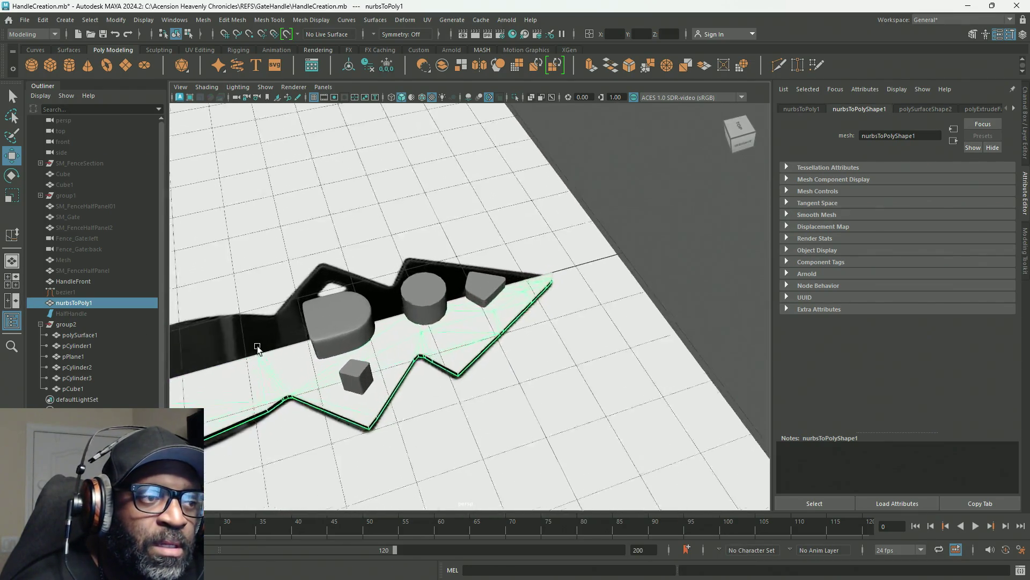
scroll(456, 395, "up", 3)
Step: Hide the HandleFront object with Ctrl+H and reselect the plate nurbsToPoly1
mouse_move(483, 396)
left_mouse_down("alt")
mouse_move(444, 395)
mouse_move(565, 383)
left_mouse_up("alt")
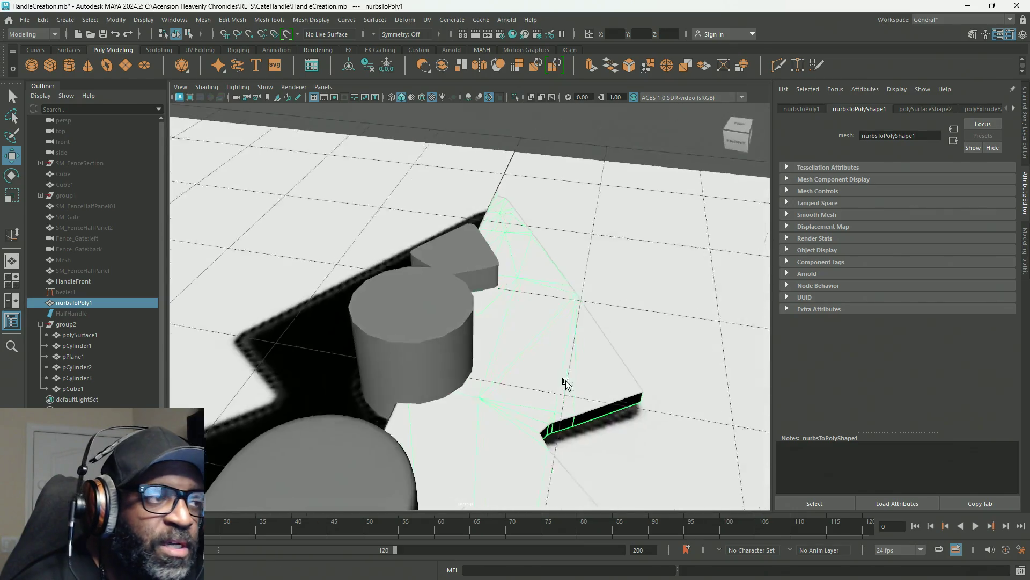
left_click(77, 279)
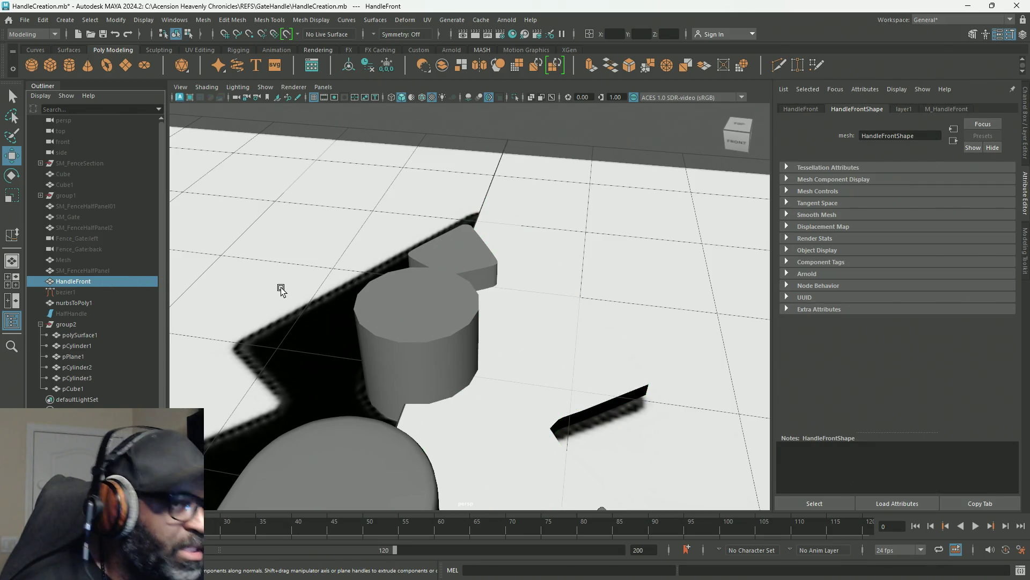
key("ctrl+h")
mouse_move(534, 334)
left_mouse_down("alt")
mouse_move(334, 327)
mouse_move(278, 308)
mouse_move(392, 322)
mouse_move(378, 292)
mouse_move(469, 317)
left_mouse_up("alt")
left_click(469, 317)
Step: Soften the plate's edges and delete all construction history
left_click(309, 22)
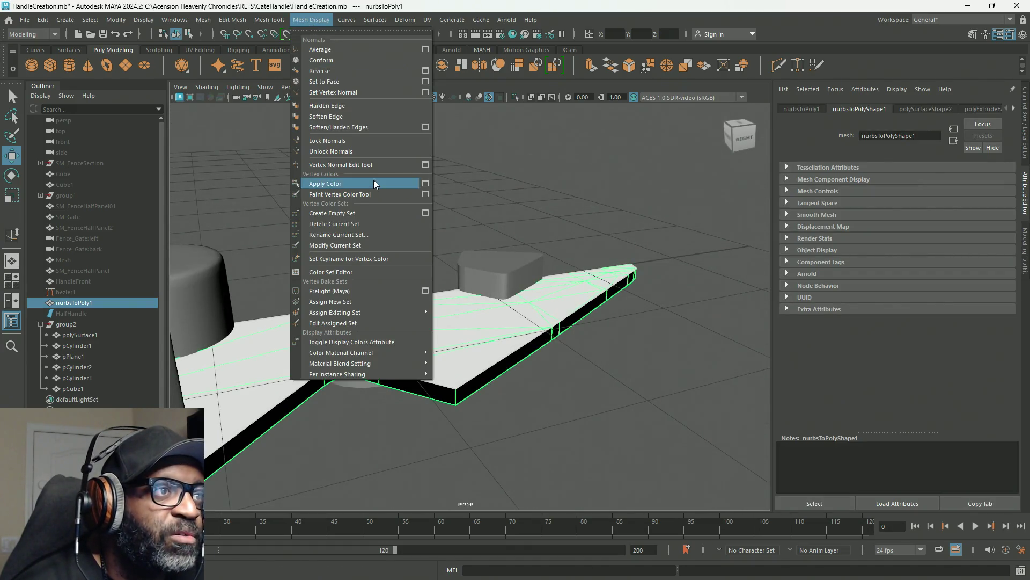
left_click(382, 127)
left_click_drag(524, 311, 409, 295, "alt")
left_click(352, 298)
left_click(43, 22)
mouse_move(107, 159)
left_click(269, 159)
Step: Delete the rounded block polySurface1's history and save the scene
mouse_move(300, 201)
left_mouse_down("alt")
mouse_move(402, 292)
mouse_move(483, 291)
mouse_move(526, 245)
left_mouse_up("alt")
left_click(523, 263)
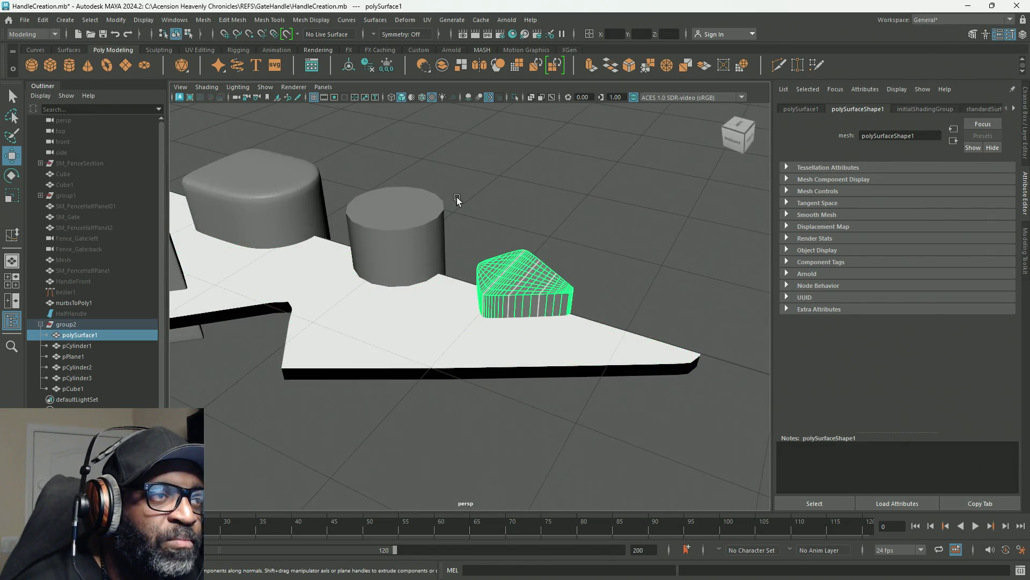
left_click(43, 20)
mouse_move(96, 138)
left_click(215, 158)
mouse_move(215, 157)
left_mouse_down("alt")
mouse_move(642, 225)
mouse_move(510, 237)
mouse_move(524, 211)
mouse_move(610, 299)
mouse_move(594, 294)
left_mouse_up("alt")
key("ctrl+s")
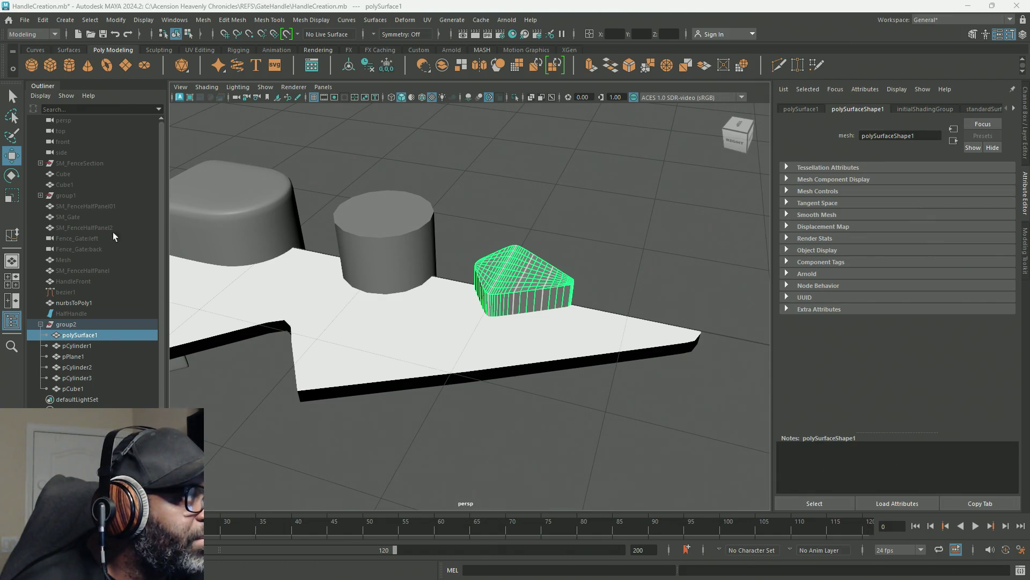
Step: Boolean the plate nurbsToPoly1 with the rounded block polySurface1 into polySurface2
left_click(610, 269)
left_click(550, 339)
left_click(503, 272, "shift")
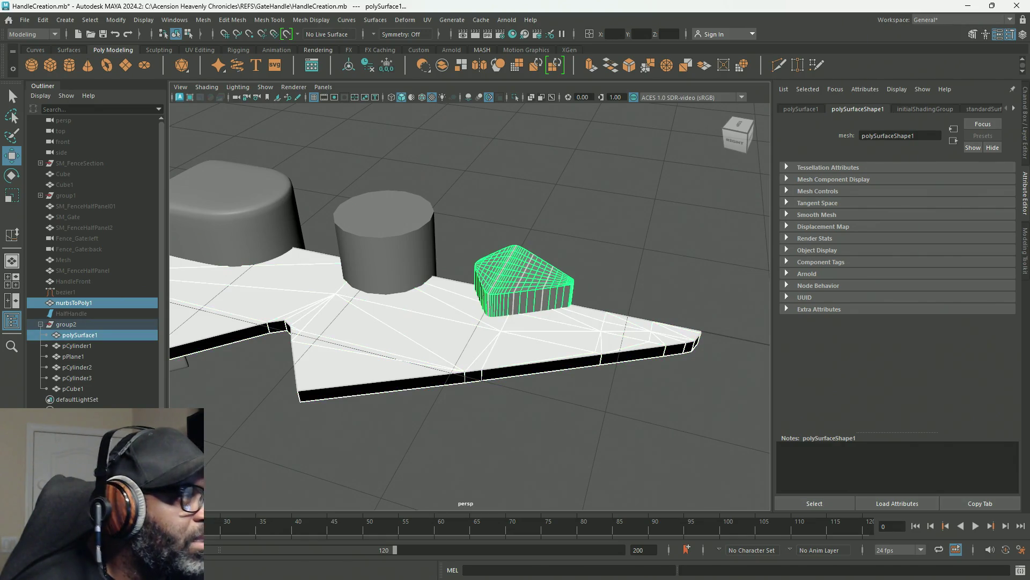
left_click(498, 65)
mouse_move(406, 280)
left_mouse_down("alt")
mouse_move(561, 281)
mouse_move(545, 285)
mouse_move(561, 299)
mouse_move(545, 284)
mouse_move(563, 257)
mouse_move(462, 255)
mouse_move(486, 266)
left_mouse_up("alt")
Step: In the Channel Box, set polyBoolean1's operation to Hole Punch and Preserve Color to on
left_click(1025, 150)
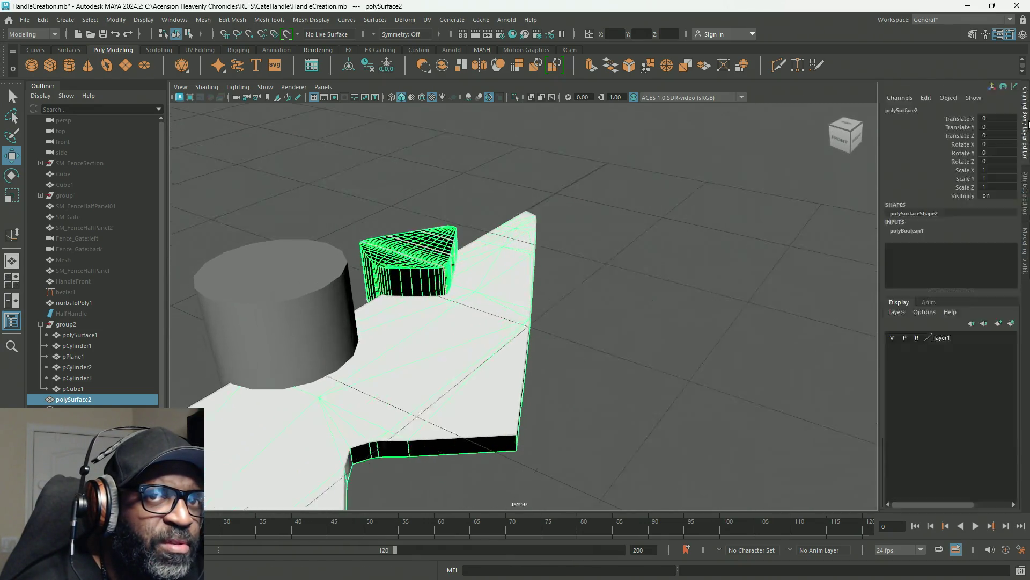
left_click(912, 230)
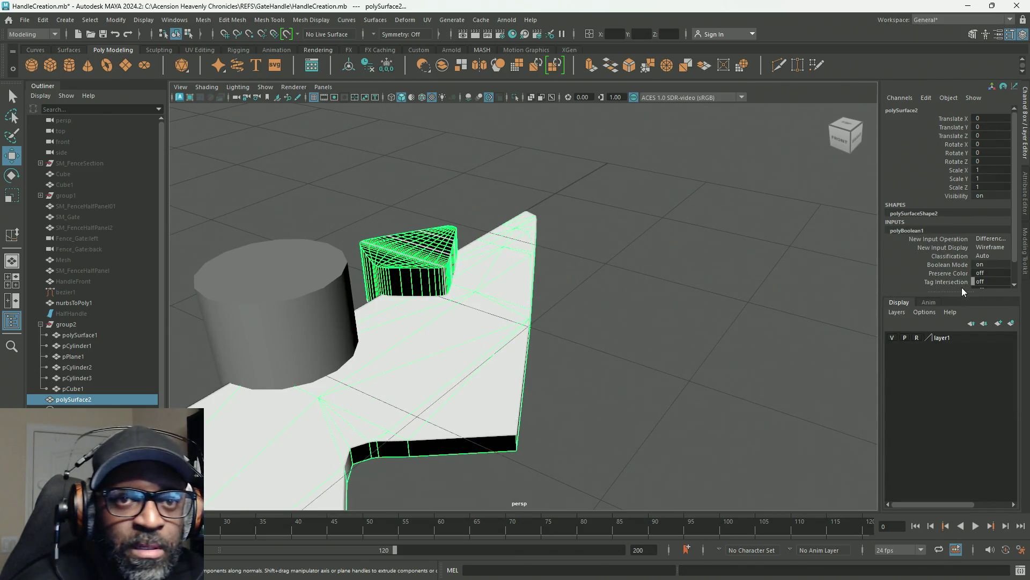
left_click_drag(949, 293, 949, 394)
left_click_drag(878, 272, 820, 273)
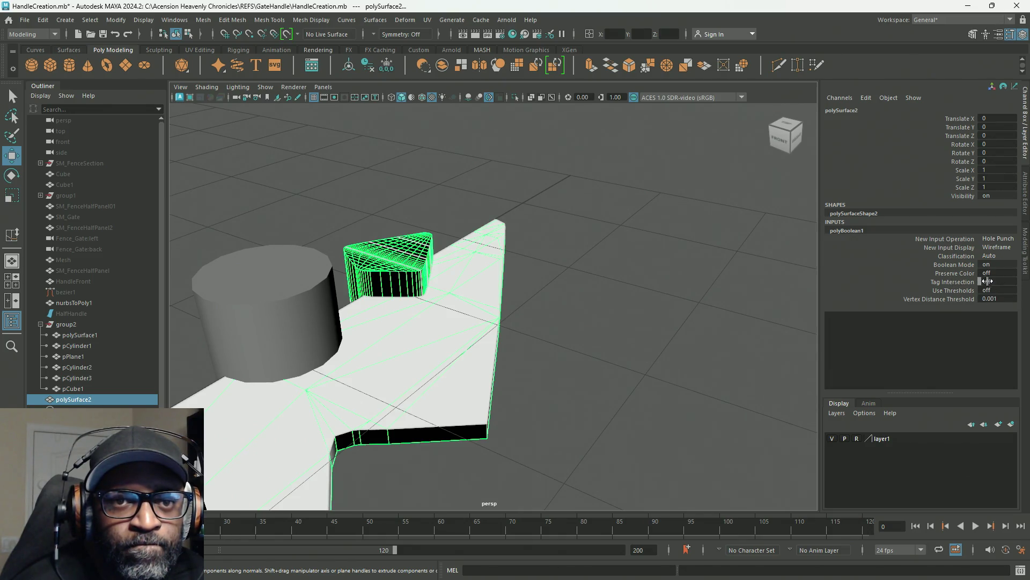
left_click(967, 274)
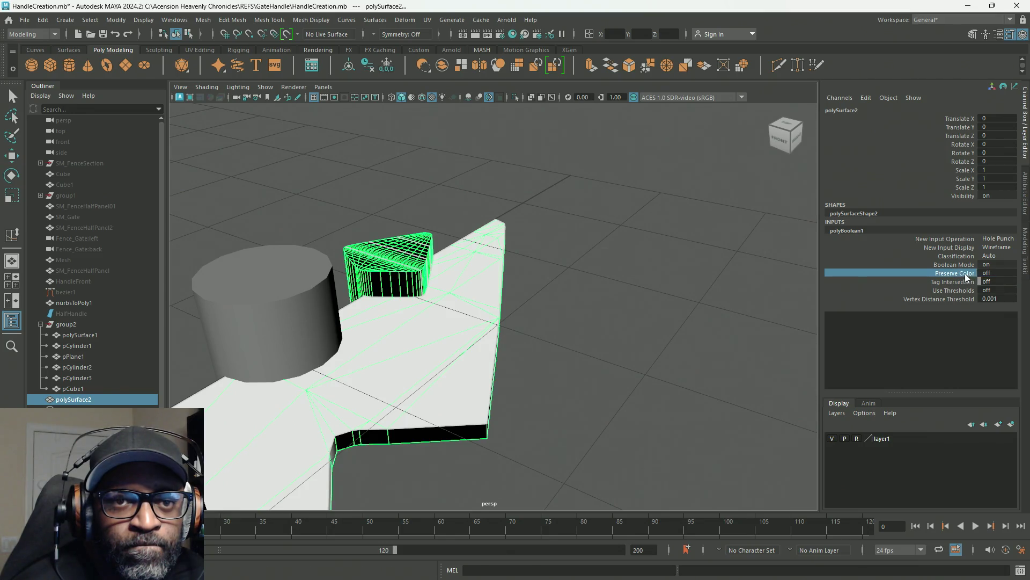
left_click(995, 273)
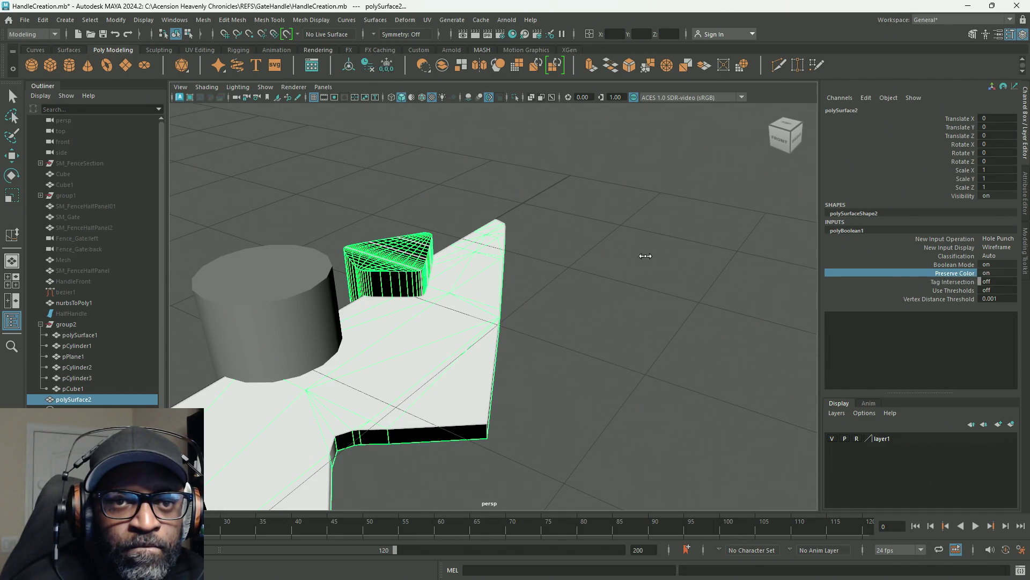
left_click(952, 282)
left_click(954, 290)
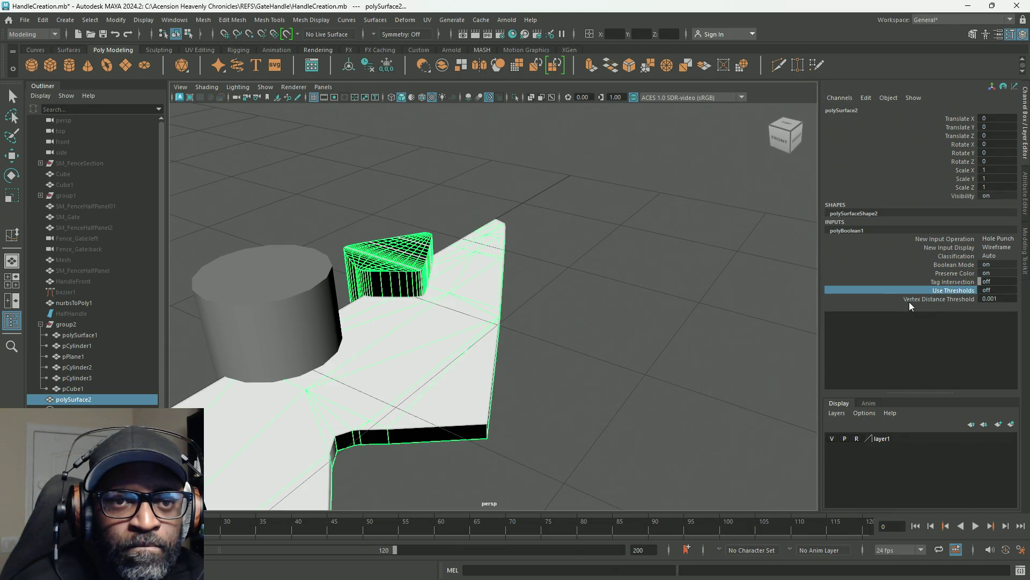
mouse_move(655, 298)
left_mouse_down("alt")
mouse_move(810, 338)
mouse_move(525, 306)
mouse_move(649, 289)
mouse_move(497, 305)
left_mouse_up("alt")
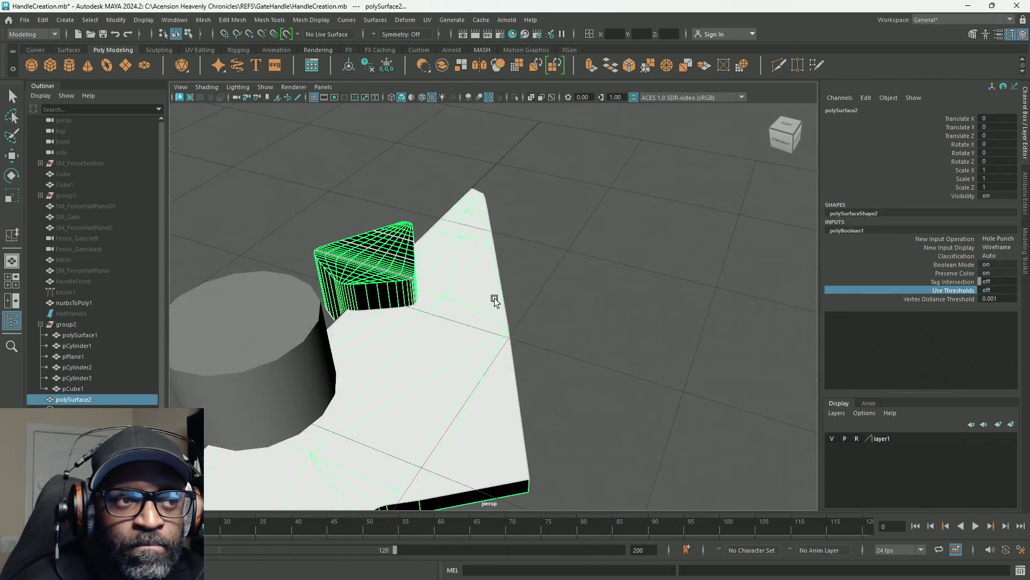
key("w")
left_click(557, 217)
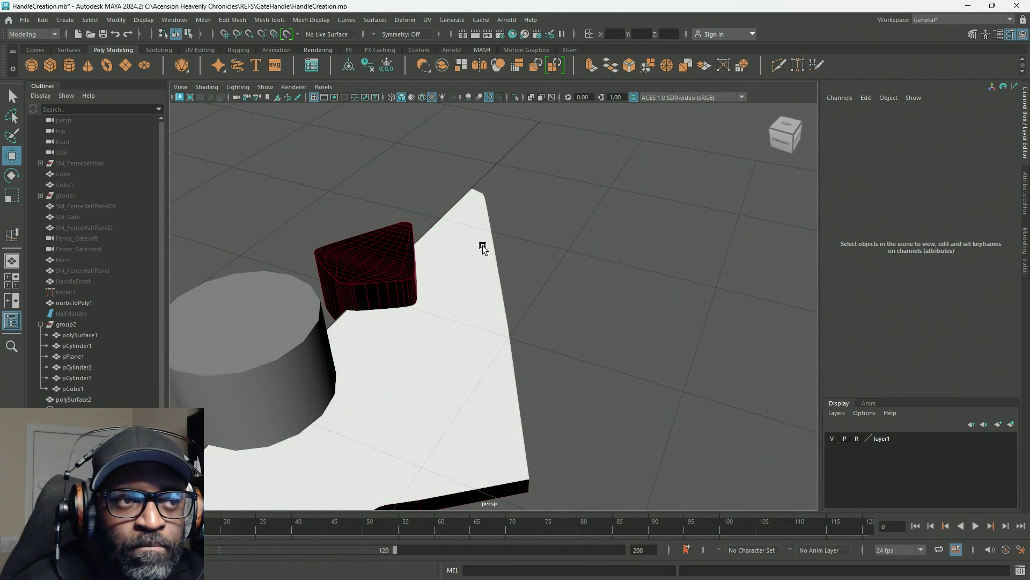
left_click(395, 263)
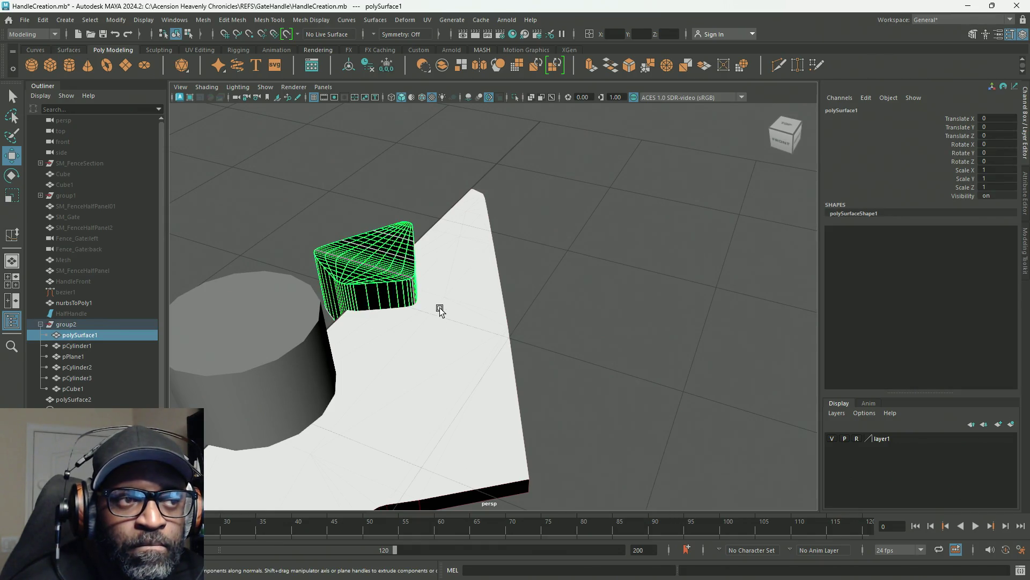
right_click_drag(401, 188, 402, 220)
left_click(364, 179)
key("ctrl+z")
left_click_drag(426, 293, 222, 294)
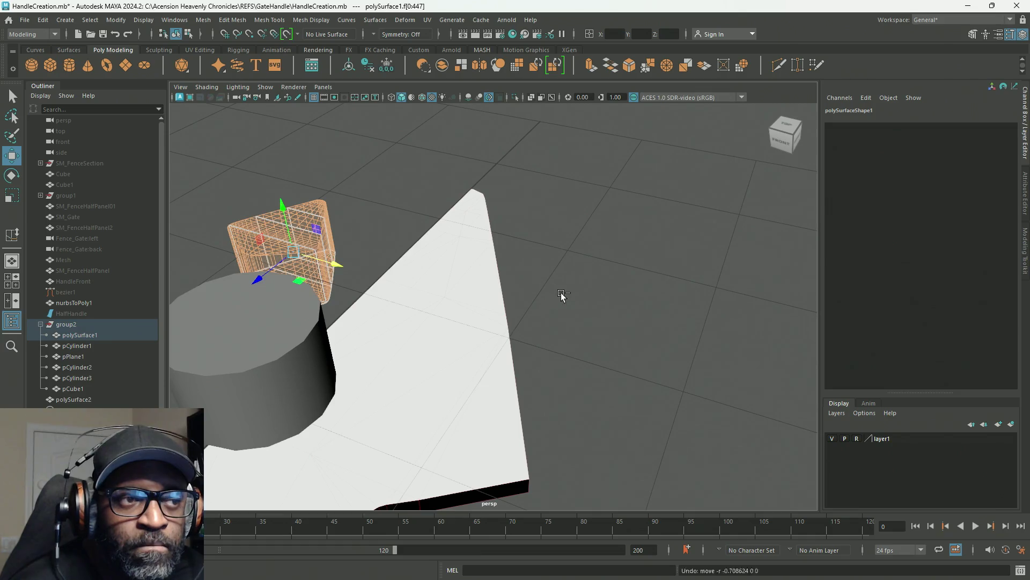
key("ctrl+z")
mouse_move(504, 302)
left_mouse_down("alt")
mouse_move(552, 288)
mouse_move(391, 283)
mouse_move(313, 310)
mouse_move(477, 299)
mouse_move(503, 272)
left_mouse_up("alt")
mouse_move(502, 272)
right_mouse_down()
mouse_move(548, 205)
mouse_move(537, 248)
right_mouse_up()
left_click(503, 271)
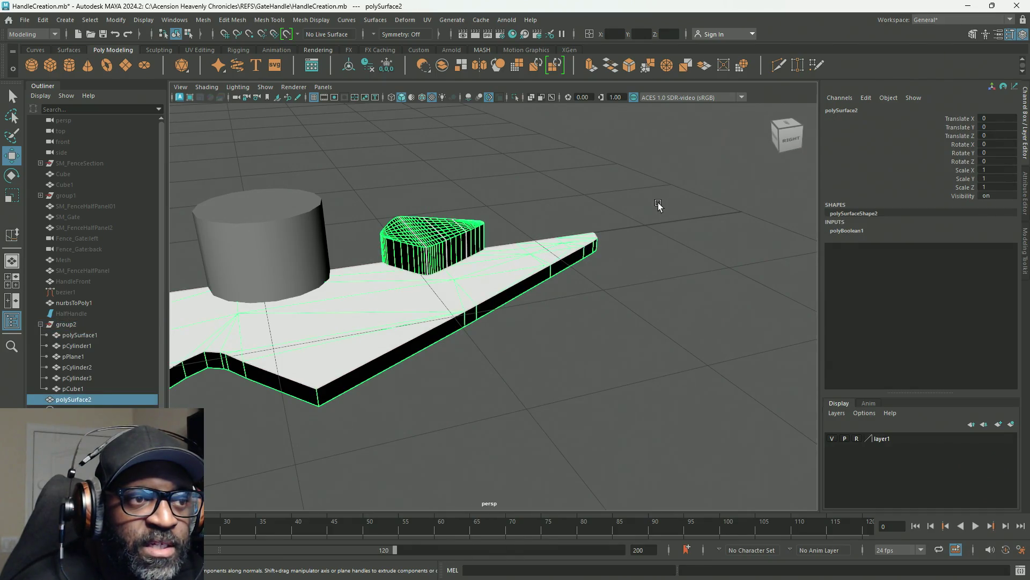
left_click(559, 260)
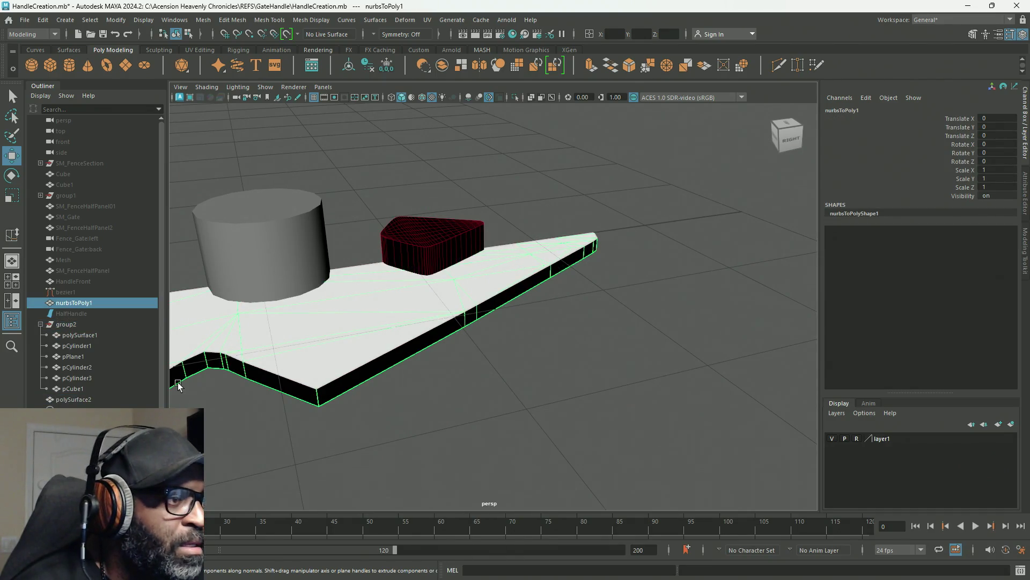
left_click(85, 400, "ctrl")
key("g")
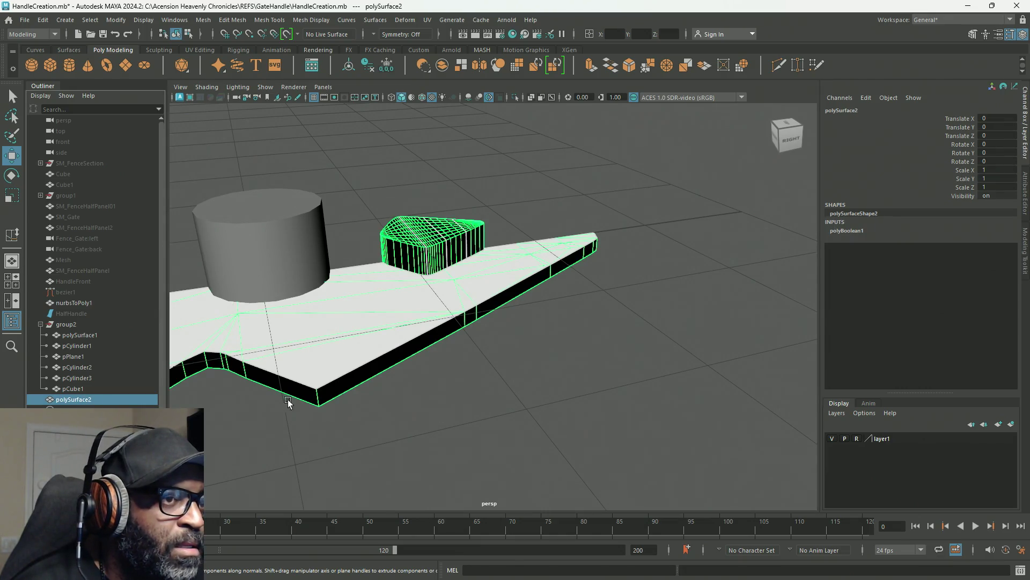
left_click_drag(403, 407, 277, 296, "alt")
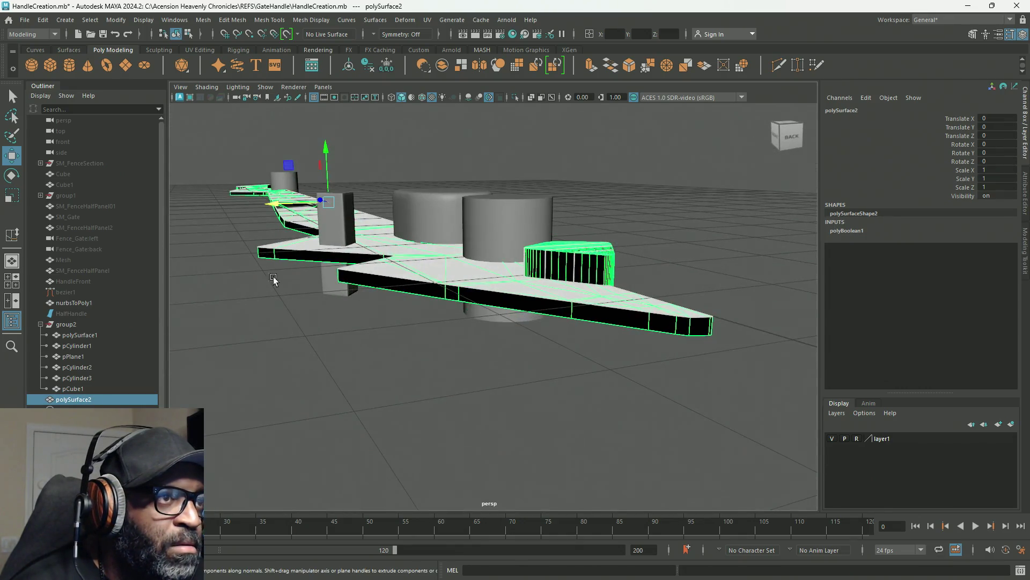
left_click_drag(334, 155, 327, 115)
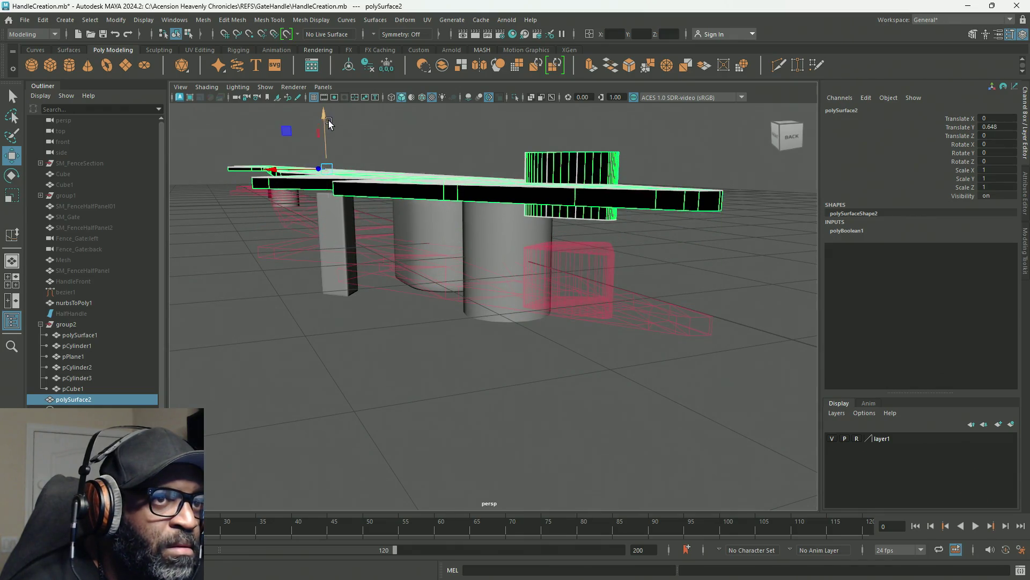
key("ctrl+z")
left_click_drag(507, 299, 498, 313, "alt")
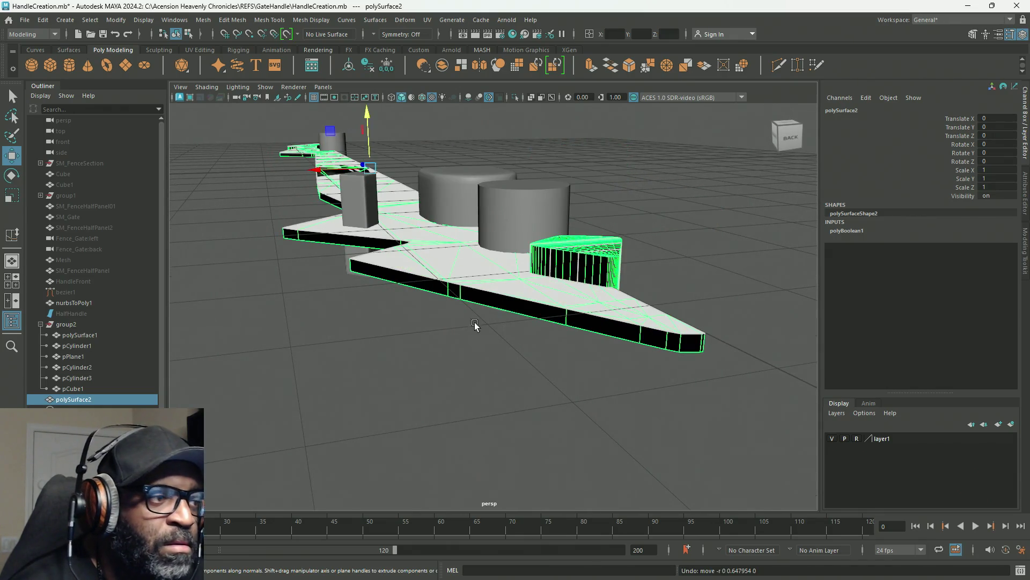
scroll(431, 396, "up", 3)
left_click_drag(431, 396, 539, 390, "alt")
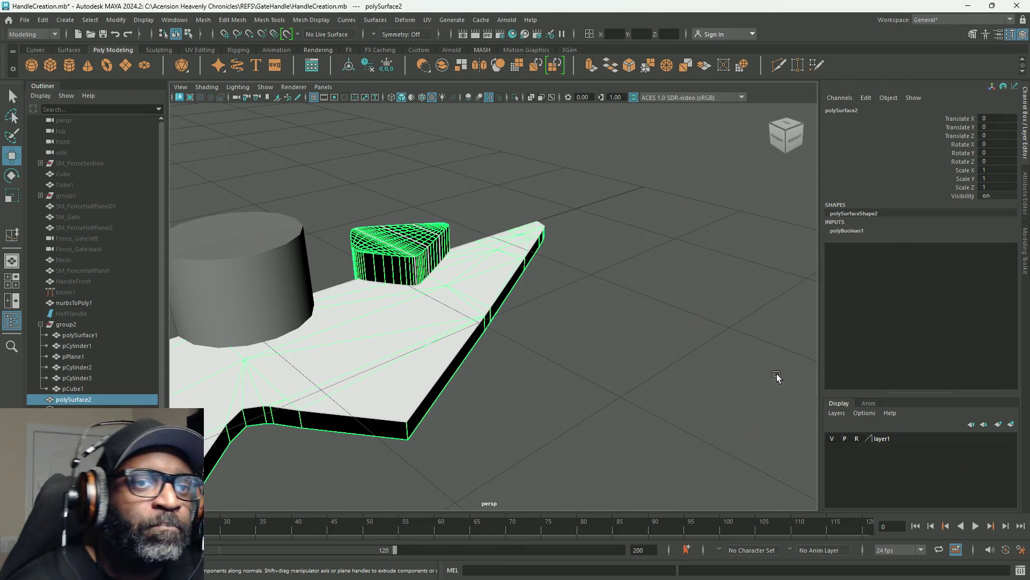
left_click(859, 230)
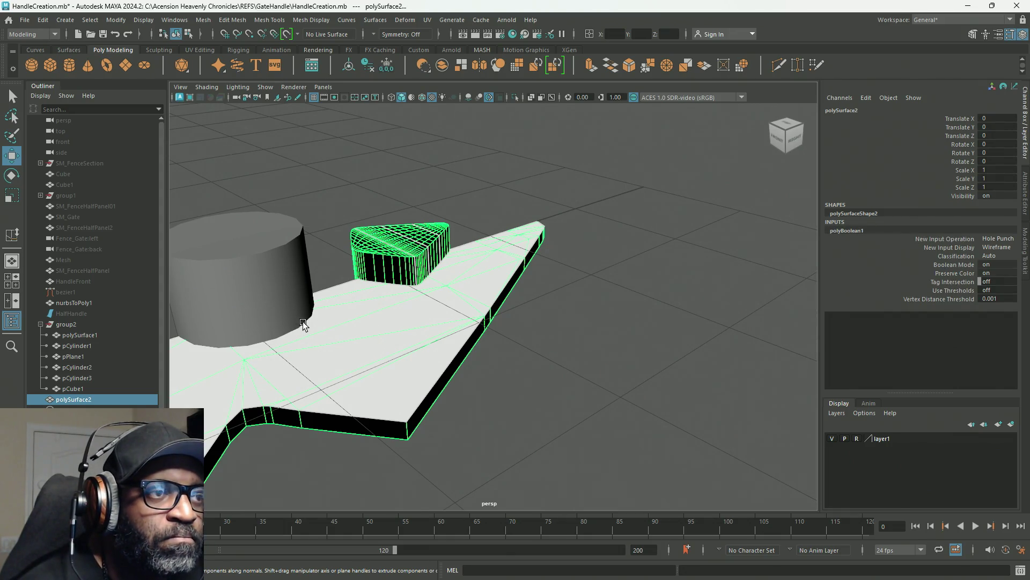
mouse_move(402, 338)
left_mouse_down("alt")
mouse_move(333, 281)
mouse_move(294, 338)
left_mouse_up("alt")
left_click_drag(372, 123, 387, 200)
key("ctrl+z")
key("ctrl+z")
key("ctrl+z")
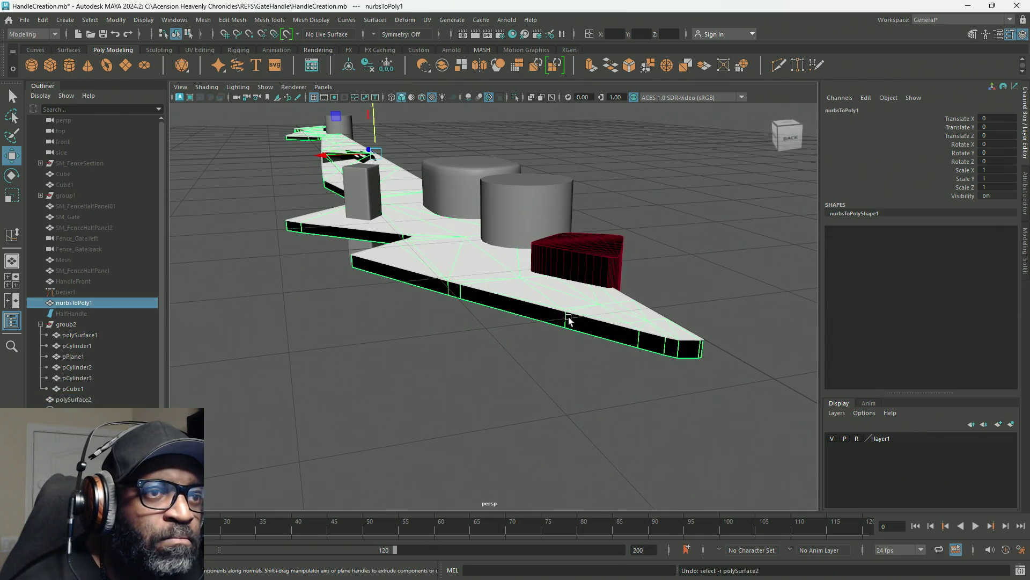
Step: Lower the plate to Y -1.209, then undo the move
left_click(89, 397)
left_click(83, 302)
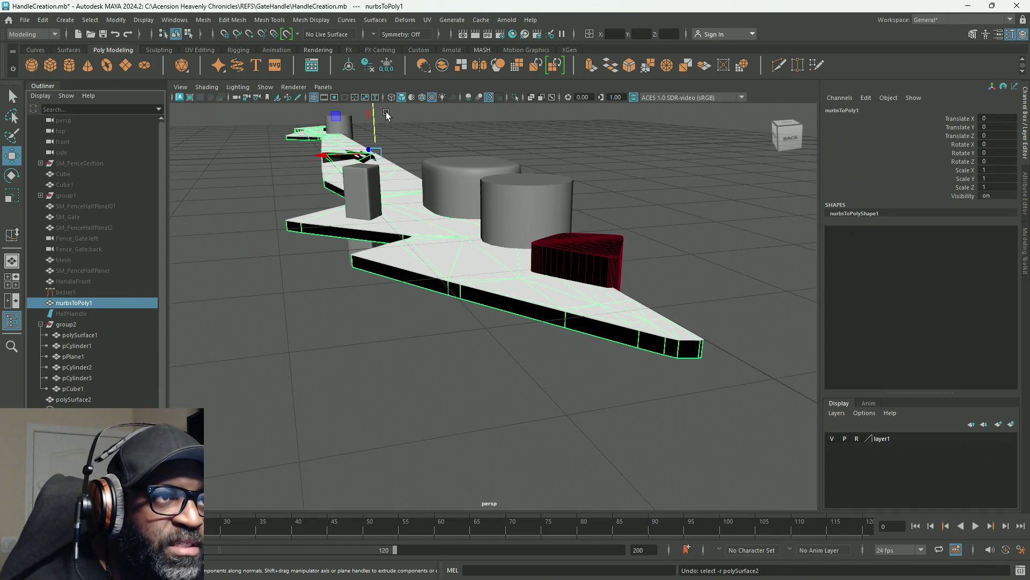
left_click_drag(376, 115, 379, 182)
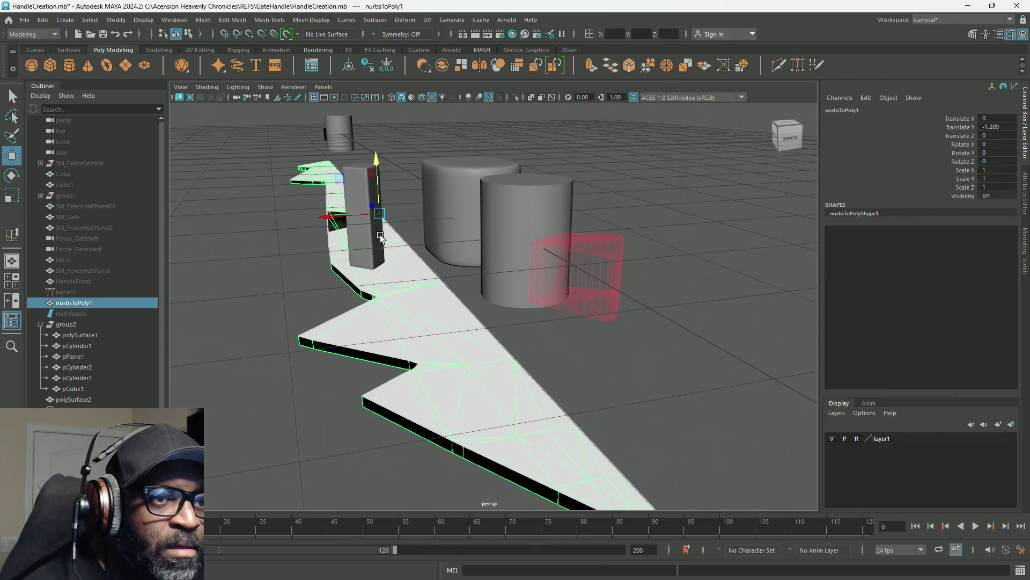
key("ctrl+z")
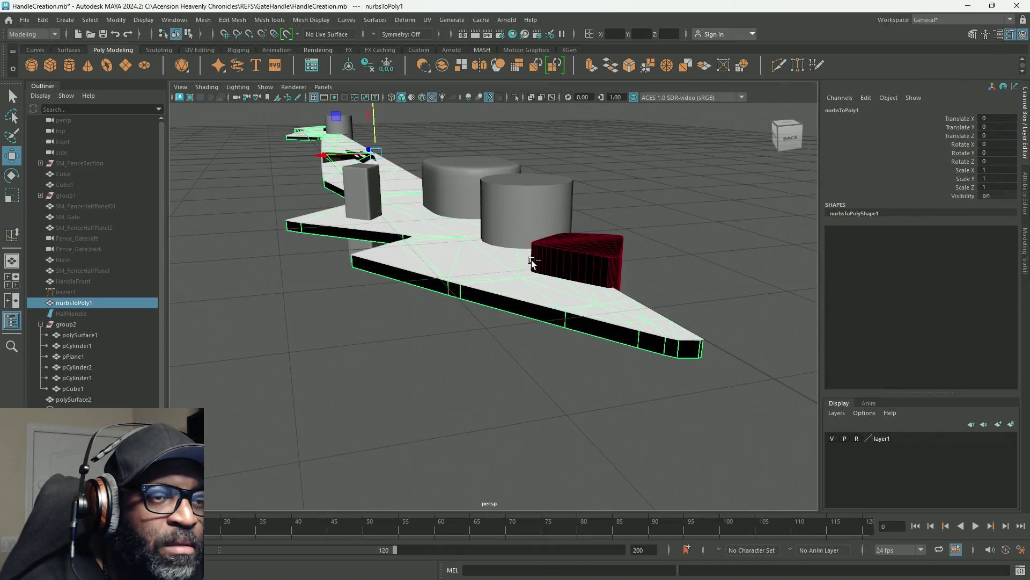
key("ctrl+z")
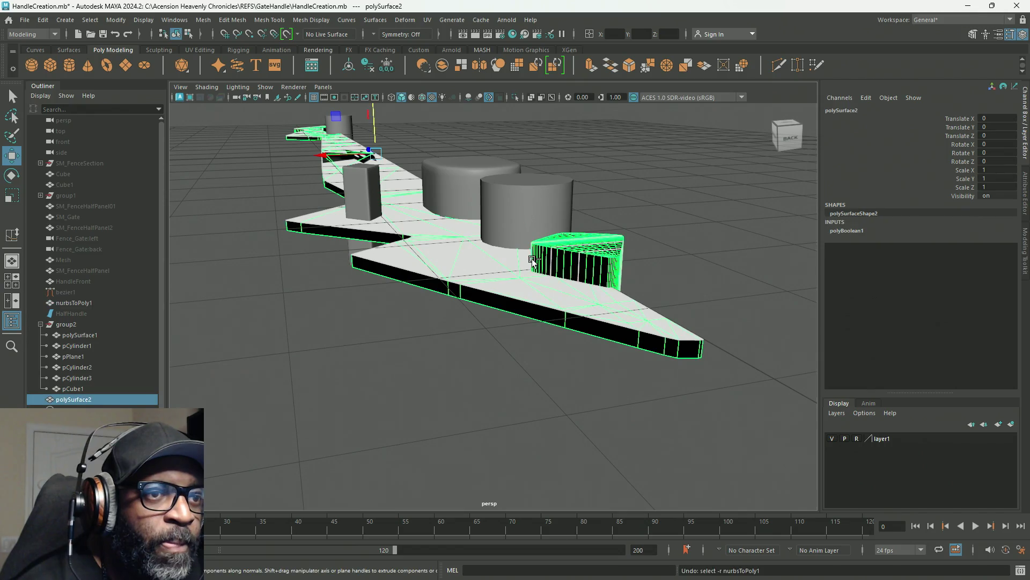
Step: Undo back through the history until the handle-plate boolean is removed
key("shift+z")
key("ctrl+z")
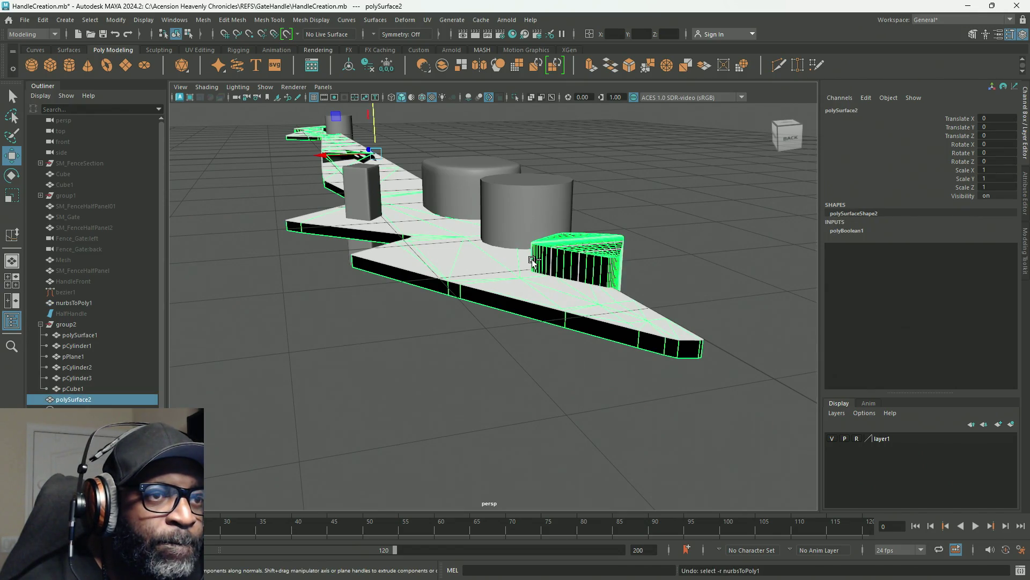
key("ctrl+z")
key("ctrl+z")
key("ctrl+z")
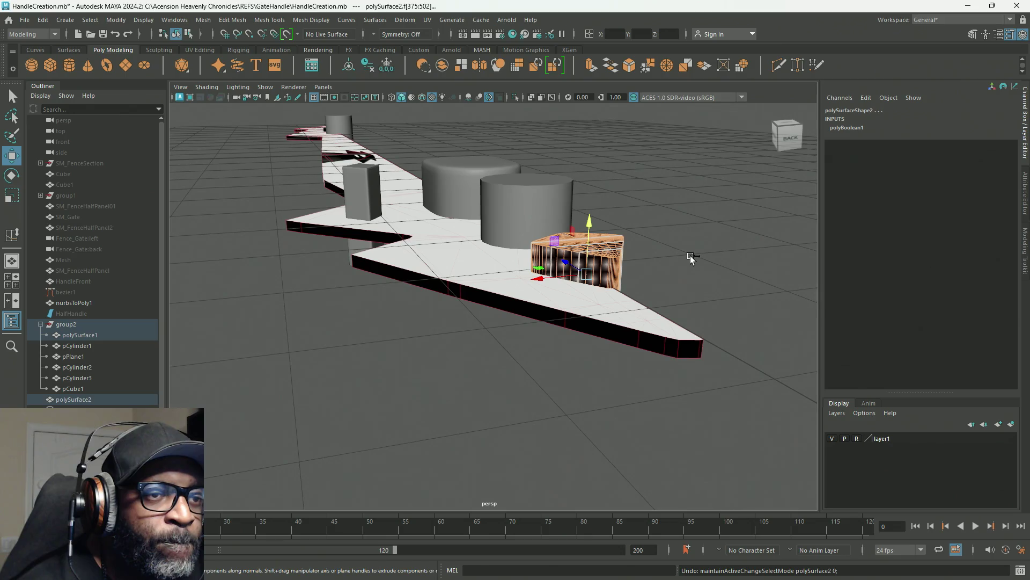
key("ctrl+z")
key("ctrl+z")
key("ctrl+z")
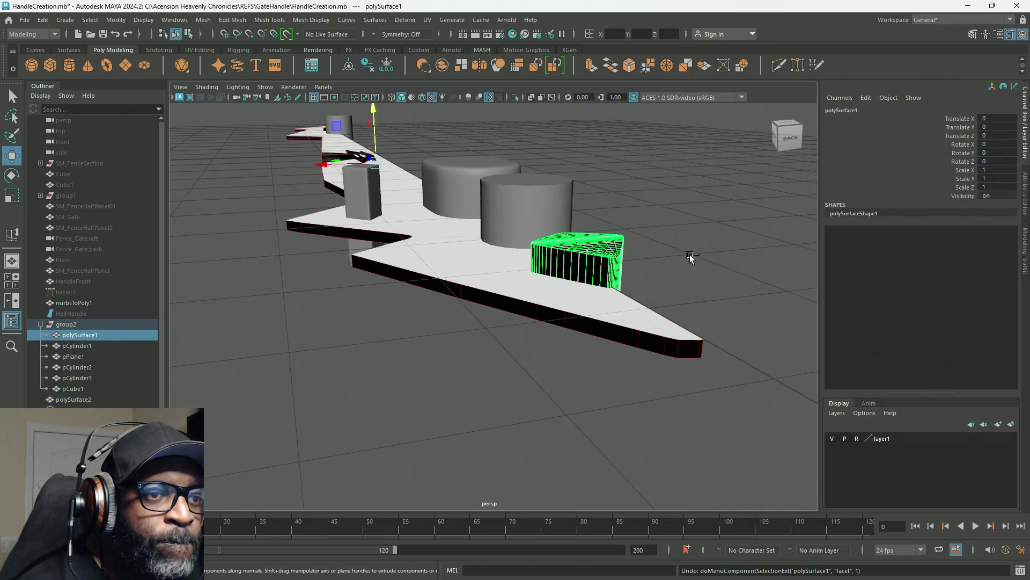
key("ctrl+z")
key("ctrl+z")
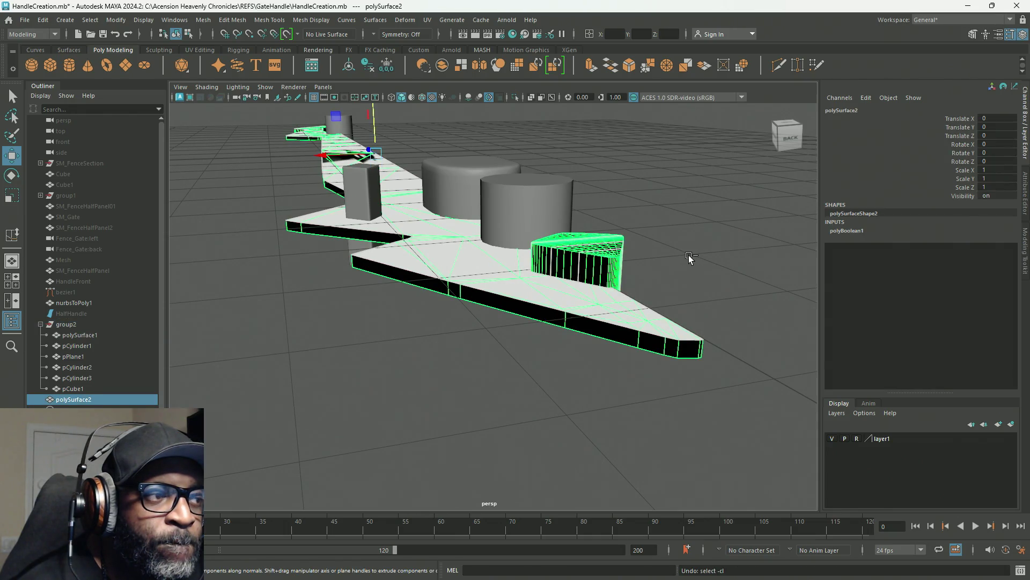
key("ctrl+z")
key("ctrl+z")
key("ctrl+z")
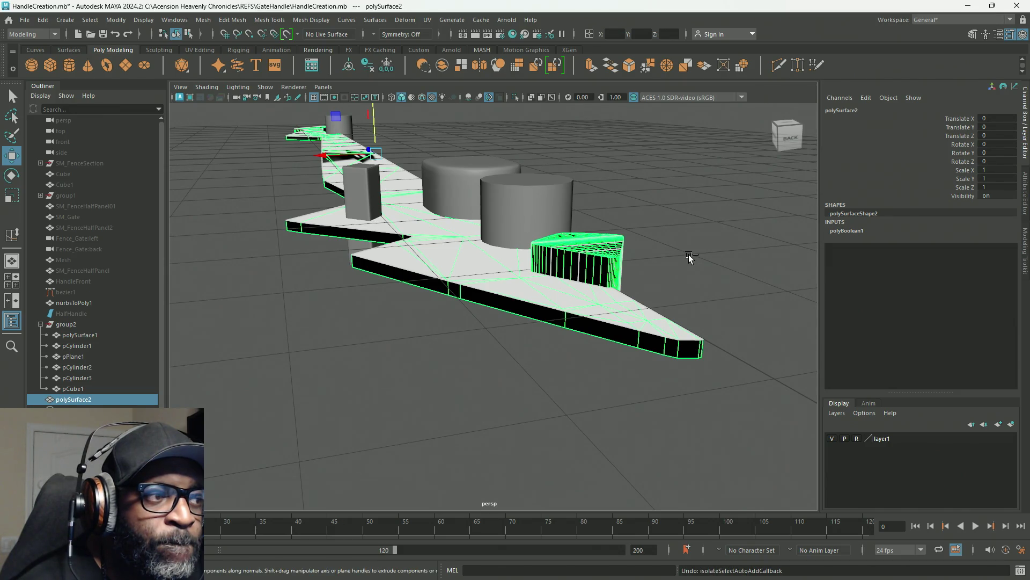
key("ctrl+z")
Step: Save the scene with the handle and plate as separate meshes
mouse_move(683, 238)
left_mouse_down("alt")
mouse_move(704, 263)
mouse_move(713, 260)
left_mouse_up("alt")
key("ctrl+s")
mouse_move(598, 286)
left_mouse_down("alt")
mouse_move(518, 375)
mouse_move(446, 358)
mouse_move(409, 369)
mouse_move(475, 365)
mouse_move(515, 329)
left_mouse_up("alt")
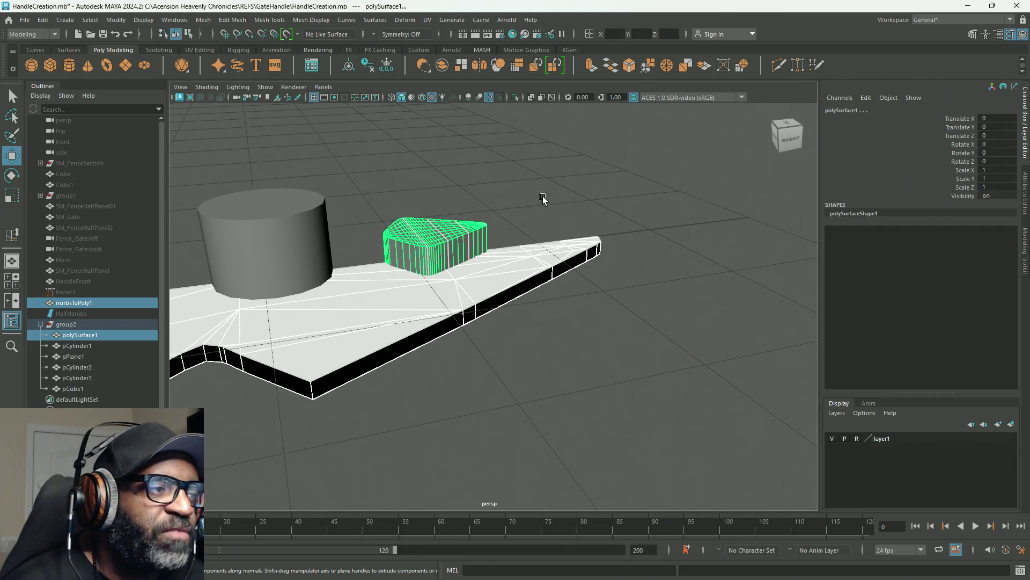
left_click(565, 192)
Step: Soften the edges of the handle mesh polySurface1
left_click(467, 285)
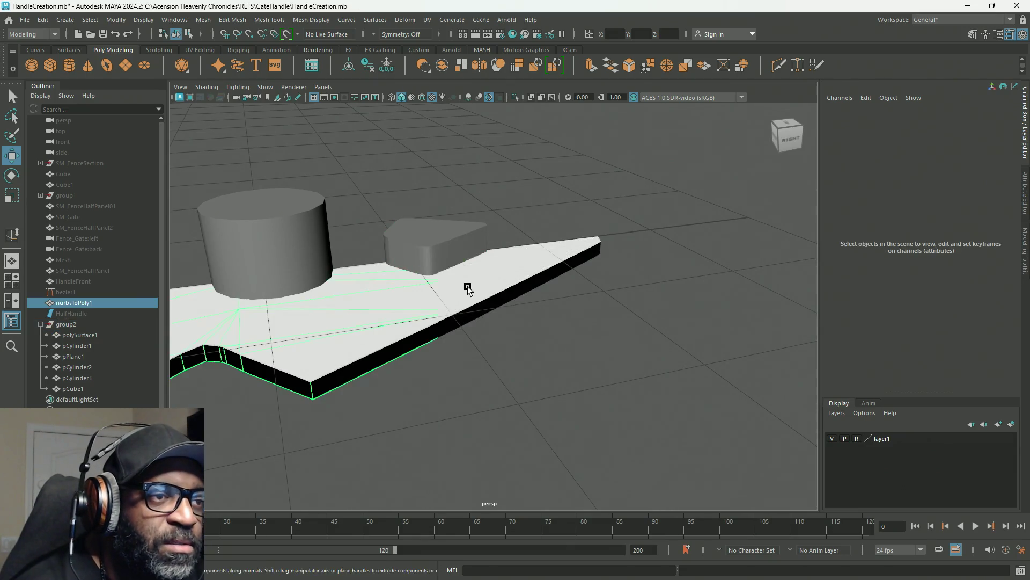
scroll(412, 220, "up", 3)
left_click(387, 204)
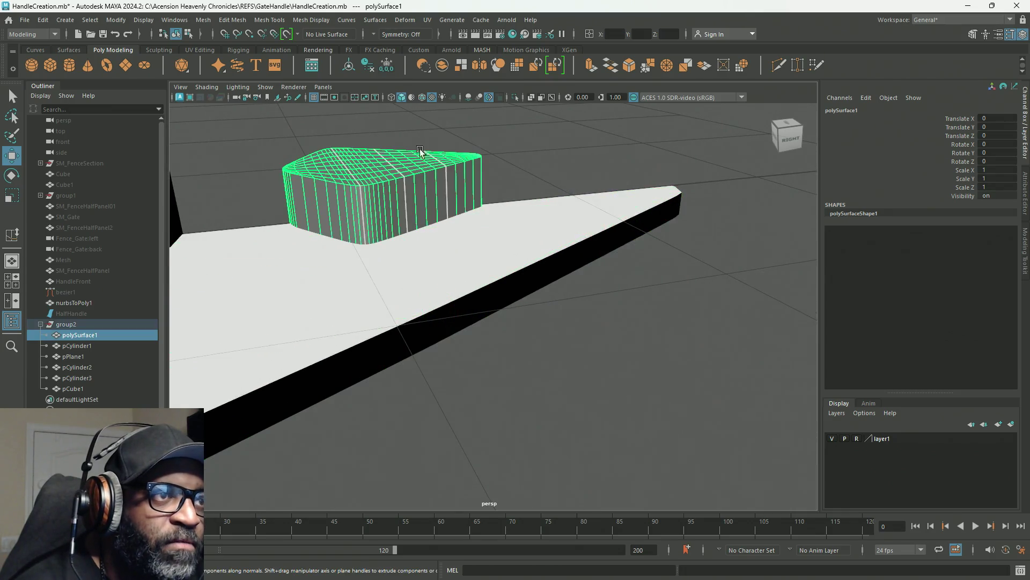
left_click(324, 20)
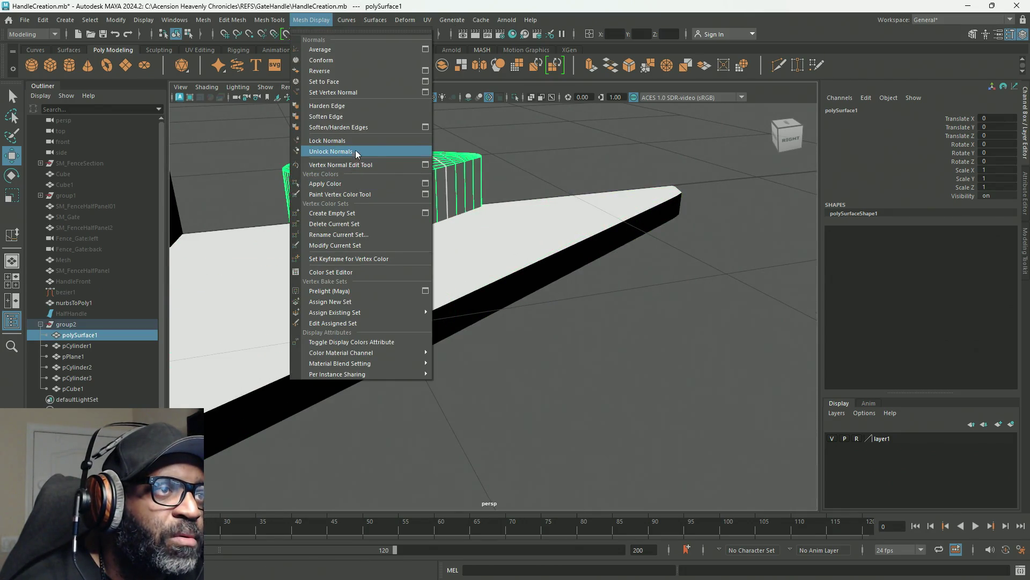
left_click(353, 127)
left_click(501, 163)
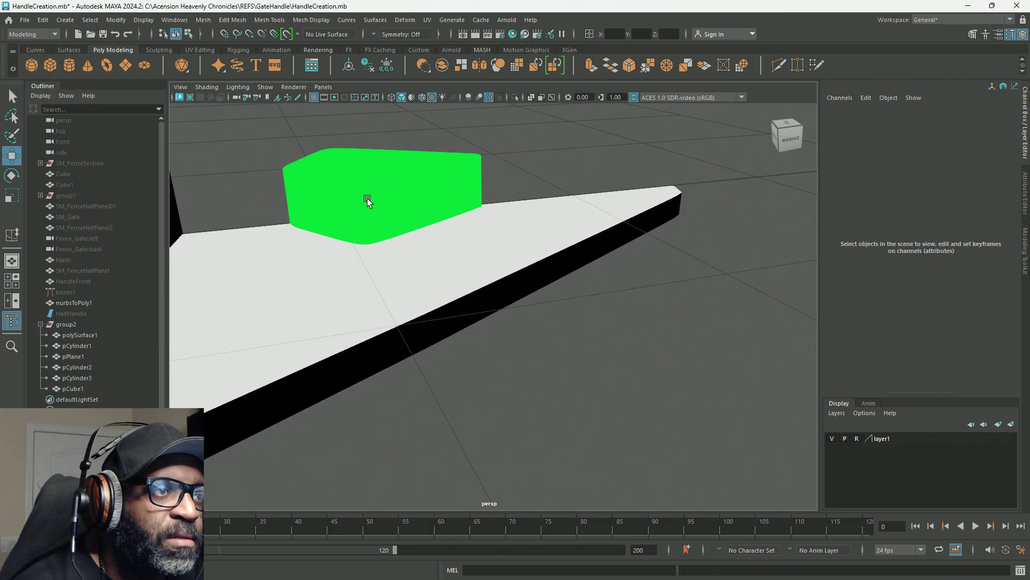
Step: Give the handle a plain grey favourite material
left_click_drag(366, 198, 423, 195, "alt")
left_click(322, 224)
right_click(322, 224)
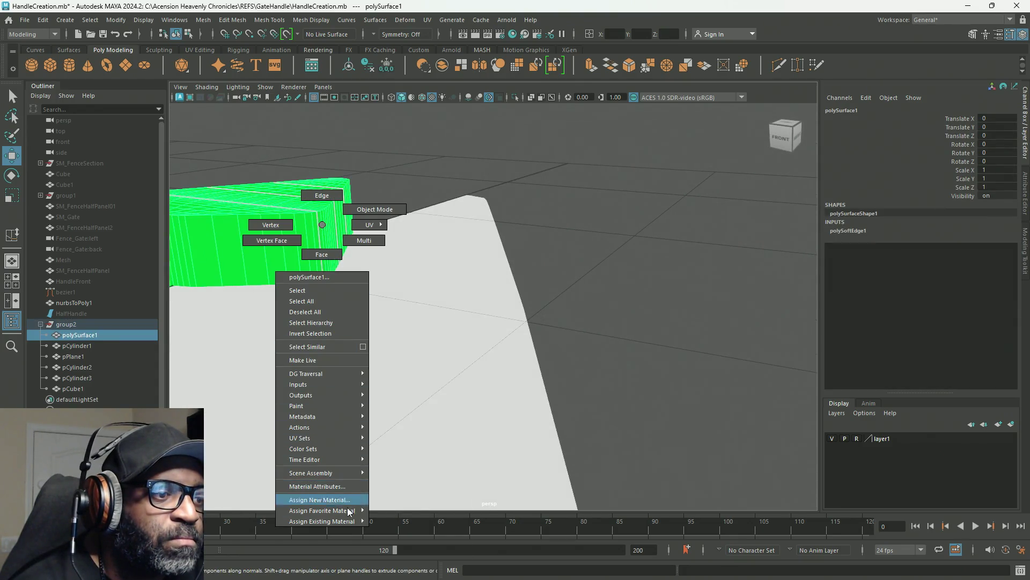
mouse_move(348, 510)
left_click(414, 482)
Step: Select the plate and the handle together to boolean them
left_click_drag(414, 481, 525, 193, "alt")
left_click(525, 194)
mouse_move(440, 320)
left_mouse_down("alt")
mouse_move(335, 321)
mouse_move(478, 313)
mouse_move(440, 320)
left_mouse_up("alt")
left_click(440, 319)
left_click(384, 211, "shift")
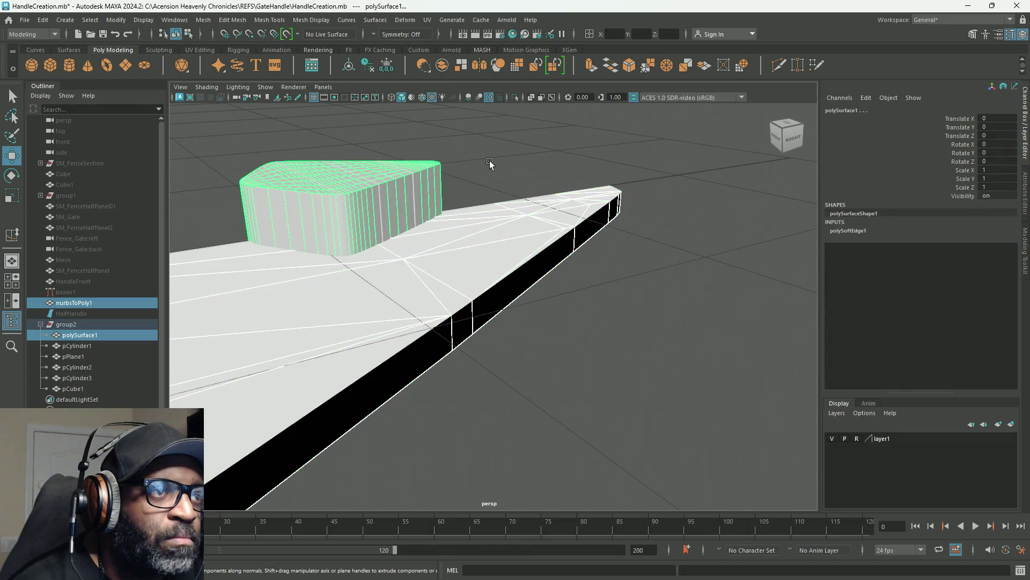
mouse_move(460, 236)
right_mouse_down("shift")
mouse_move(485, 485)
mouse_move(571, 520)
mouse_move(565, 541)
right_mouse_up("shift")
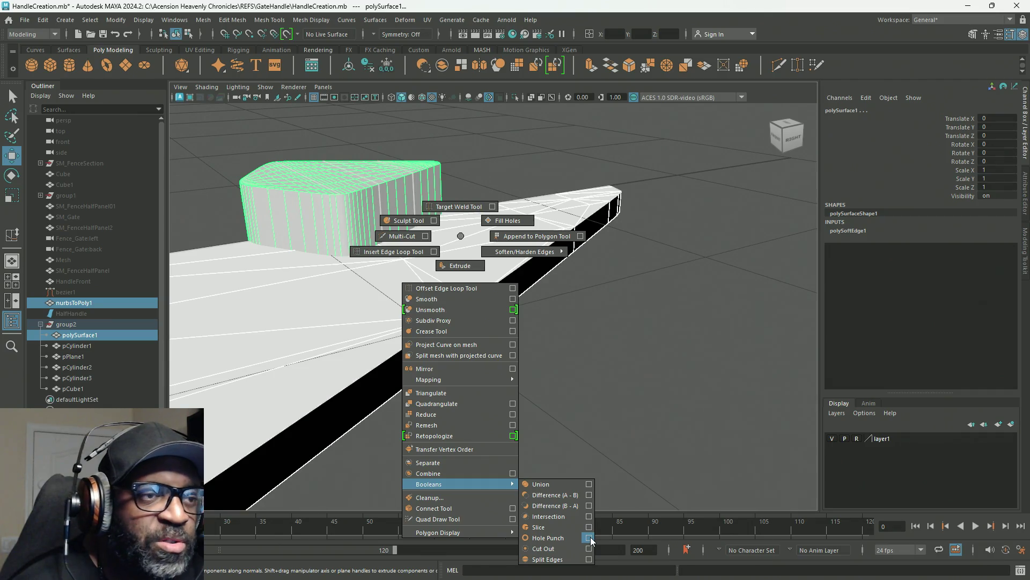
Step: Apply a Hole Punch boolean, making polySurface2 with the block as a wireframe cutter
right_click_drag(591, 539, 590, 540, "shift")
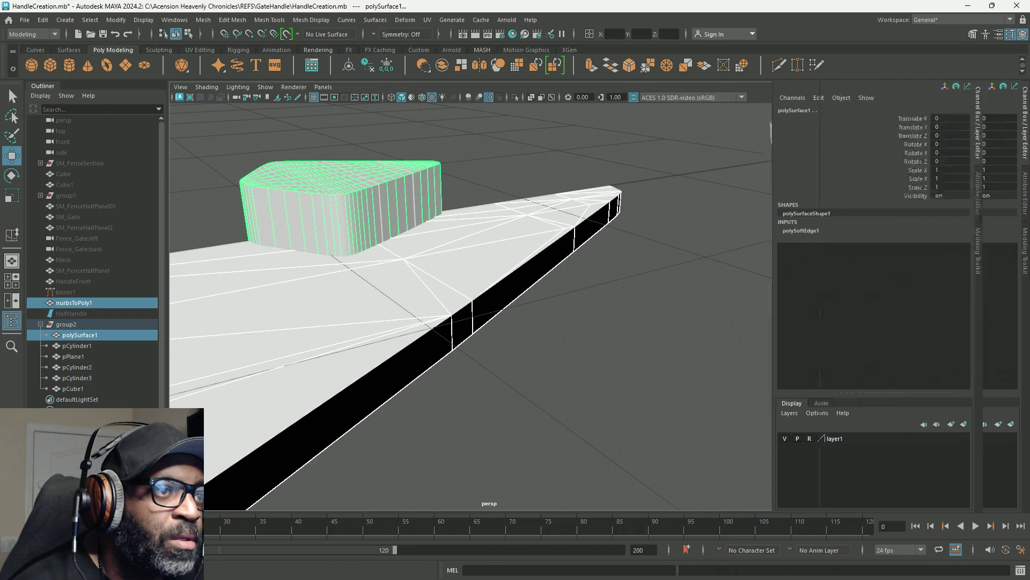
mouse_move(322, 279)
left_mouse_down("alt")
mouse_move(468, 305)
mouse_move(479, 329)
mouse_move(255, 225)
mouse_move(279, 275)
mouse_move(411, 234)
left_mouse_up("alt")
scroll(414, 229, "up", 6)
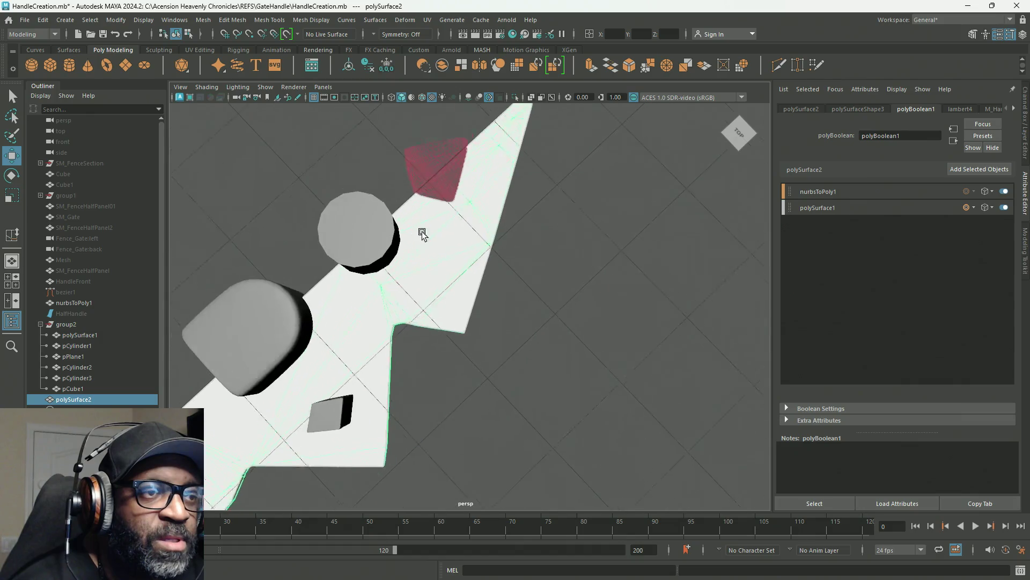
mouse_move(425, 309)
left_mouse_down("alt")
mouse_move(409, 272)
mouse_move(350, 279)
left_mouse_up("alt")
left_click(494, 274)
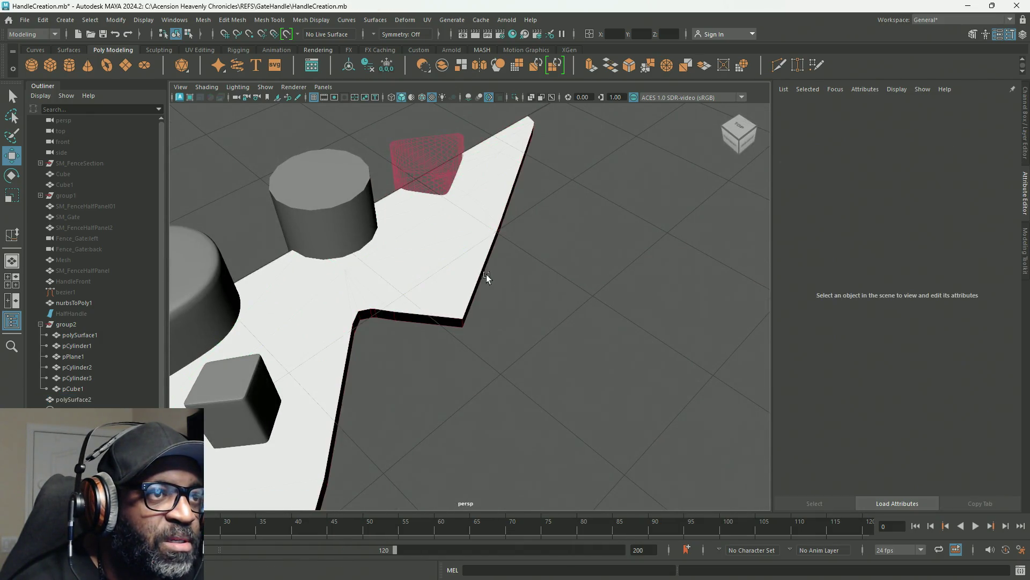
left_click(452, 295)
mouse_move(449, 315)
left_mouse_down("alt")
mouse_move(476, 352)
mouse_move(448, 288)
mouse_move(549, 290)
mouse_move(641, 259)
mouse_move(637, 287)
mouse_move(488, 298)
mouse_move(472, 313)
mouse_move(485, 304)
mouse_move(469, 289)
left_mouse_up("alt")
Step: Soften the edges of the cylinder pCylinder2
left_click(343, 268)
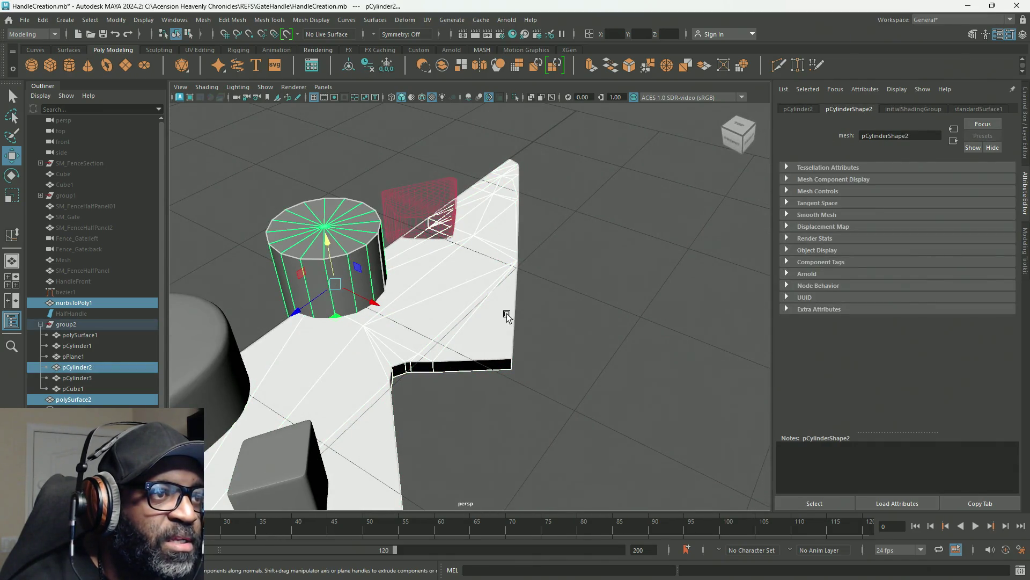
left_click(628, 285)
left_click(346, 270)
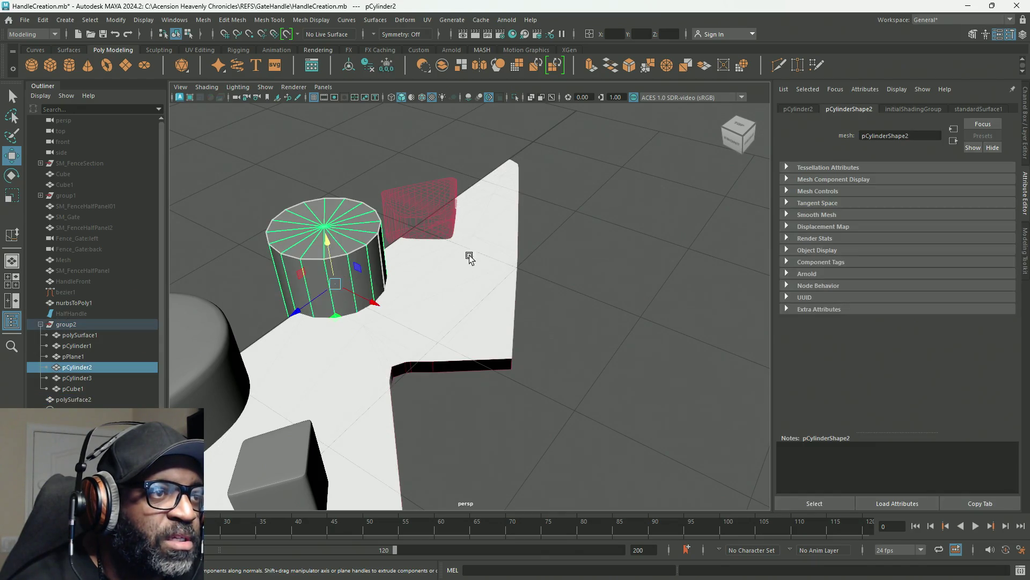
left_click(311, 20)
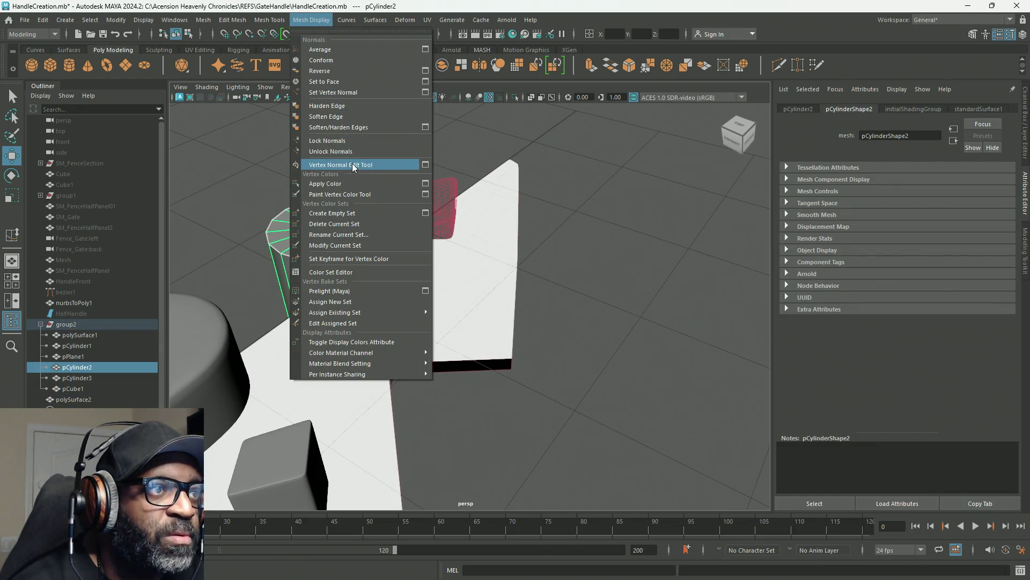
left_click(356, 128)
Step: Assign the existing lambert4 material to pCylinder2
mouse_move(579, 290)
left_mouse_down("alt")
mouse_move(442, 285)
mouse_move(367, 169)
left_mouse_up("alt")
left_click(367, 169)
right_click(360, 215)
left_click(359, 215)
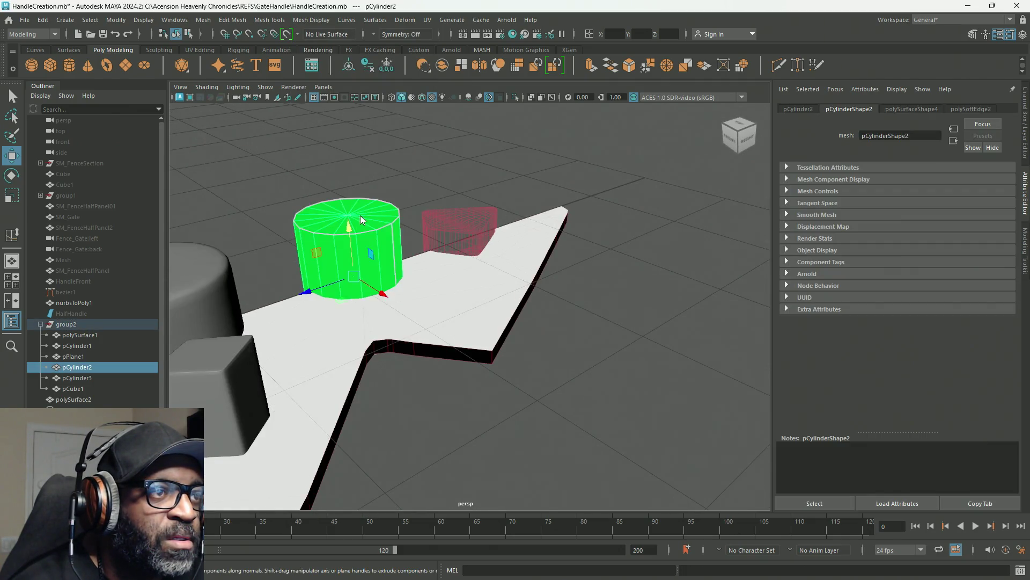
right_click(360, 215)
mouse_move(385, 511)
left_click(435, 481)
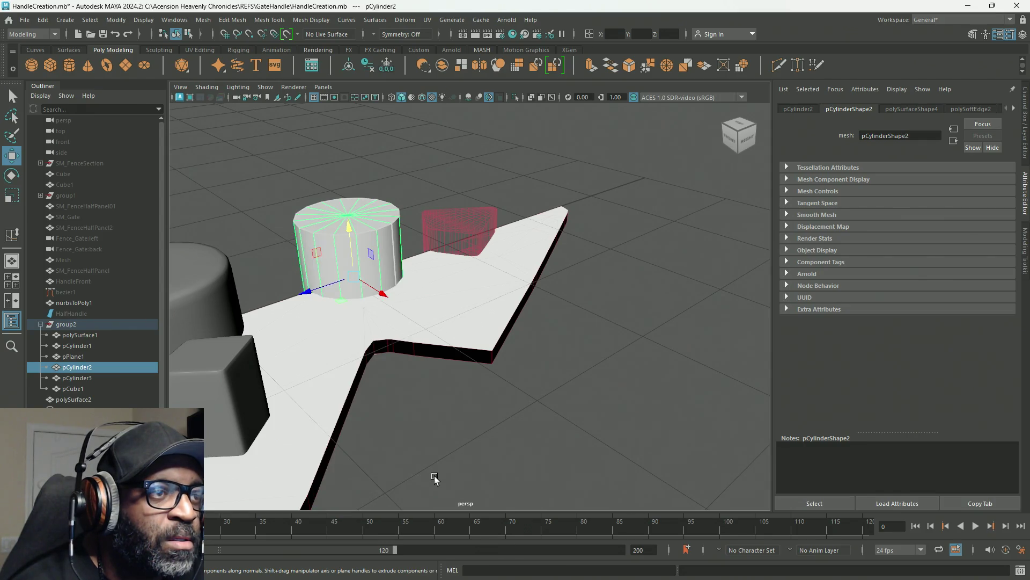
Step: Add pCylinder2 to the plate's boolean as a third input
left_click_drag(354, 350, 536, 333, "alt")
left_click(540, 330)
left_click(446, 354)
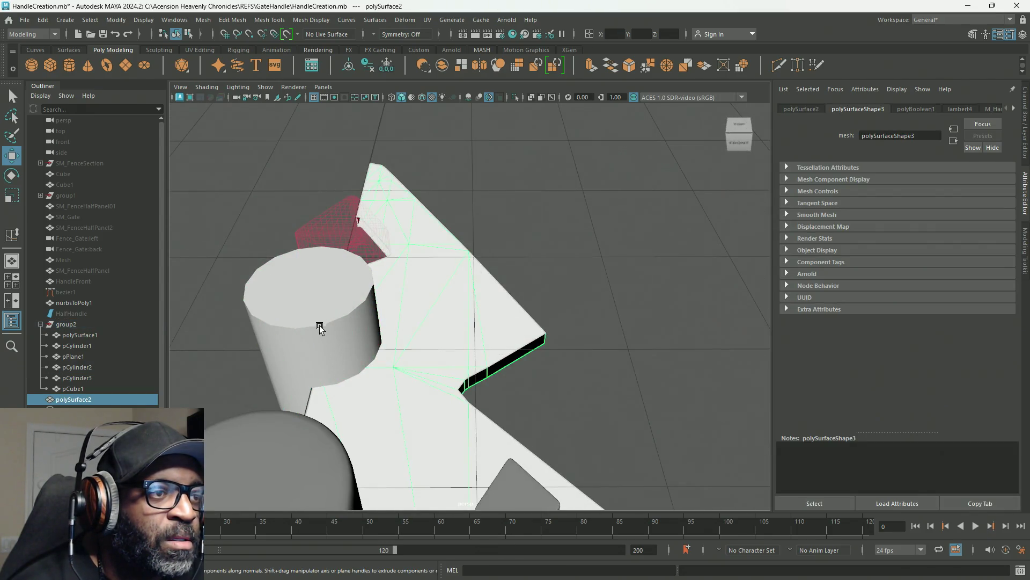
left_click(322, 324, "shift")
left_click(498, 65)
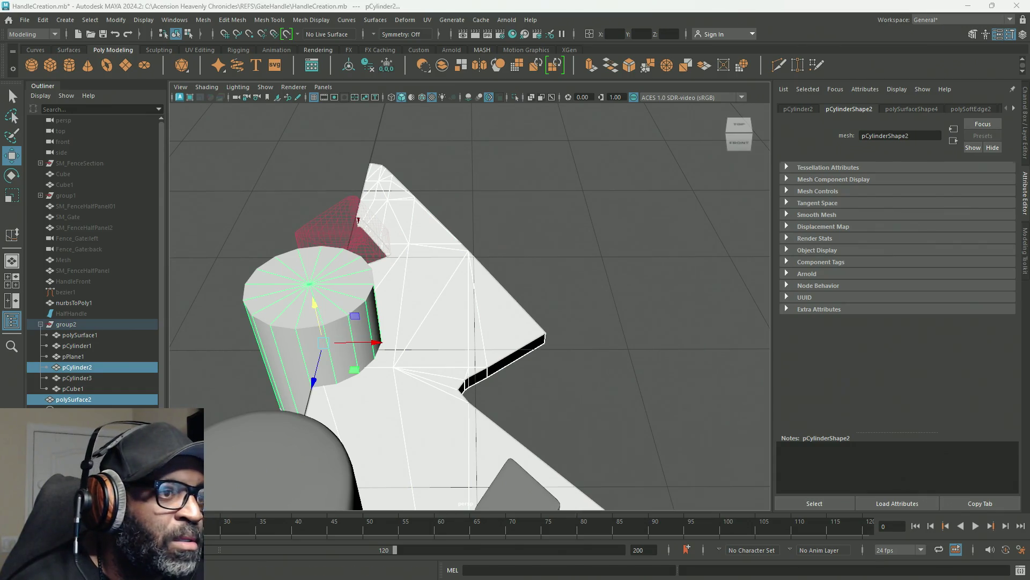
mouse_move(356, 384)
left_mouse_down("alt")
mouse_move(568, 356)
mouse_move(555, 307)
mouse_move(391, 285)
mouse_move(571, 329)
mouse_move(519, 303)
mouse_move(523, 325)
mouse_move(508, 317)
left_mouse_up("alt")
left_click(421, 190)
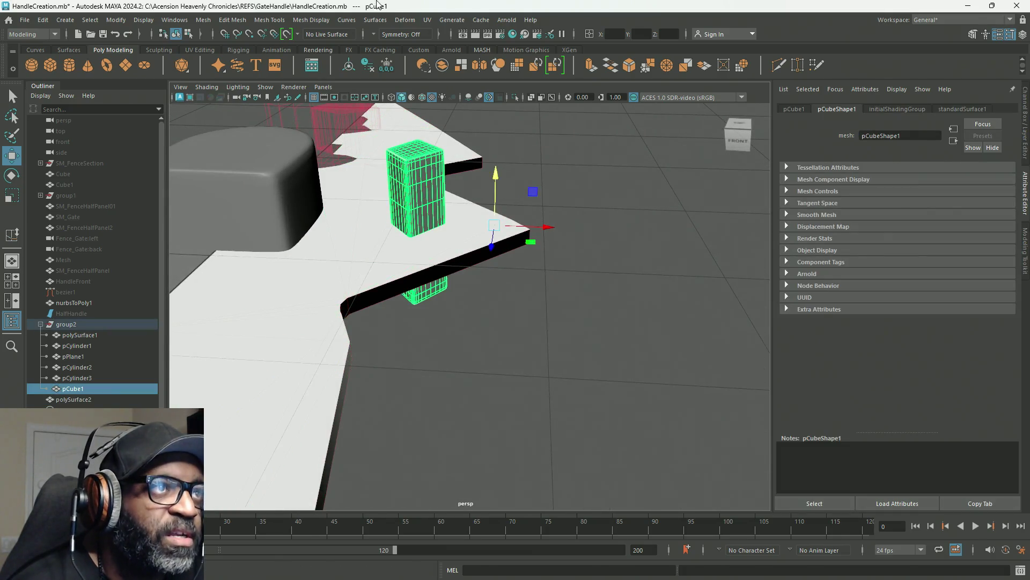
Step: Soften pCube1's edges, give it lambert4, and add it to the plate's boolean
left_click(305, 20)
left_click(352, 127)
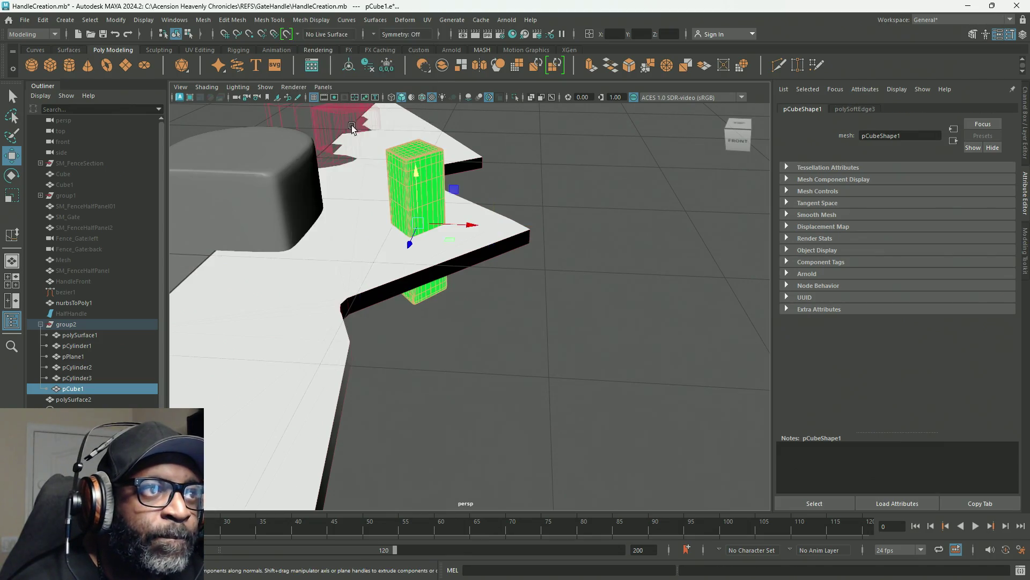
right_click(427, 168)
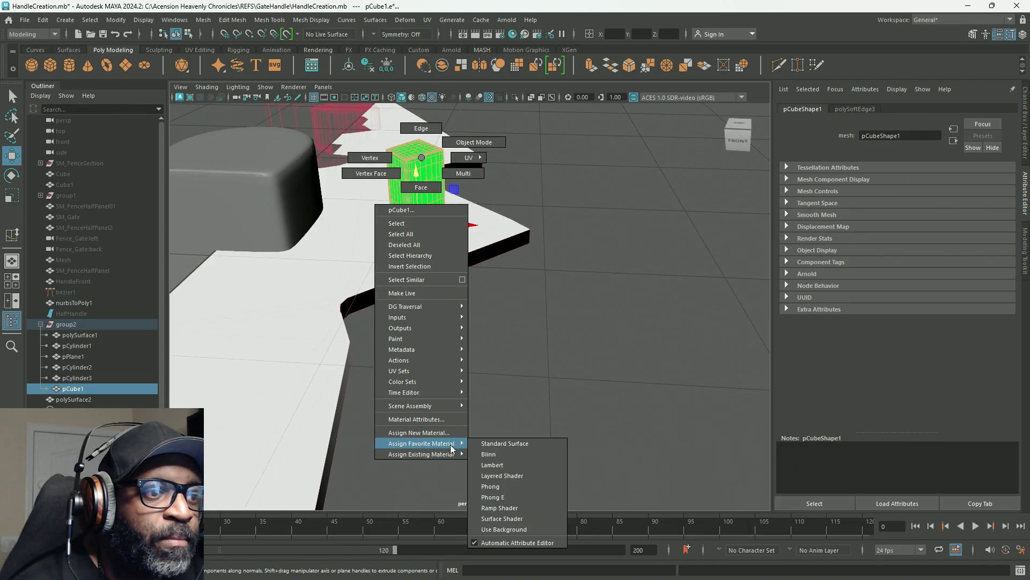
mouse_move(448, 453)
left_click(494, 480)
left_click(448, 306)
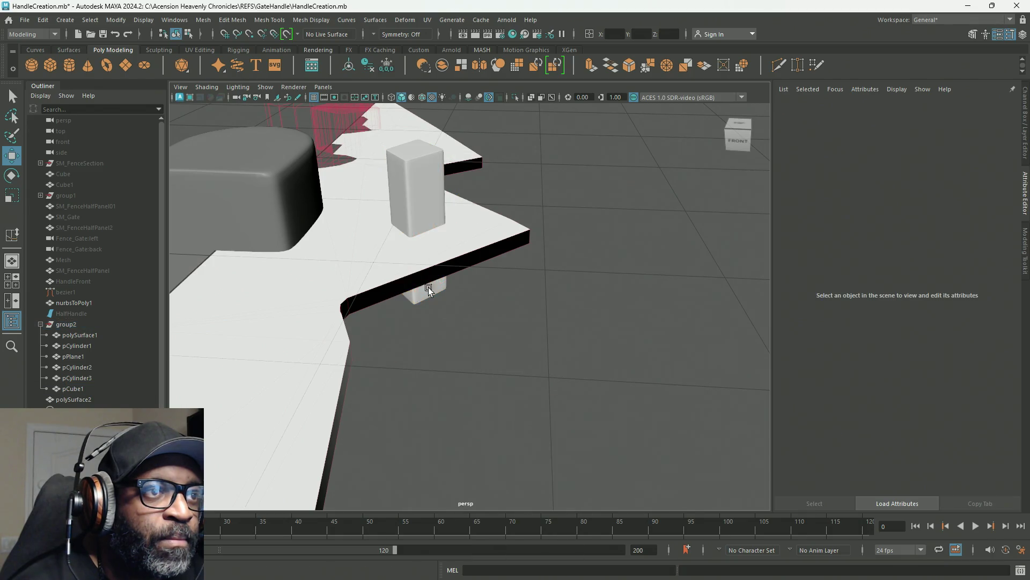
left_click(424, 258)
left_click(403, 218, "shift")
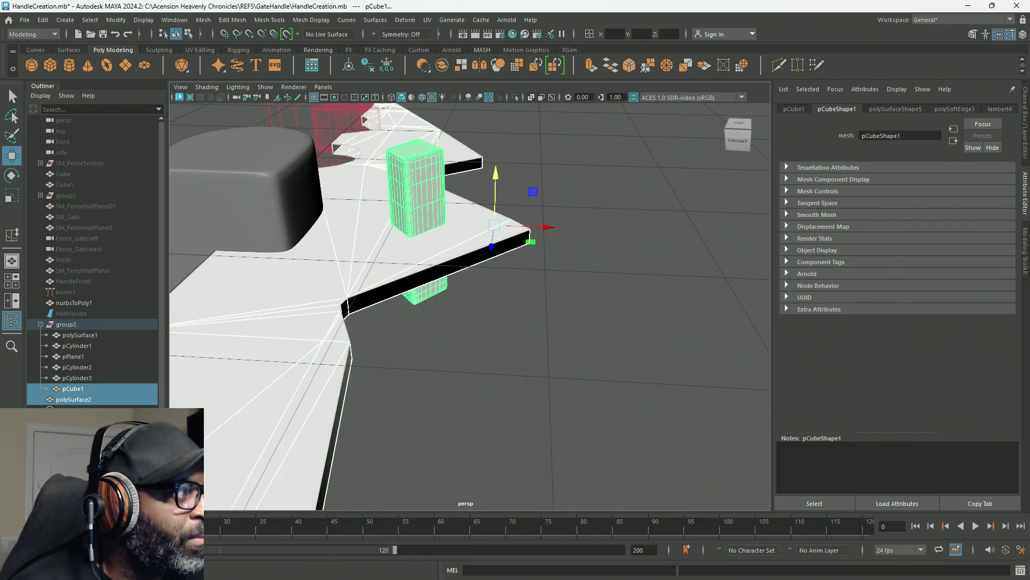
mouse_move(392, 400)
left_mouse_down("alt")
mouse_move(534, 409)
mouse_move(462, 318)
left_mouse_up("alt")
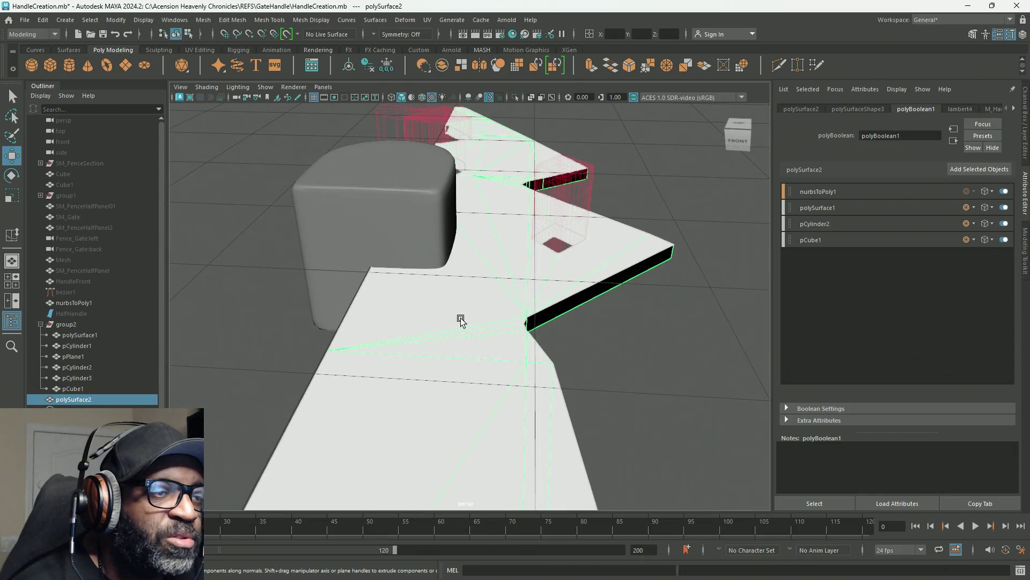
Step: Soften the rounded cylinder pCylinder3's edges and give it the lambert4 material
left_click(395, 221)
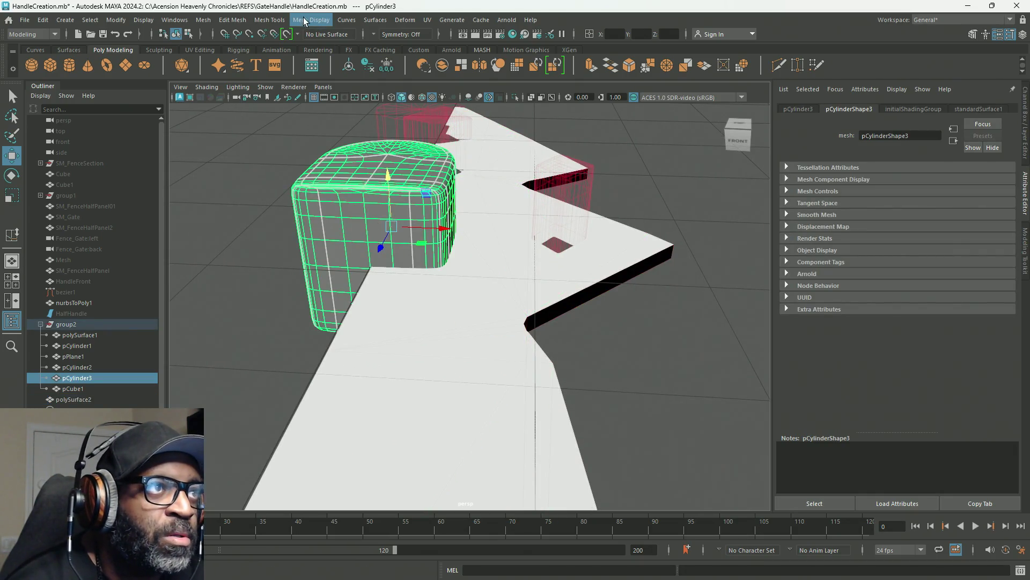
left_click(304, 21)
left_click(329, 128)
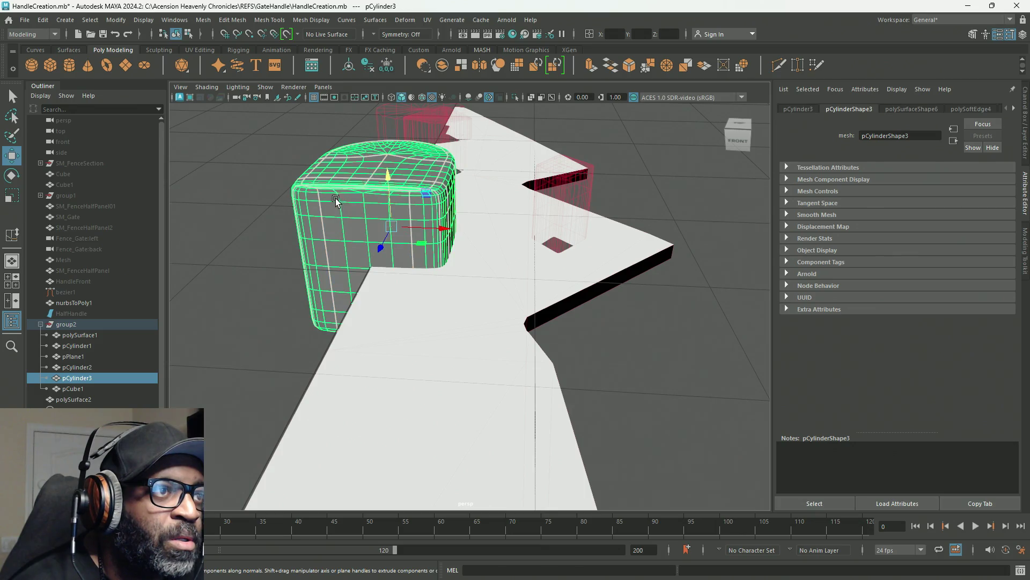
right_click(336, 200)
mouse_move(348, 494)
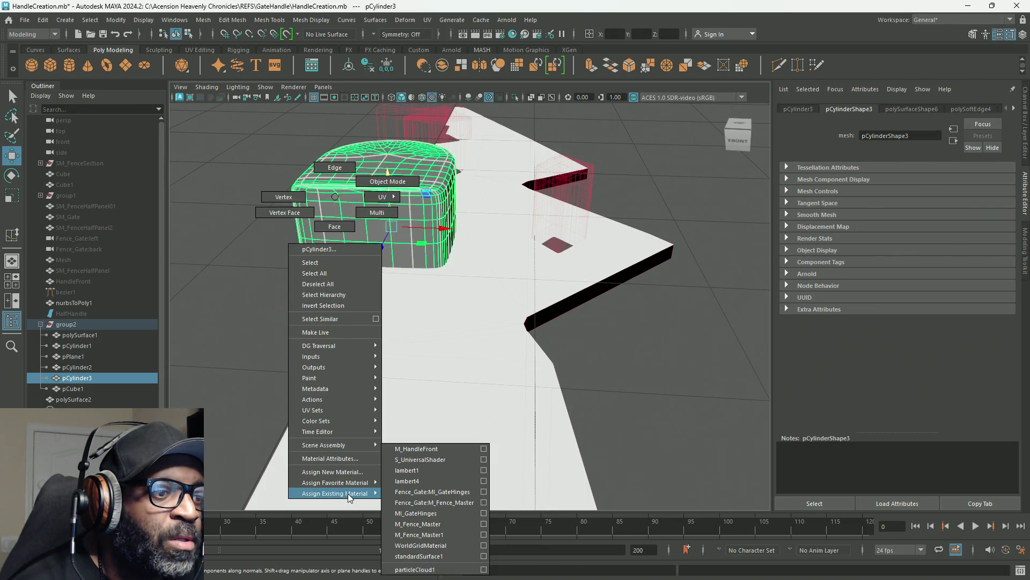
left_click(416, 482)
Step: Add pCylinder3 to the boolean with polySurface2 so it cuts into the plate
left_click(329, 209)
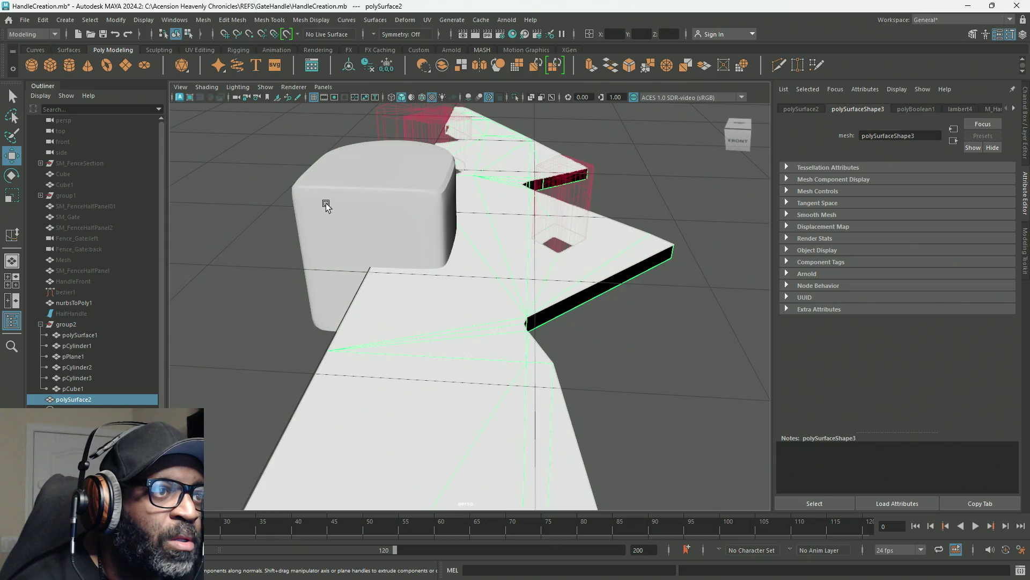
left_click(339, 230)
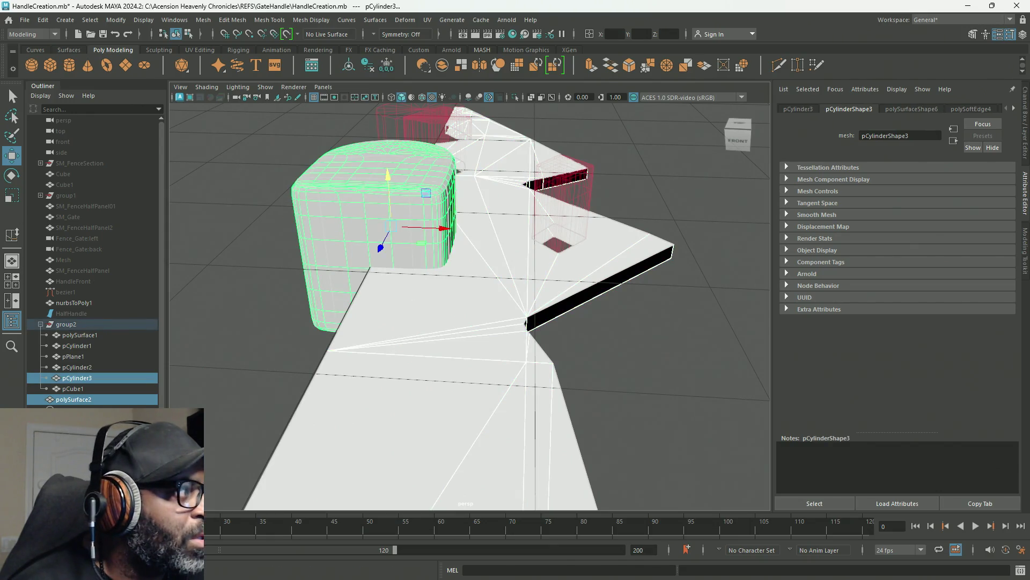
scroll(517, 345, "down", 8)
mouse_move(579, 409)
left_mouse_down("alt")
mouse_move(570, 231)
mouse_move(467, 319)
mouse_move(490, 329)
mouse_move(483, 306)
mouse_move(548, 285)
mouse_move(408, 236)
left_mouse_up("alt")
left_click(408, 236)
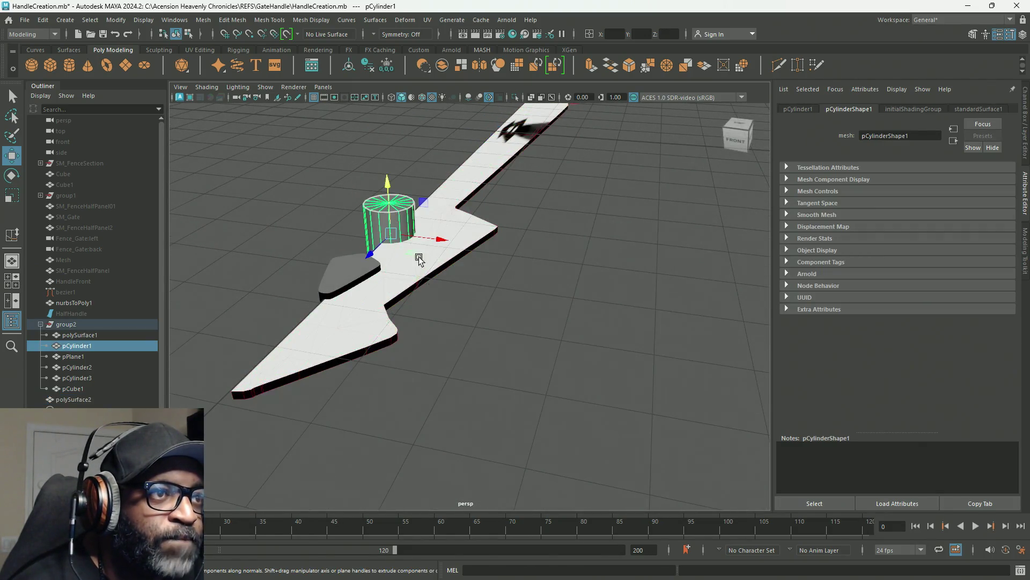
Step: Soften the edges of pCylinder1 and pPlane1 and give both the grey lambert4 material
left_click(311, 20)
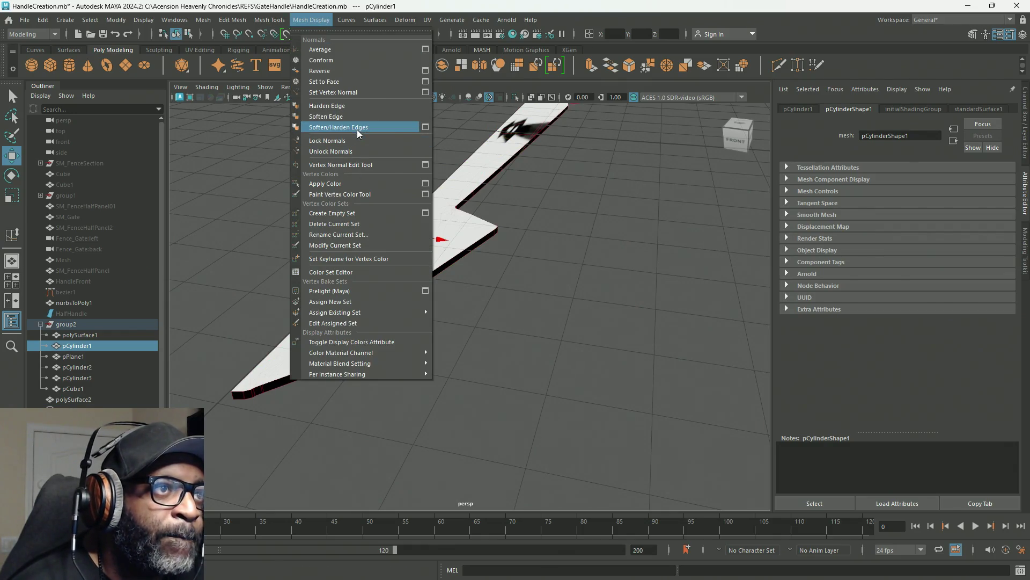
left_click(357, 129)
left_click(345, 263)
left_click(312, 20)
left_click(337, 130)
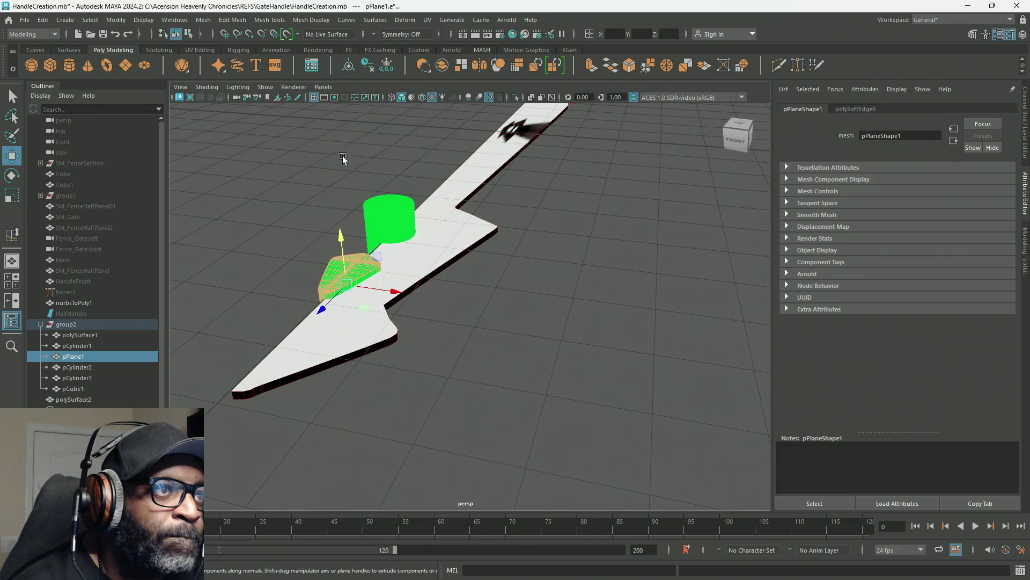
left_click(380, 210, "shift")
mouse_move(283, 150)
right_mouse_down()
mouse_move(306, 381)
mouse_move(297, 447)
mouse_move(384, 479)
right_mouse_up()
left_click(498, 304)
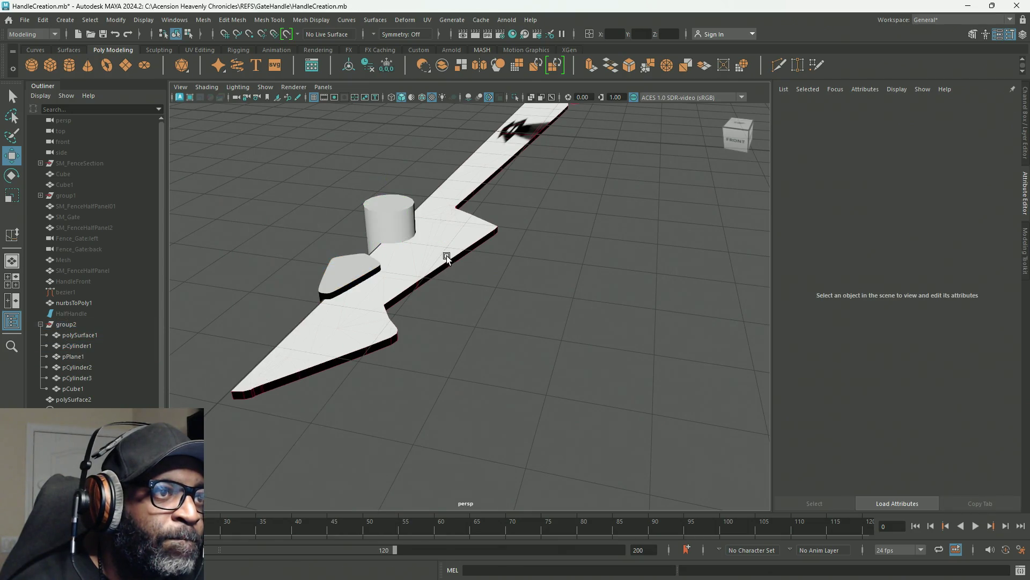
Step: Boolean the small cylinder pCylinder1 into the plate polySurface2
left_click(447, 255)
left_click(397, 217, "shift")
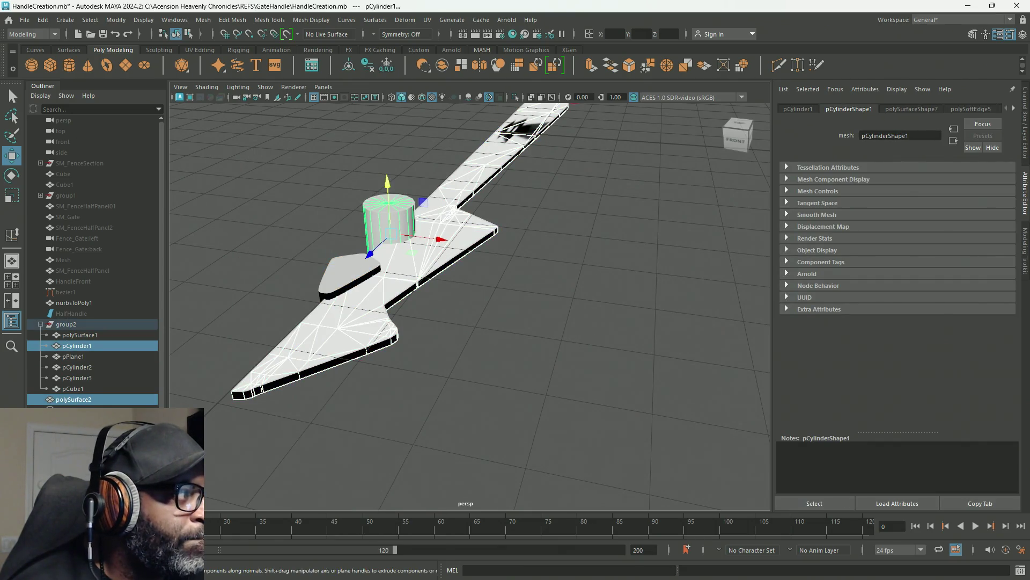
key("g")
Step: Try booleaning the pPlane1 wedge with polySurface2, then with nurbsToPoly1, undoing both
left_click(491, 374)
left_click(375, 338)
left_click(339, 270)
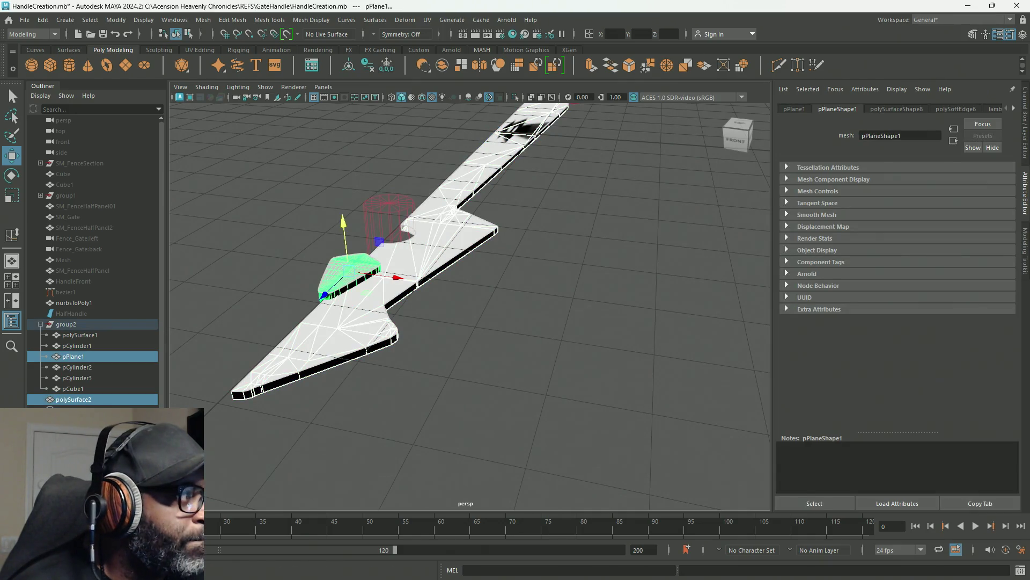
key("g")
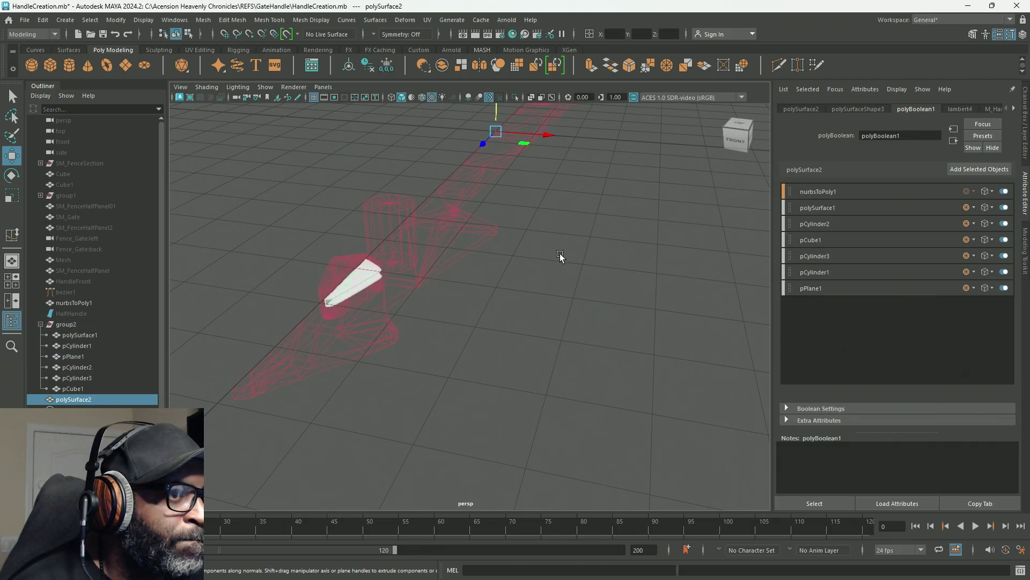
key("ctrl+z")
left_click(533, 322)
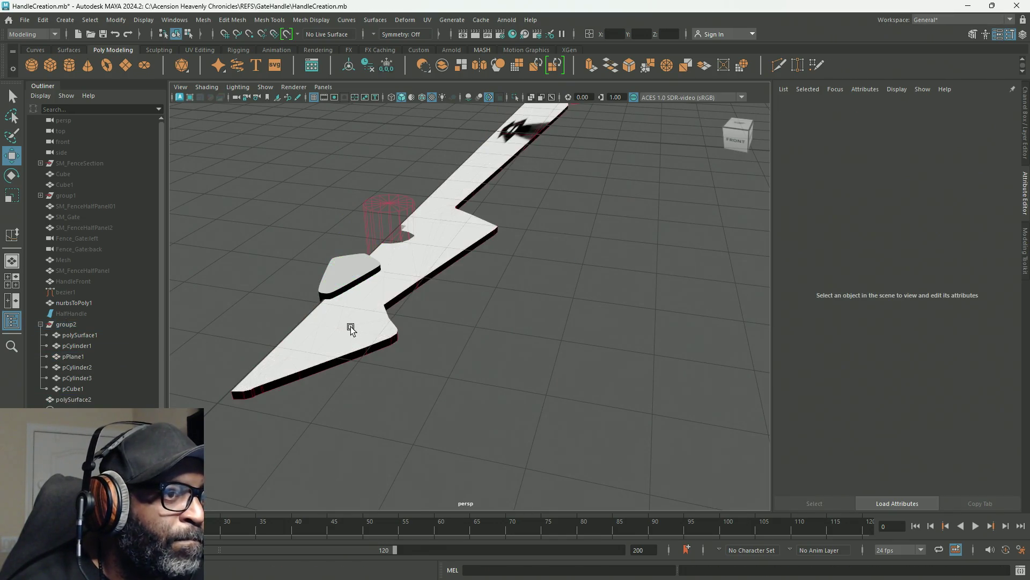
left_click(349, 333)
left_click(347, 262, "shift")
key("g")
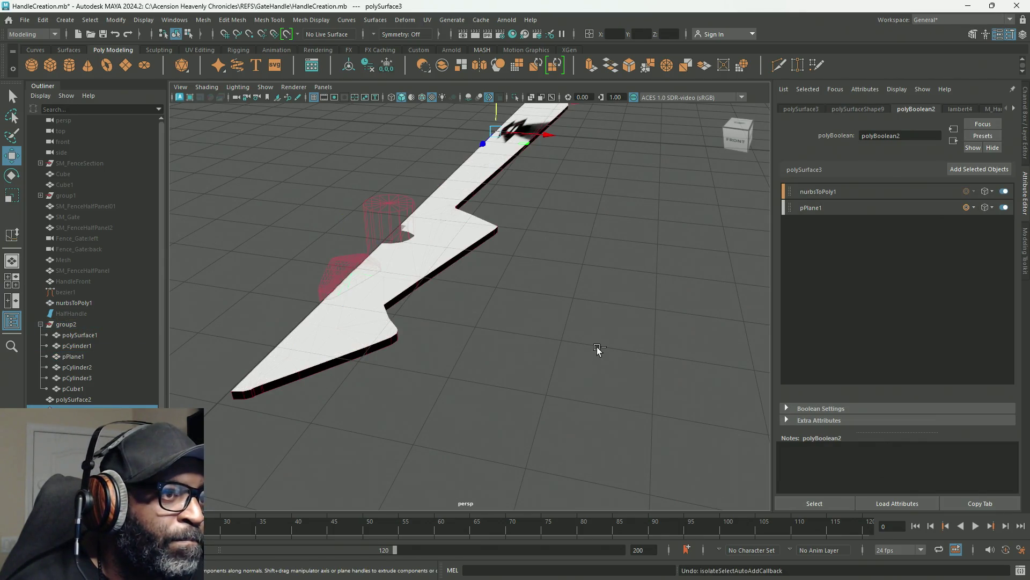
key("ctrl+z")
left_click(445, 368)
mouse_move(446, 368)
left_mouse_down("alt")
mouse_move(497, 391)
mouse_move(454, 391)
left_mouse_up("alt")
Step: Select the pPlane1 wedge and raise it higher along Y
left_click(684, 331)
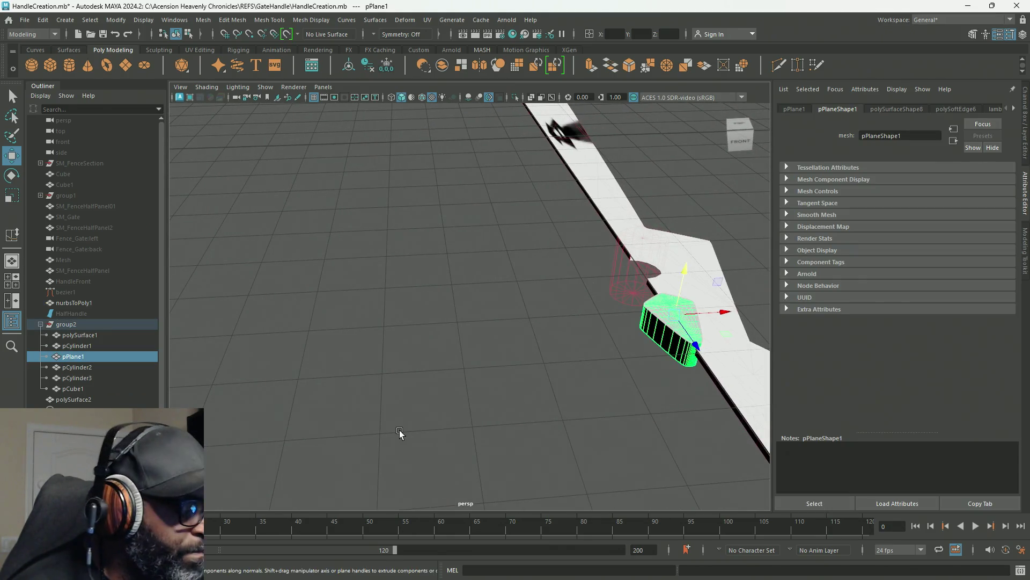
key("f")
mouse_move(373, 459)
left_mouse_down("alt")
mouse_move(510, 386)
mouse_move(593, 418)
mouse_move(578, 431)
left_mouse_up("alt")
left_click_drag(464, 228, 464, 212)
mouse_move(472, 343)
left_mouse_down("alt")
mouse_move(500, 365)
mouse_move(630, 370)
mouse_move(529, 306)
left_mouse_up("alt")
scroll(515, 358, "down", 6)
Step: Retry booleaning the raised wedge into polySurface2 after undoing the previous attempt
left_click(529, 306)
left_click(426, 310)
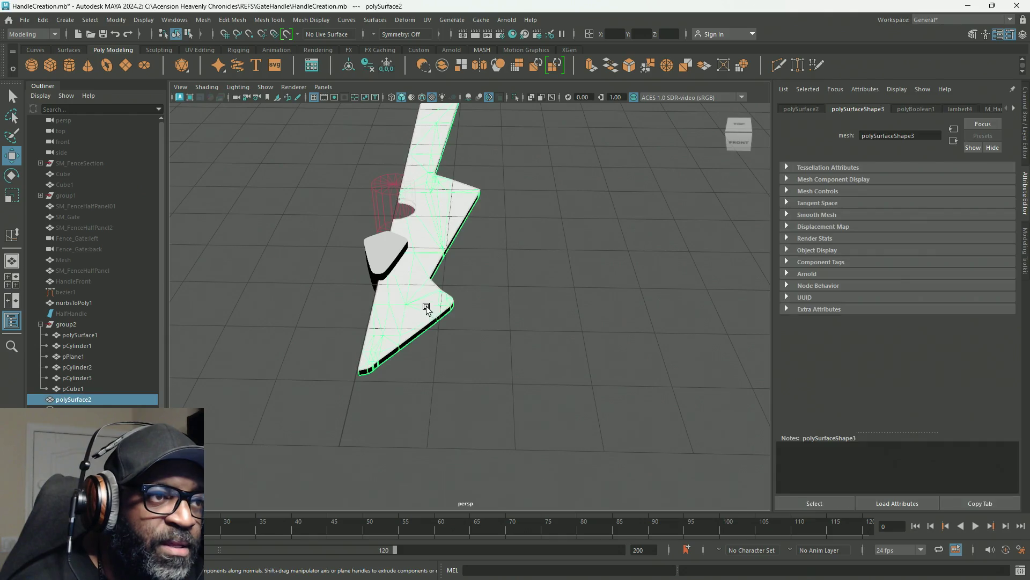
left_click(383, 254, "shift")
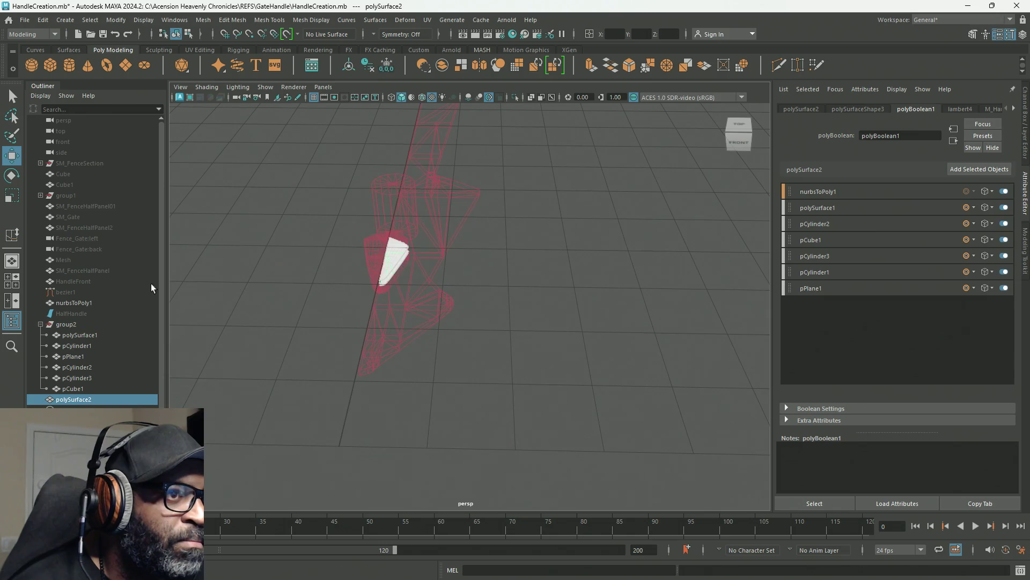
key("ctrl+z")
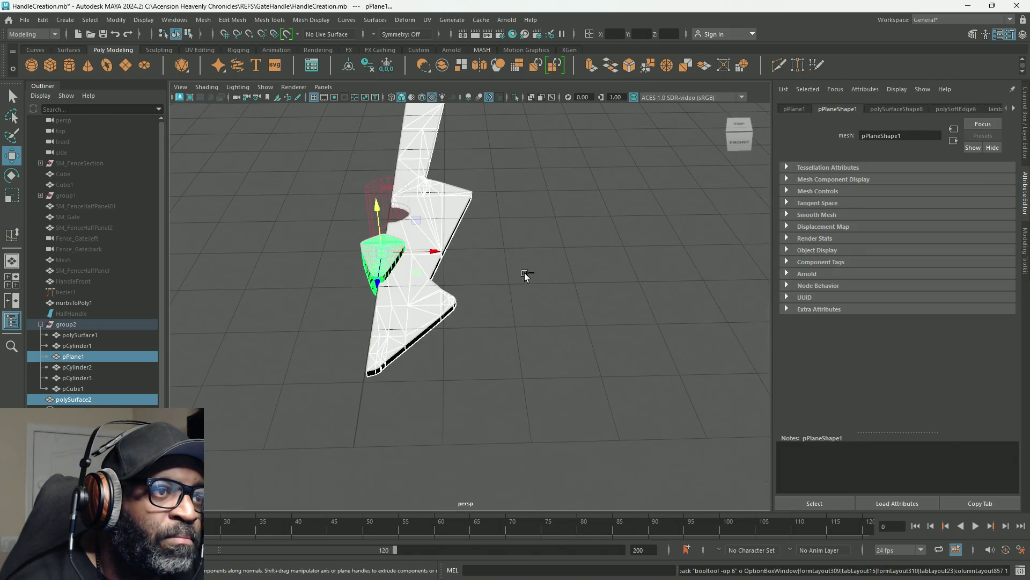
key("ctrl+z")
key("ctrl+z")
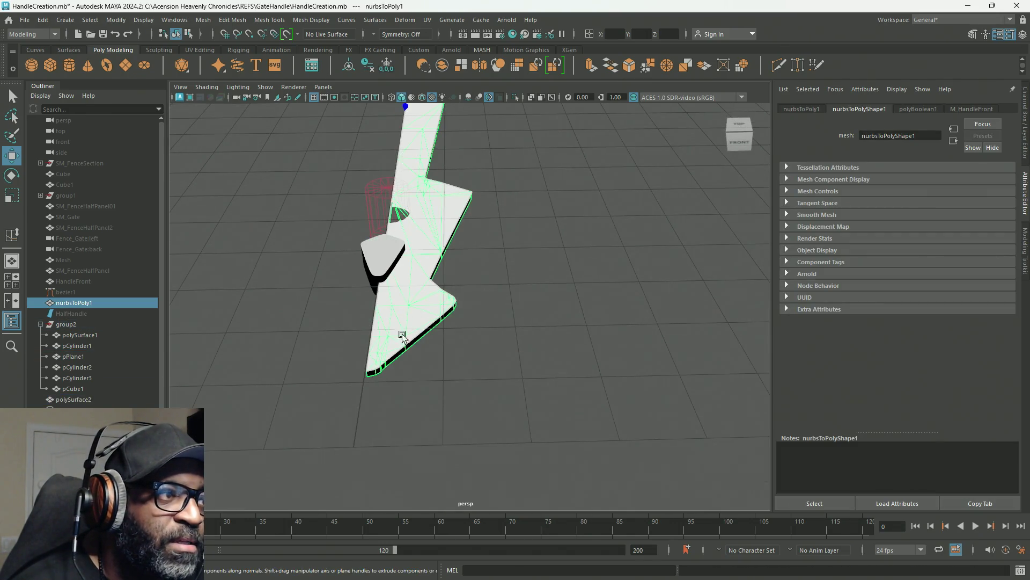
left_click(395, 307)
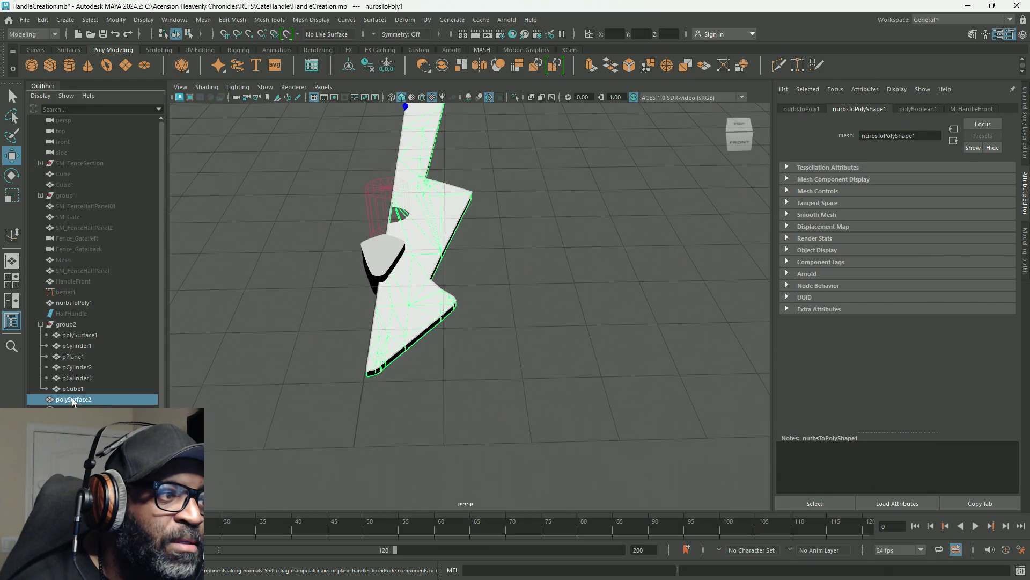
left_click(374, 262, "shift")
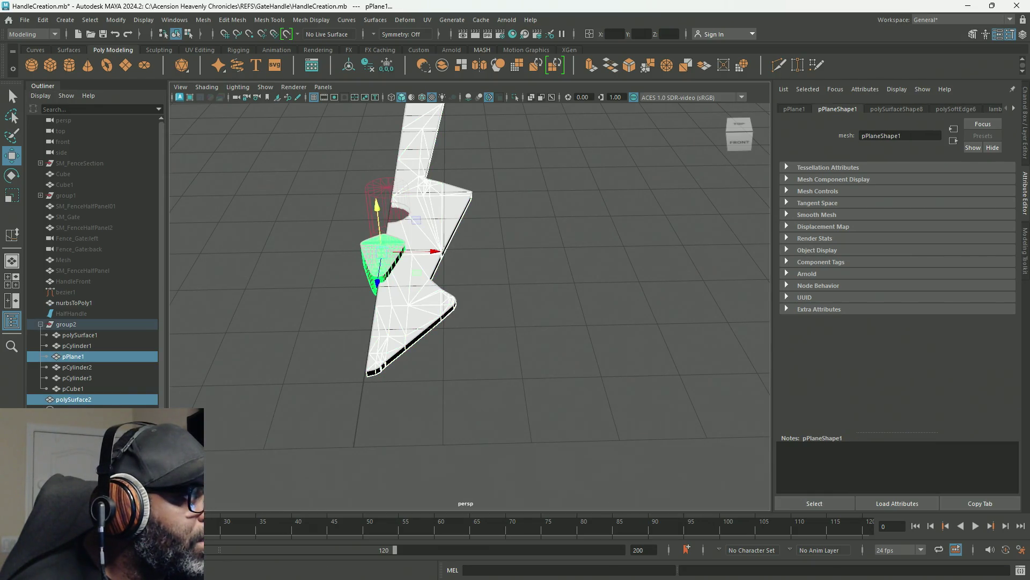
key("g")
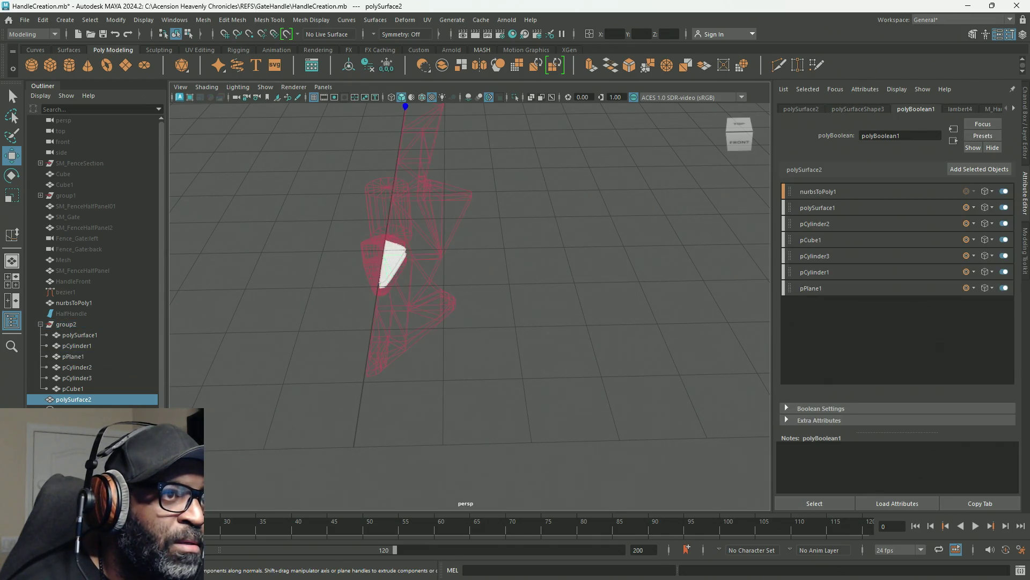
Step: Boolean nurbsToPoly1 with the wedge, inspect it, undo, and reselect nurbsToPoly1
left_click(572, 302)
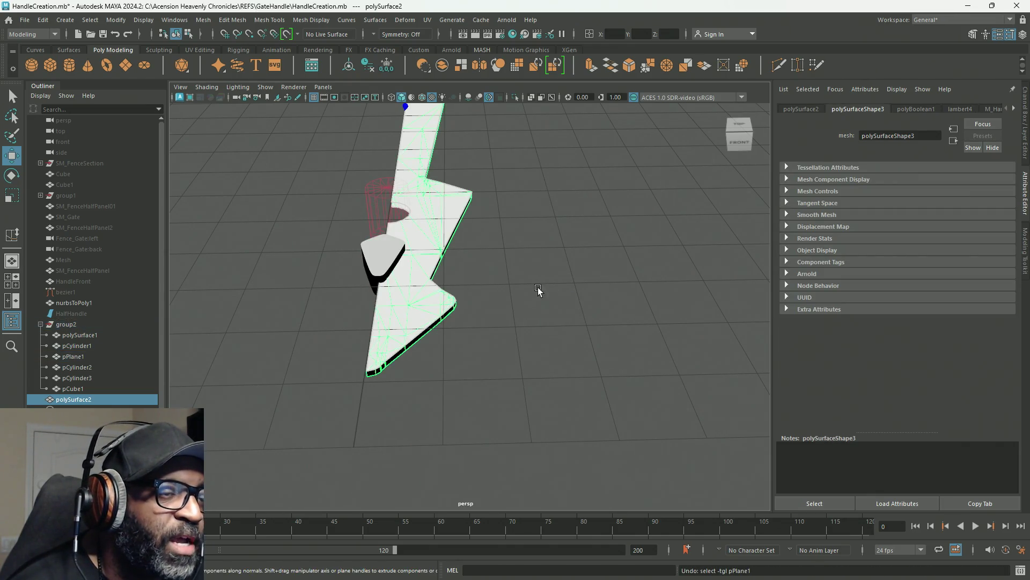
left_click(73, 302)
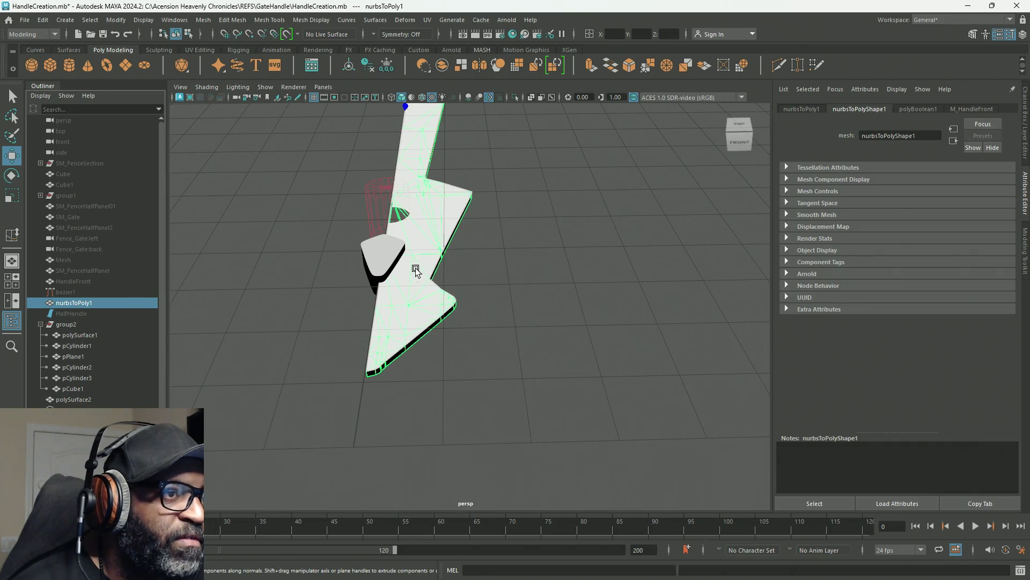
left_click(373, 259, "shift")
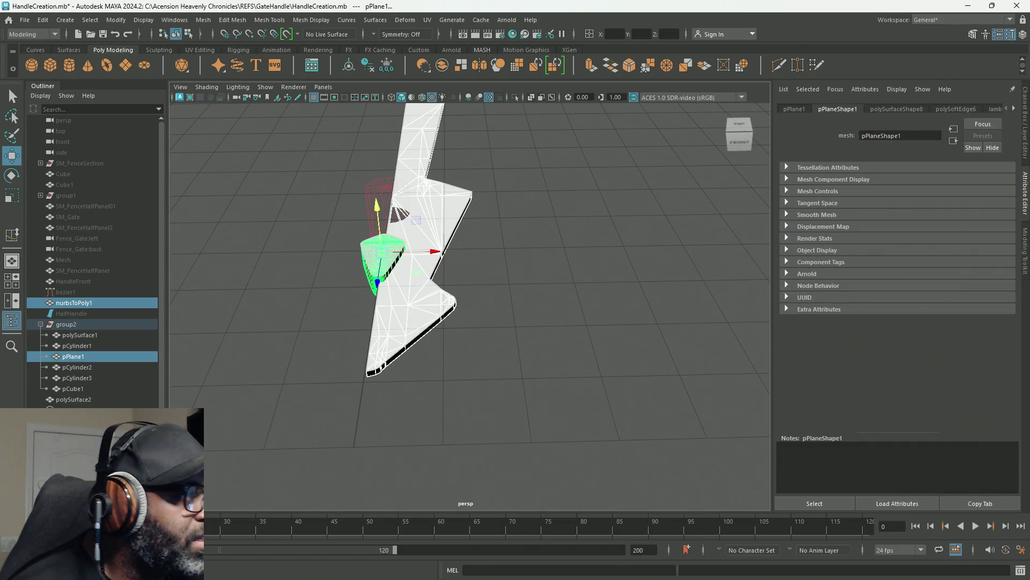
key("g")
mouse_move(387, 305)
left_mouse_down("alt")
mouse_move(484, 281)
mouse_move(421, 306)
left_mouse_up("alt")
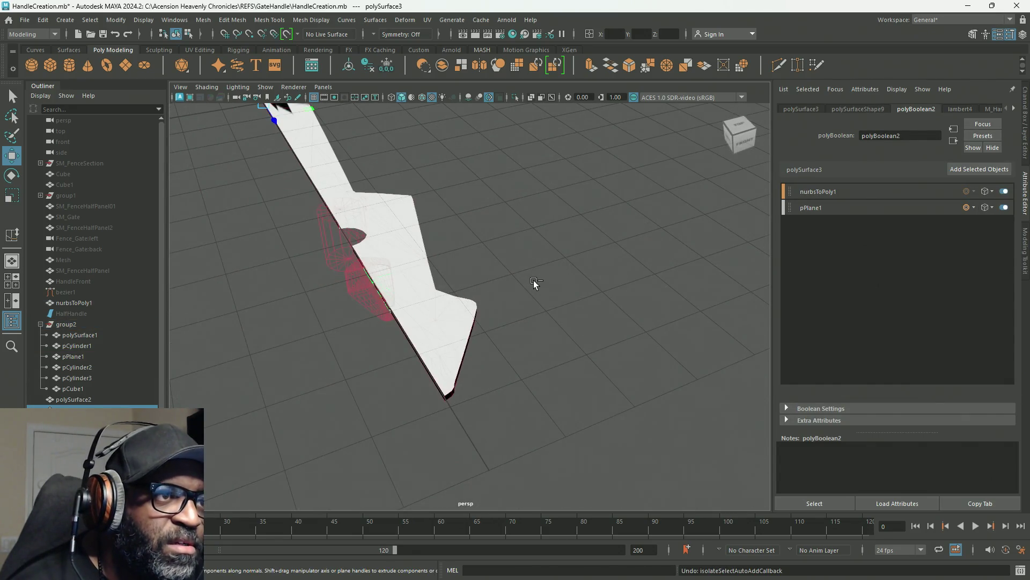
key("ctrl+z")
mouse_move(535, 308)
left_mouse_down("alt")
mouse_move(471, 291)
mouse_move(386, 338)
mouse_move(399, 326)
left_mouse_up("alt")
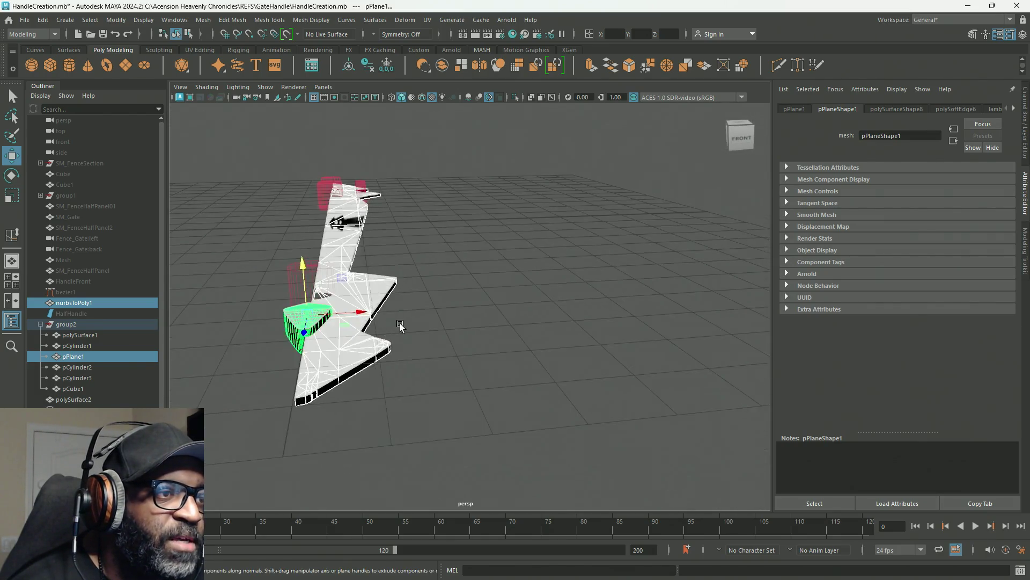
left_click(400, 325)
left_click(340, 349)
mouse_move(577, 161)
left_mouse_down("alt")
mouse_move(545, 233)
mouse_move(525, 241)
left_mouse_up("alt")
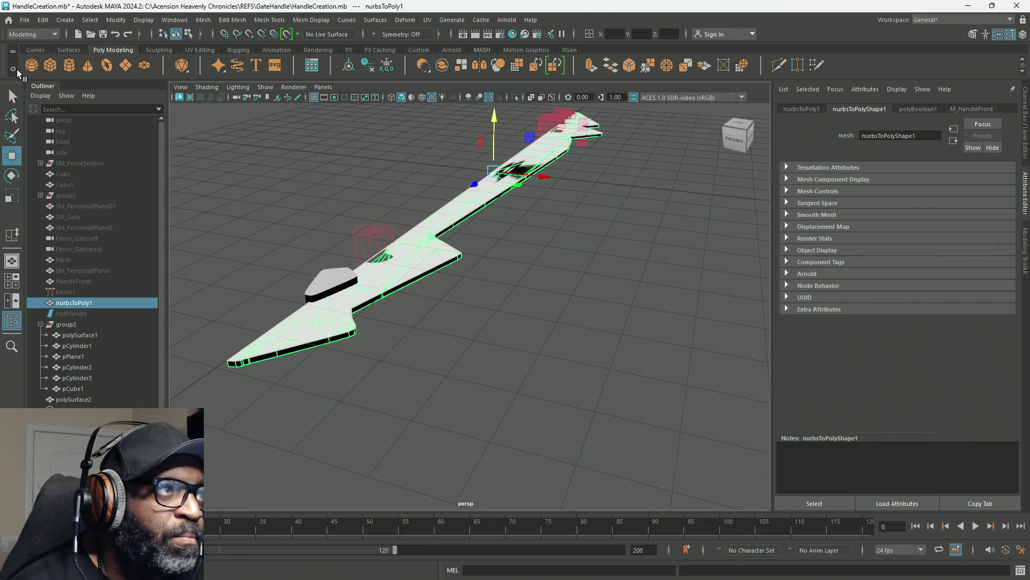
Step: Delete all construction history using Edit > Delete All by Type > History
left_click(43, 22)
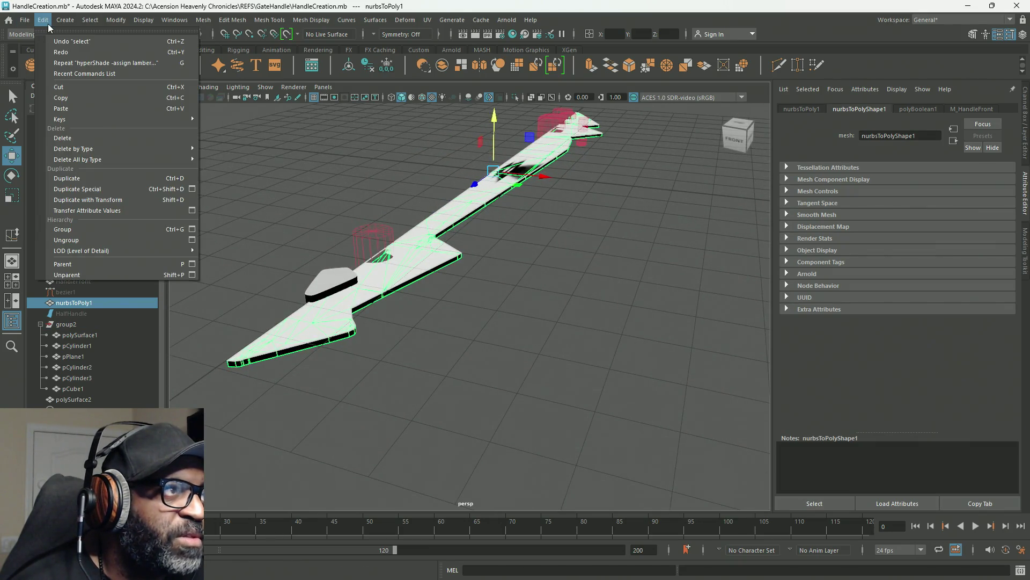
mouse_move(124, 160)
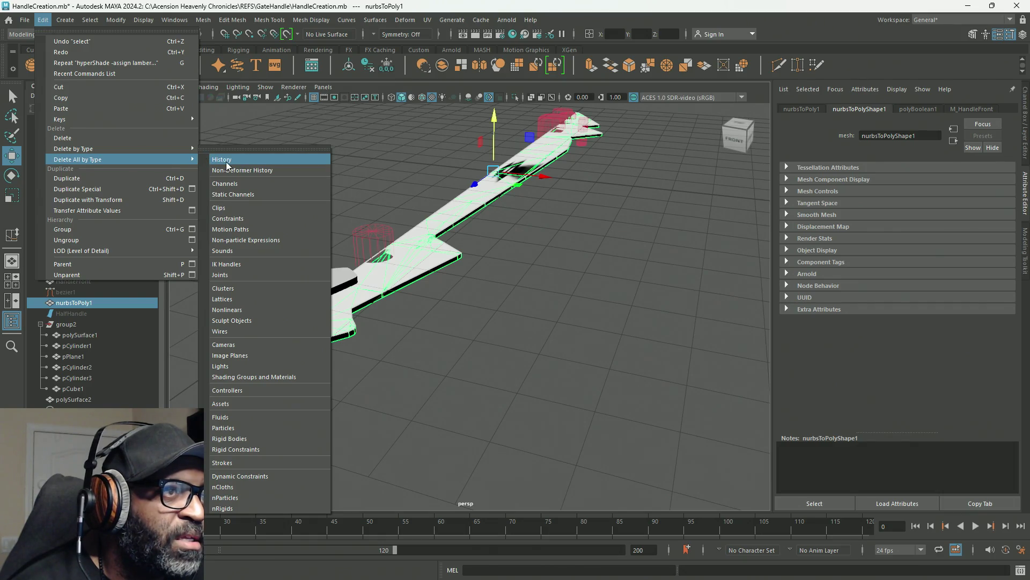
left_click(227, 161)
mouse_move(498, 260)
left_mouse_down("alt")
mouse_move(546, 271)
mouse_move(561, 301)
mouse_move(604, 255)
mouse_move(600, 293)
mouse_move(542, 247)
mouse_move(528, 259)
mouse_move(627, 246)
mouse_move(641, 188)
mouse_move(618, 261)
left_mouse_up("alt")
scroll(619, 262, "up", 5)
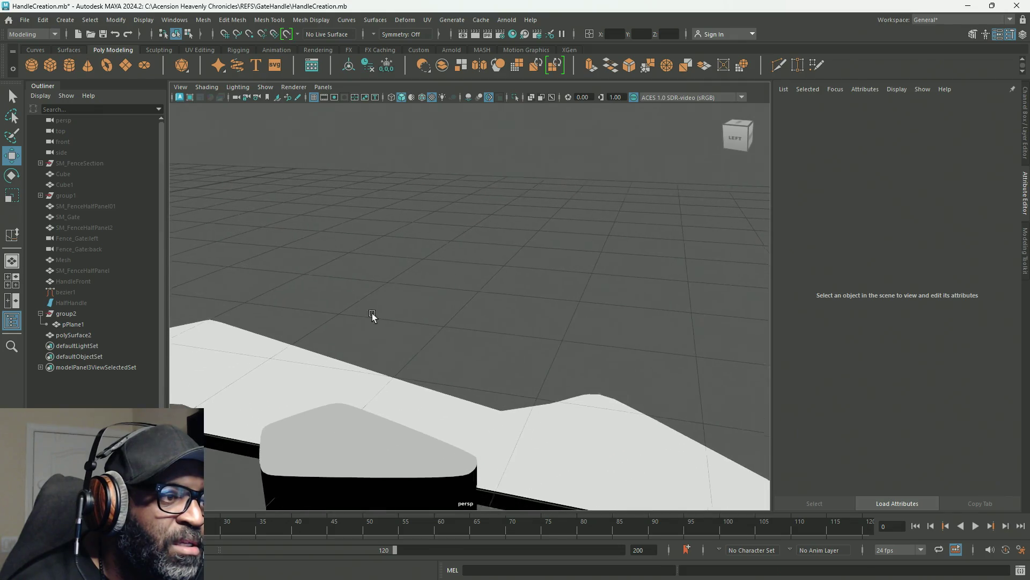
middle_click_drag(365, 320, 637, 218, "alt")
mouse_move(531, 280)
left_mouse_down("alt")
mouse_move(522, 298)
mouse_move(510, 276)
mouse_move(475, 270)
left_mouse_up("alt")
Step: Select the plate mesh polySurface2 and view it from the side
left_click(476, 270)
scroll(362, 232, "up", 3)
left_click_drag(361, 232, 247, 251, "alt")
scroll(247, 251, "down", 3)
right_click_drag(350, 137, 332, 411, "shift")
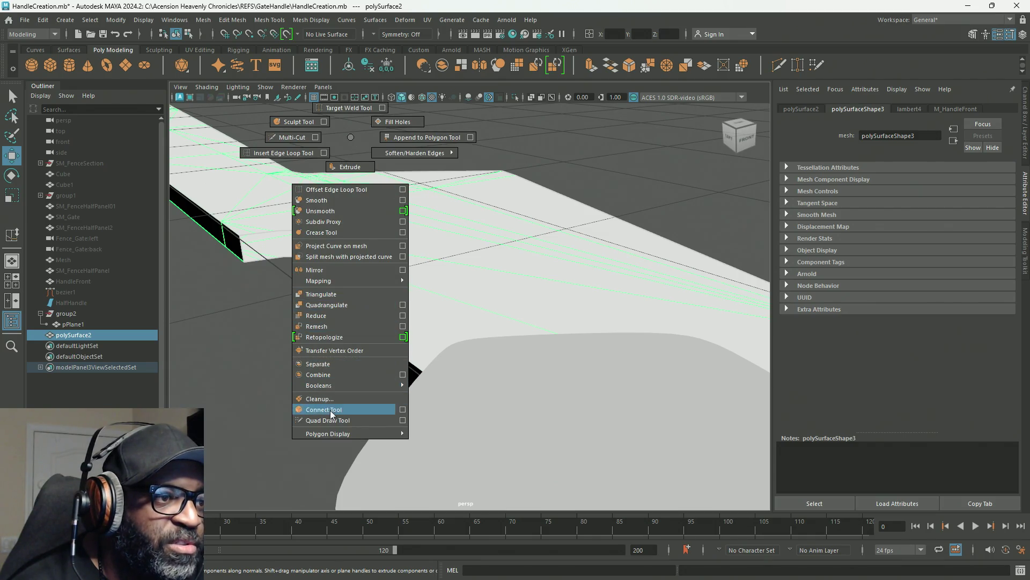
Step: Apply Fill Hole from the poly marking menu to close polySurface2's open border
right_click_drag(333, 336, 342, 275, "shift")
mouse_move(344, 221)
right_mouse_down("shift")
mouse_move(330, 303)
mouse_move(338, 421)
mouse_move(341, 253)
right_mouse_up("shift")
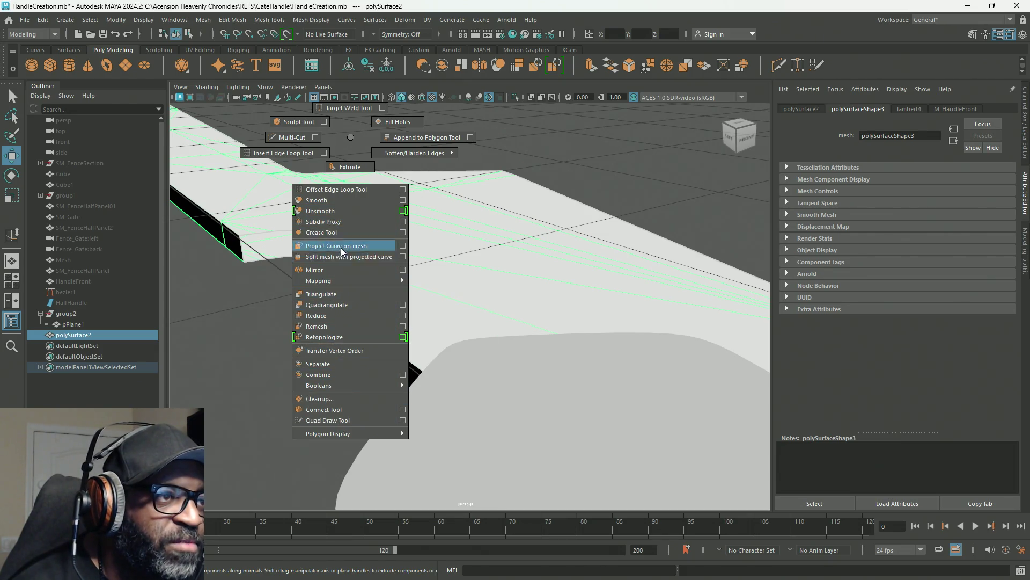
right_click_drag(359, 199, 409, 121, "shift")
key("f")
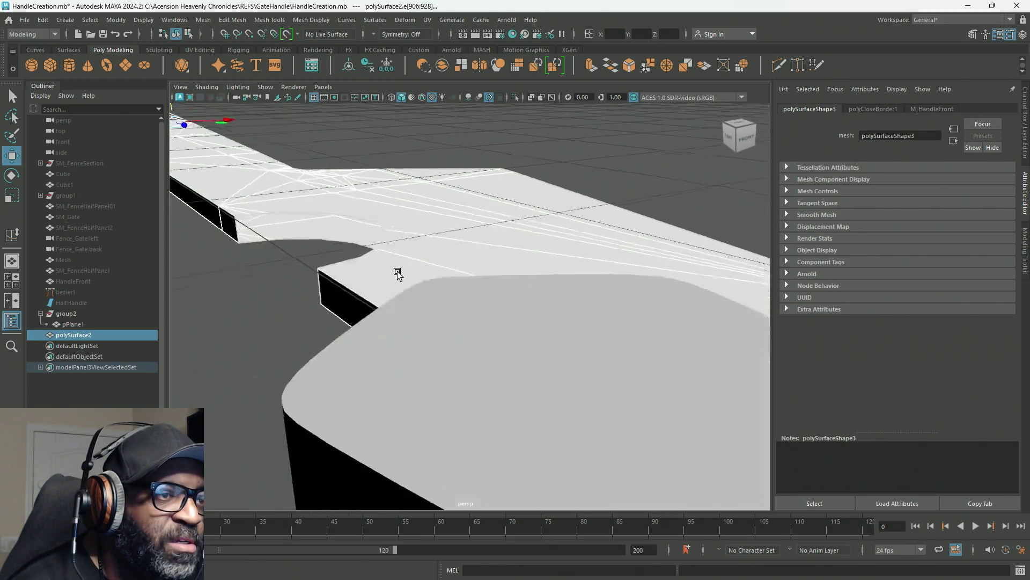
mouse_move(418, 264)
left_mouse_down("alt")
mouse_move(363, 287)
mouse_move(269, 288)
mouse_move(72, 237)
mouse_move(324, 363)
mouse_move(343, 336)
mouse_move(460, 361)
mouse_move(472, 337)
mouse_move(365, 339)
mouse_move(357, 357)
mouse_move(459, 340)
mouse_move(332, 341)
mouse_move(442, 338)
mouse_move(378, 315)
left_mouse_up("alt")
Step: Return to object mode, reselect the plate, and switch to the four-view layout
key("F8")
right_click(584, 186)
left_click(634, 171)
left_click(485, 258)
left_click(410, 263)
key("space")
key("space")
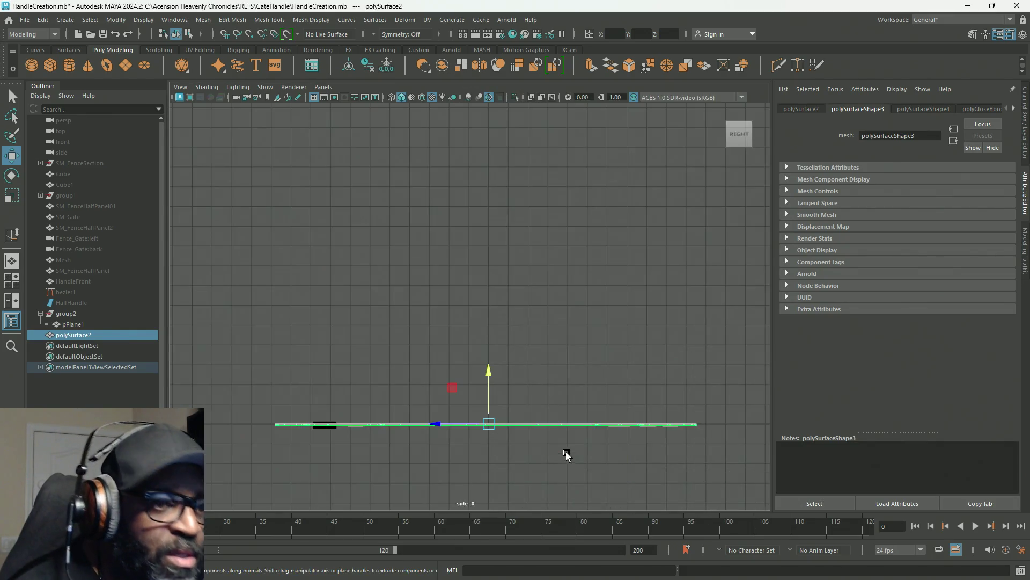
Step: In the side view, marquee-select one layer of the plate's faces and delete it
key("f")
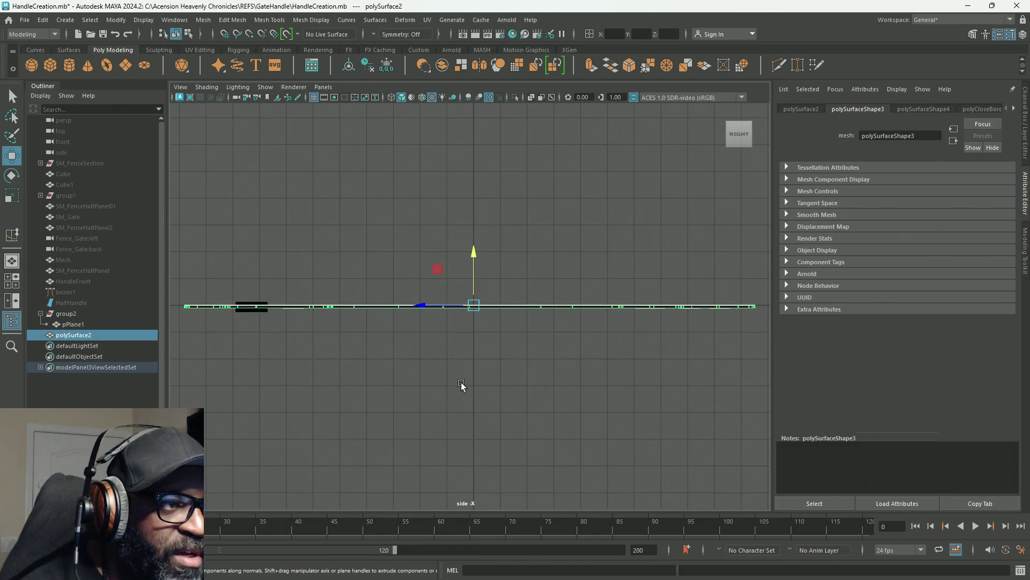
mouse_move(387, 217)
right_mouse_down()
mouse_move(385, 238)
mouse_move(443, 368)
right_mouse_up()
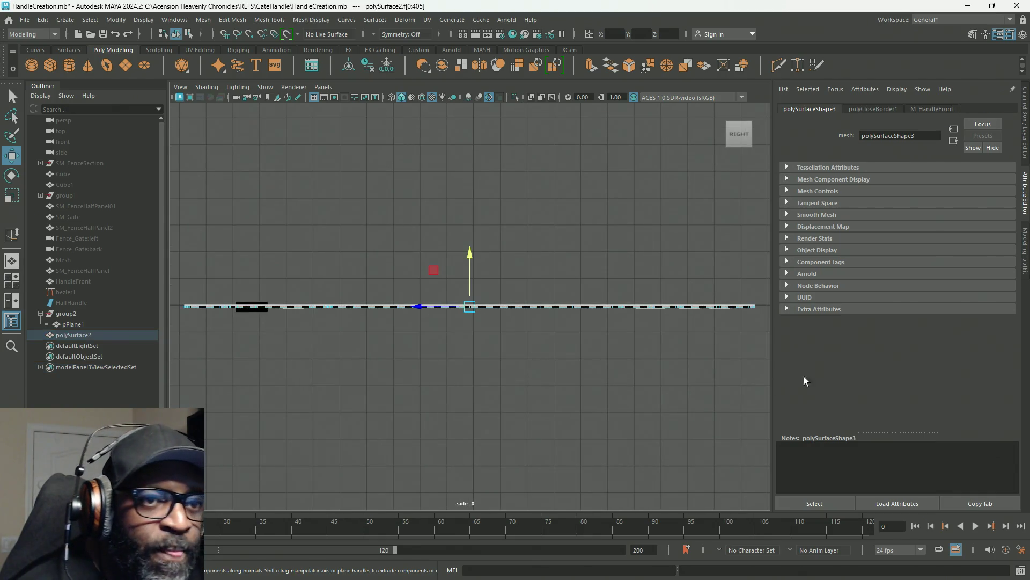
left_click(777, 394)
mouse_move(768, 401)
left_mouse_down()
mouse_move(711, 374)
mouse_move(306, 333)
mouse_move(164, 307)
mouse_move(169, 342)
left_mouse_up()
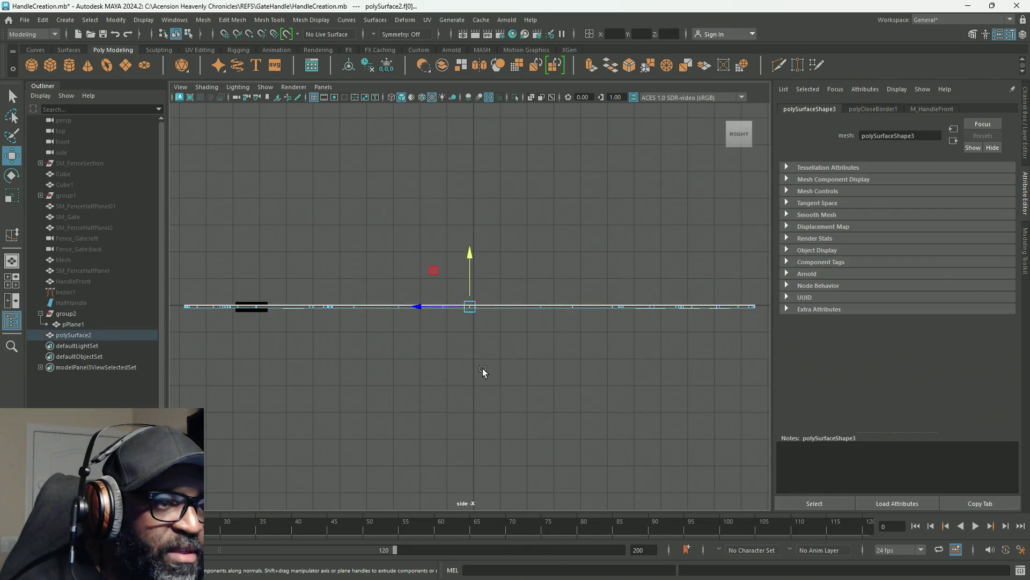
key("Delete")
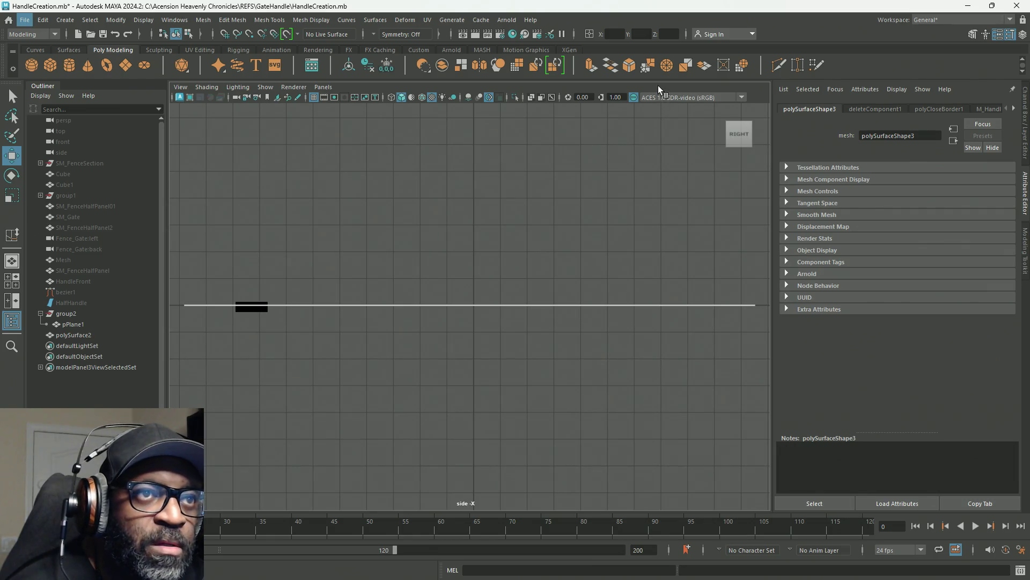
Step: Extrude the remaining faces in perspective to give the strip thickness
key("space")
key("space")
mouse_move(506, 325)
left_mouse_down("alt")
mouse_move(554, 336)
mouse_move(578, 313)
left_mouse_up("alt")
mouse_move(589, 314)
left_mouse_down("alt")
mouse_move(700, 327)
mouse_move(708, 344)
mouse_move(674, 352)
mouse_move(508, 311)
mouse_move(689, 322)
mouse_move(425, 299)
mouse_move(391, 331)
mouse_move(365, 331)
mouse_move(479, 290)
mouse_move(423, 237)
mouse_move(426, 278)
left_mouse_up("alt")
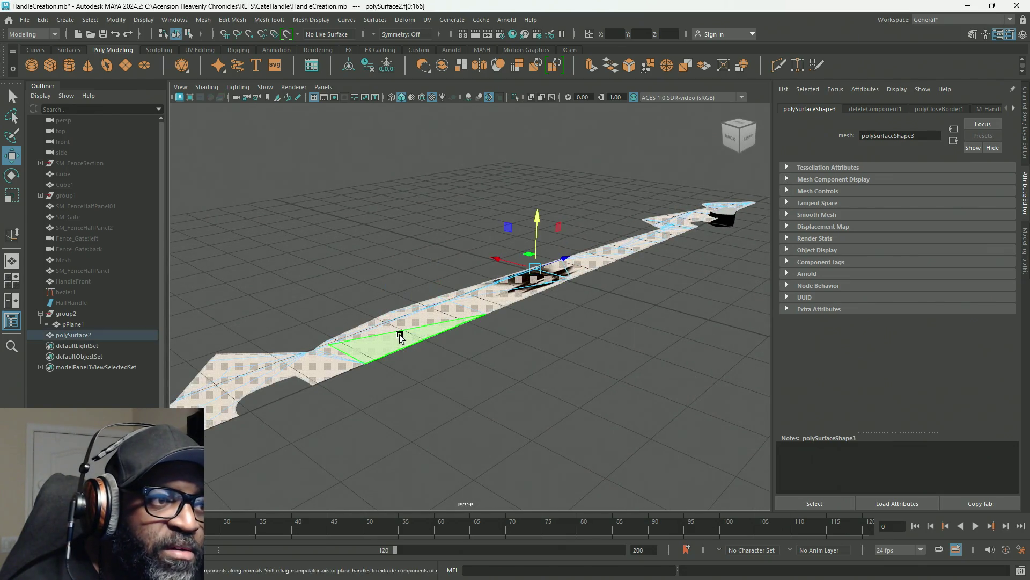
left_click_drag(539, 220, 537, 225)
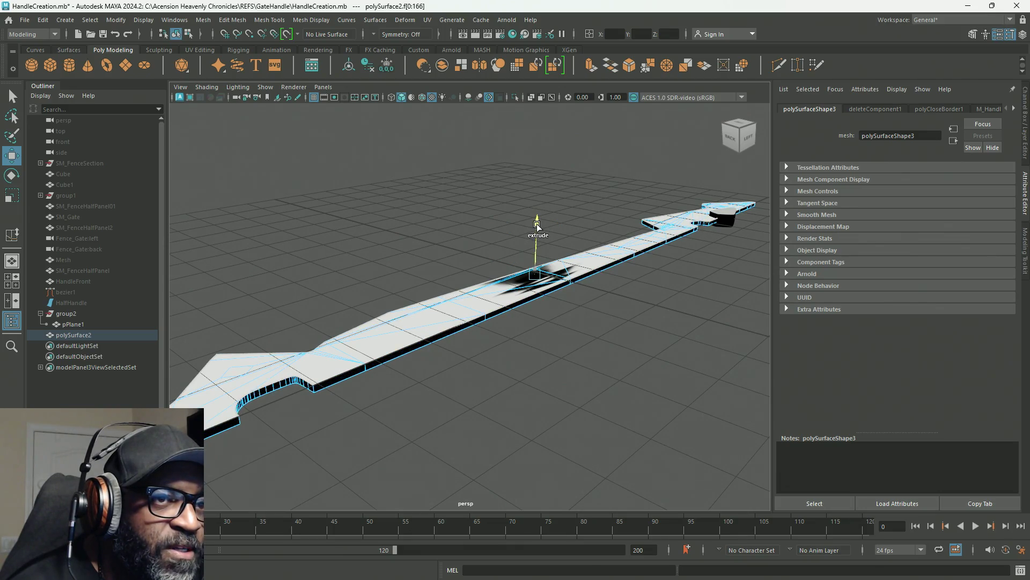
right_click_drag(442, 216, 481, 200)
left_click(478, 242)
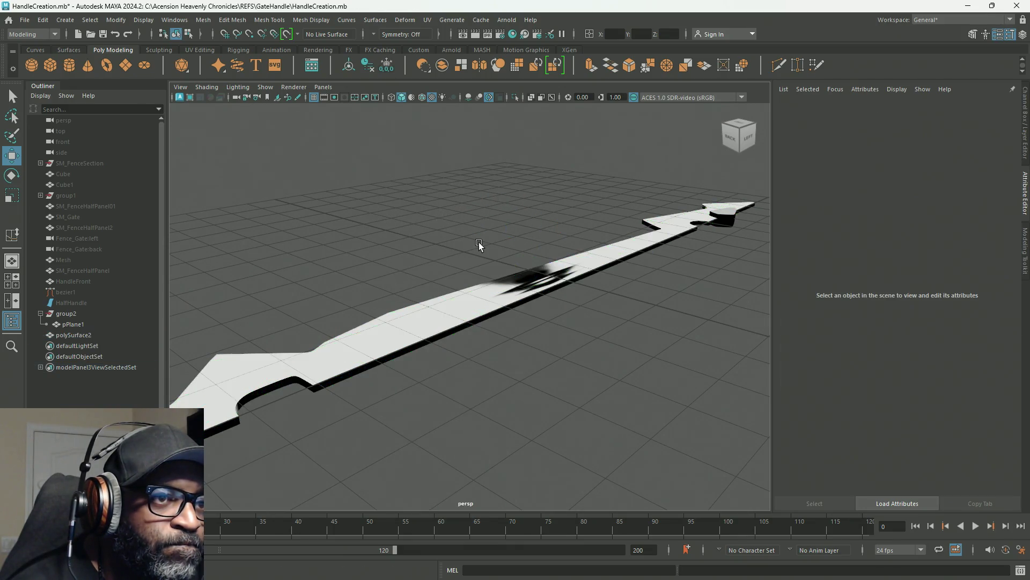
Step: Inspect the extruded strip, frame pPlane1, and undo the extrusion and face deletion
mouse_move(472, 336)
left_mouse_down("alt")
mouse_move(317, 345)
mouse_move(313, 354)
left_mouse_up("alt")
scroll(440, 449, "down", 5)
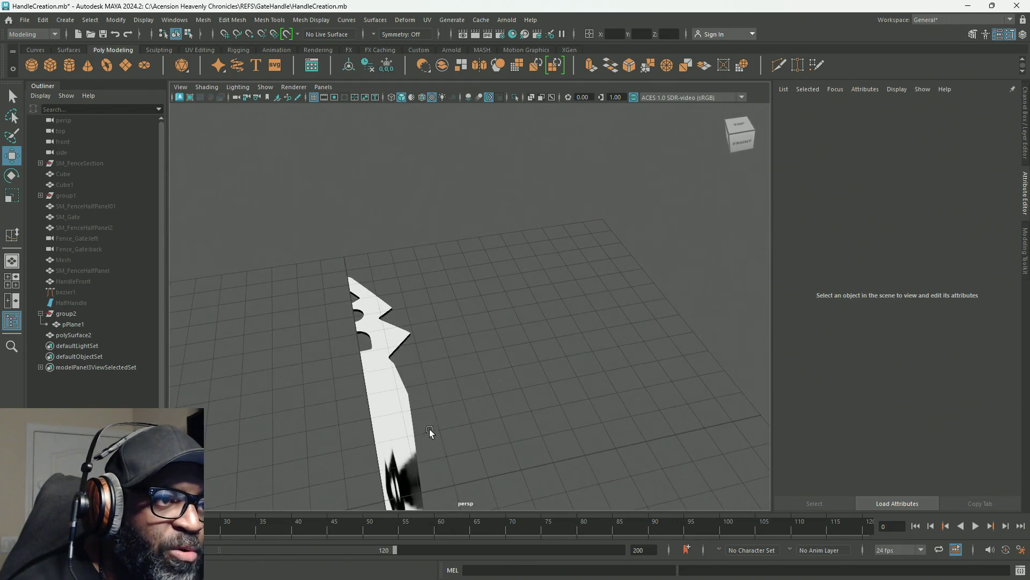
scroll(510, 388, "up", 6)
left_click_drag(359, 335, 400, 342, "alt")
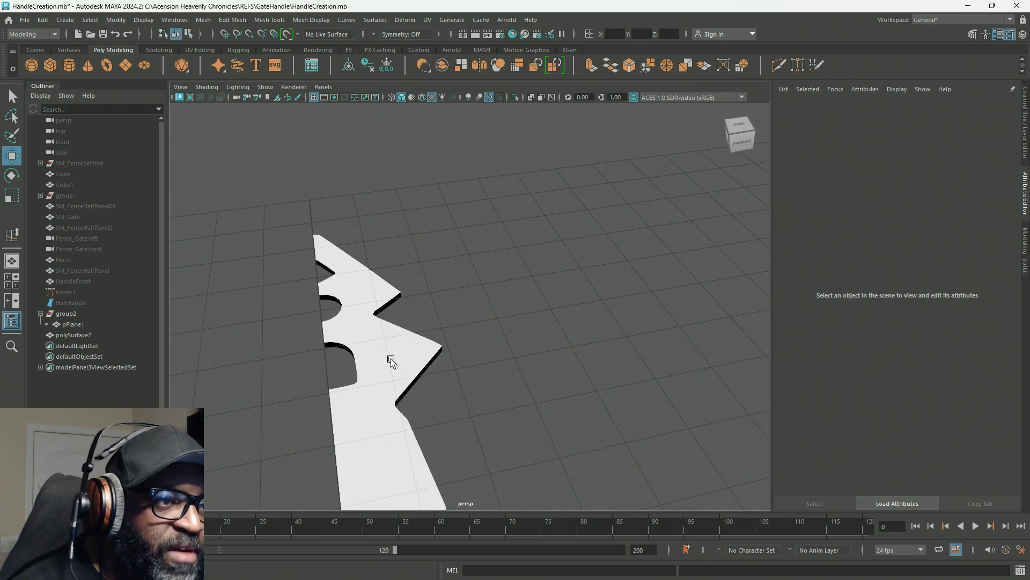
right_click_drag(537, 375, 223, 223, "alt")
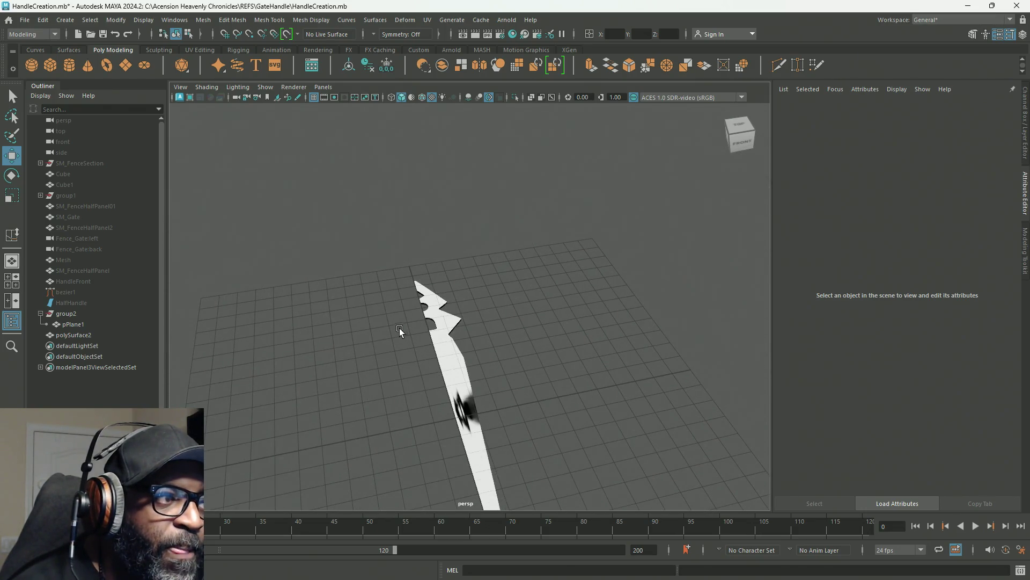
left_click(57, 325)
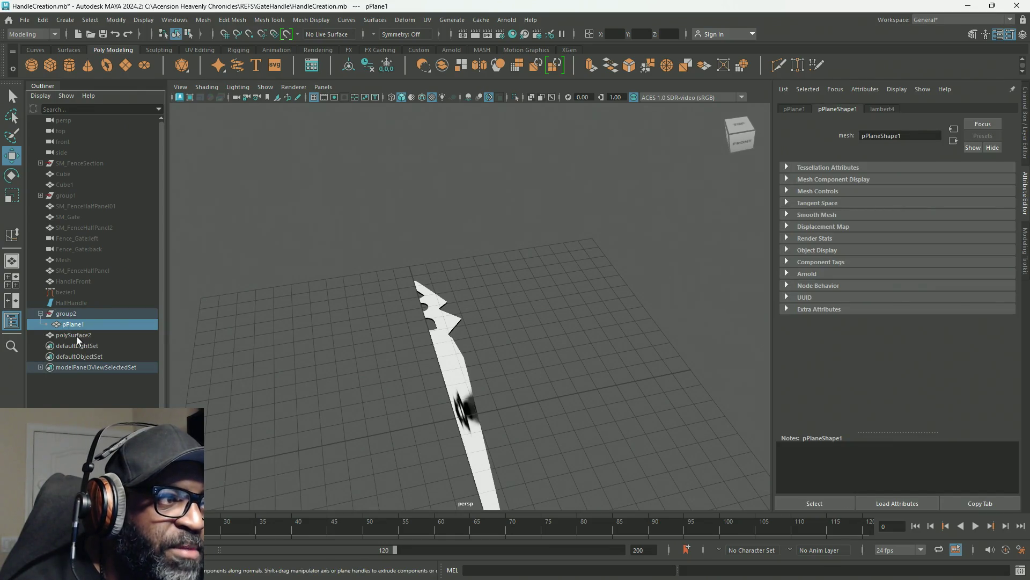
key("f")
right_click_drag(262, 248, 472, 331, "alt")
mouse_move(472, 331)
left_mouse_down("alt")
mouse_move(673, 388)
mouse_move(483, 310)
mouse_move(627, 363)
mouse_move(748, 386)
mouse_move(552, 348)
mouse_move(601, 359)
left_mouse_up("alt")
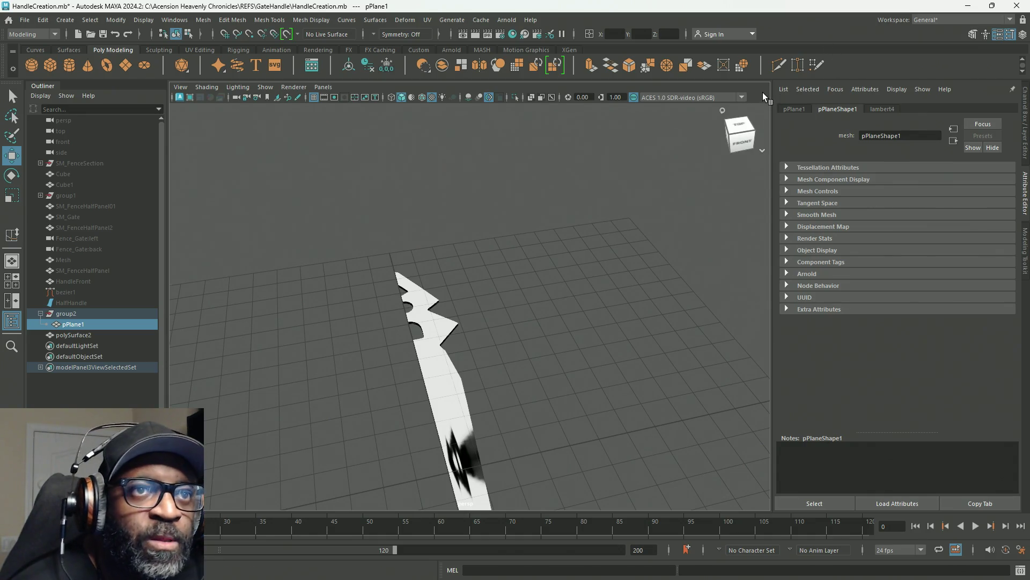
key("ctrl+z")
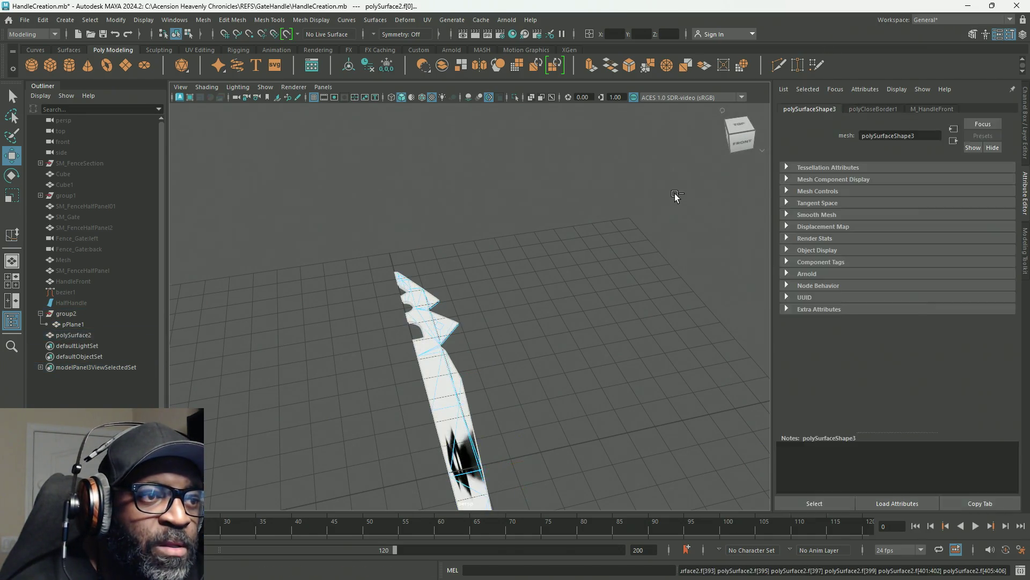
Step: Step back through the undo history until the FillHole is reverted
key("ctrl+z")
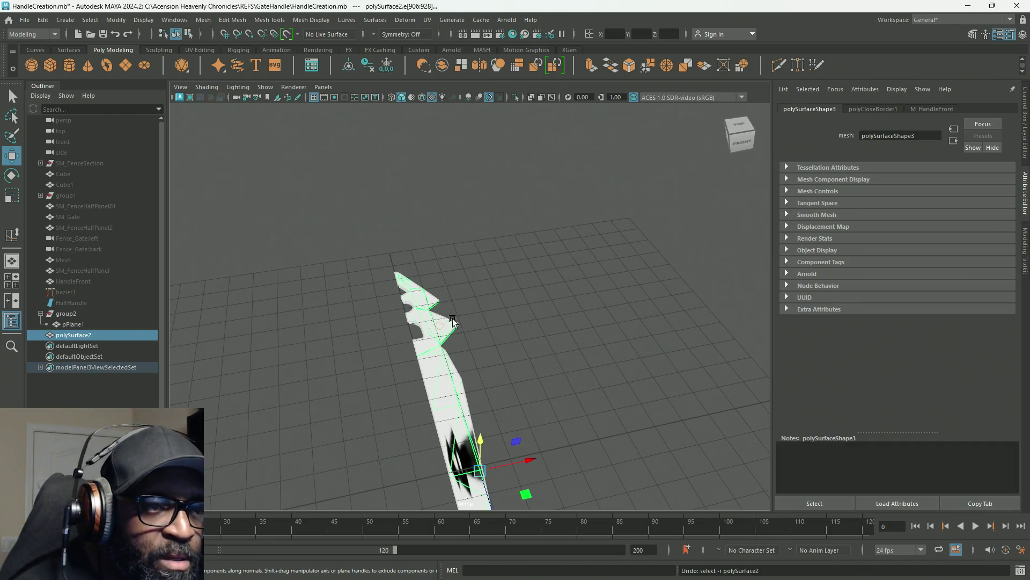
scroll(550, 352, "up", 5)
mouse_move(570, 399)
left_mouse_down("alt")
mouse_move(563, 431)
mouse_move(603, 306)
mouse_move(509, 403)
mouse_move(677, 315)
left_mouse_up("alt")
key("g")
mouse_move(662, 331)
right_mouse_down("alt")
mouse_move(591, 306)
mouse_move(513, 335)
right_mouse_up("alt")
mouse_move(513, 336)
left_mouse_down("alt")
mouse_move(575, 283)
mouse_move(566, 254)
mouse_move(688, 288)
mouse_move(704, 266)
mouse_move(512, 248)
mouse_move(479, 305)
mouse_move(587, 321)
mouse_move(536, 326)
mouse_move(432, 324)
mouse_move(333, 291)
left_mouse_up("alt")
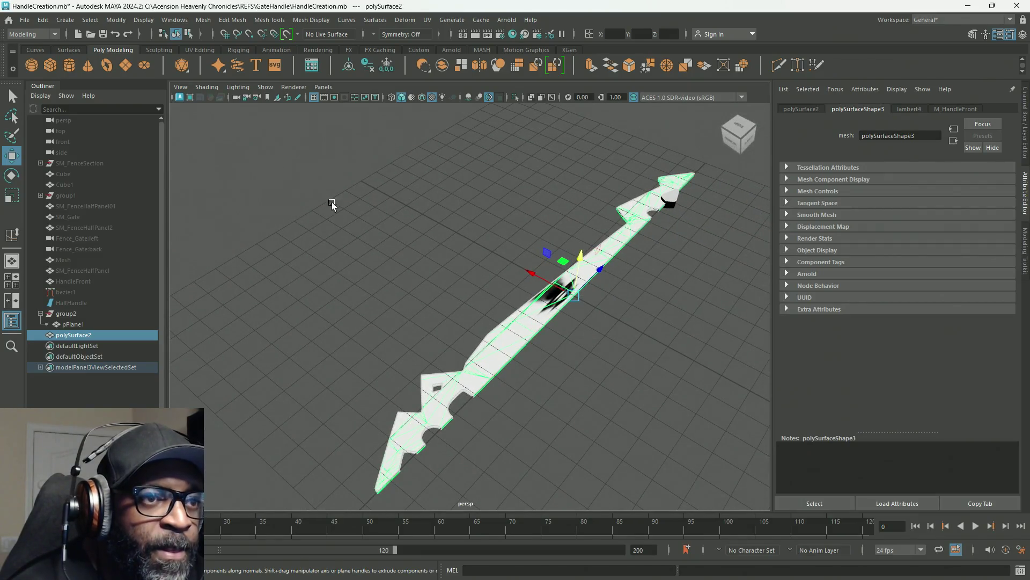
Step: Delete all construction history via Edit > Delete All by Type > History
left_click(42, 20)
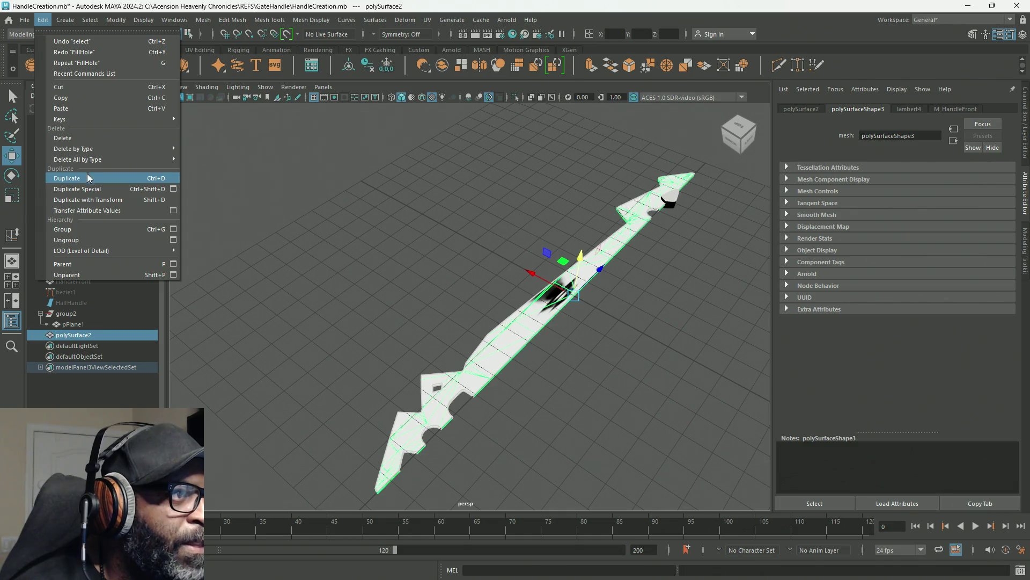
mouse_move(158, 161)
left_click(242, 164)
middle_click_drag(497, 288, 447, 307, "alt")
mouse_move(447, 307)
right_mouse_down("alt")
mouse_move(762, 365)
mouse_move(502, 352)
right_mouse_up("alt")
mouse_move(502, 354)
left_mouse_down("alt")
mouse_move(536, 322)
mouse_move(545, 338)
mouse_move(550, 312)
left_mouse_up("alt")
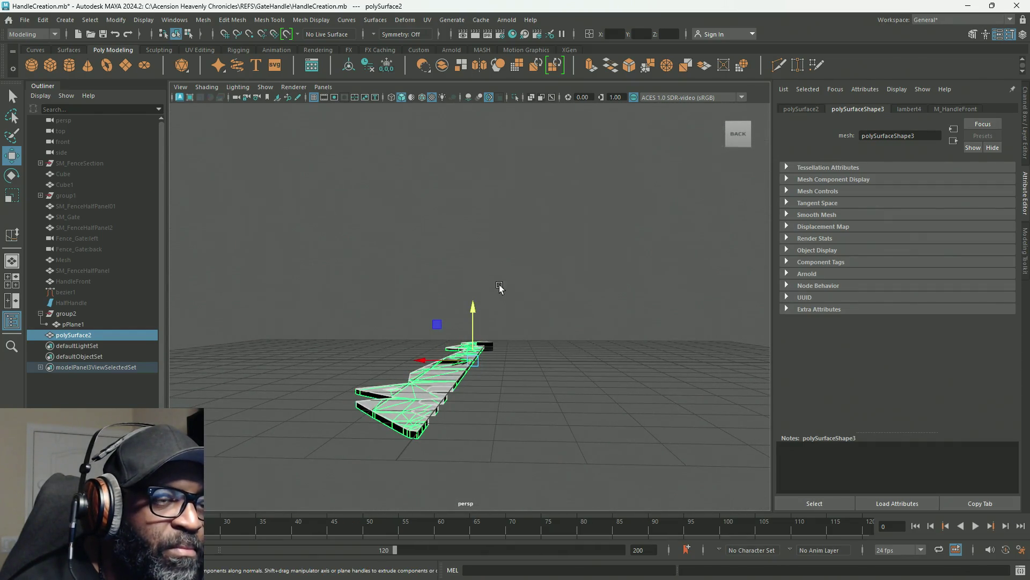
Step: In face mode, marquee-select a layer of the plate's faces in side view and remove it
key("space")
key("space")
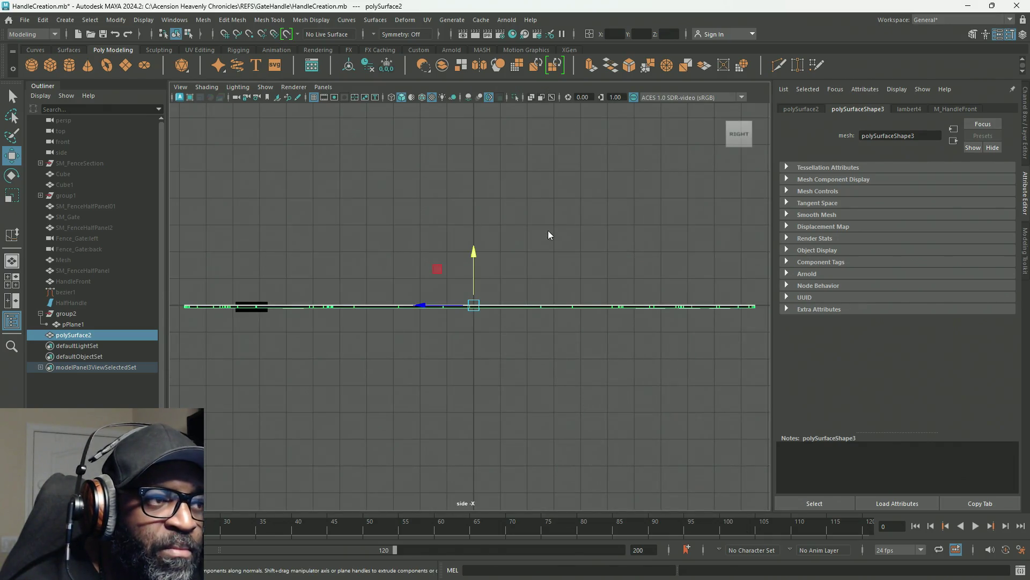
right_click(548, 231)
left_click(548, 261)
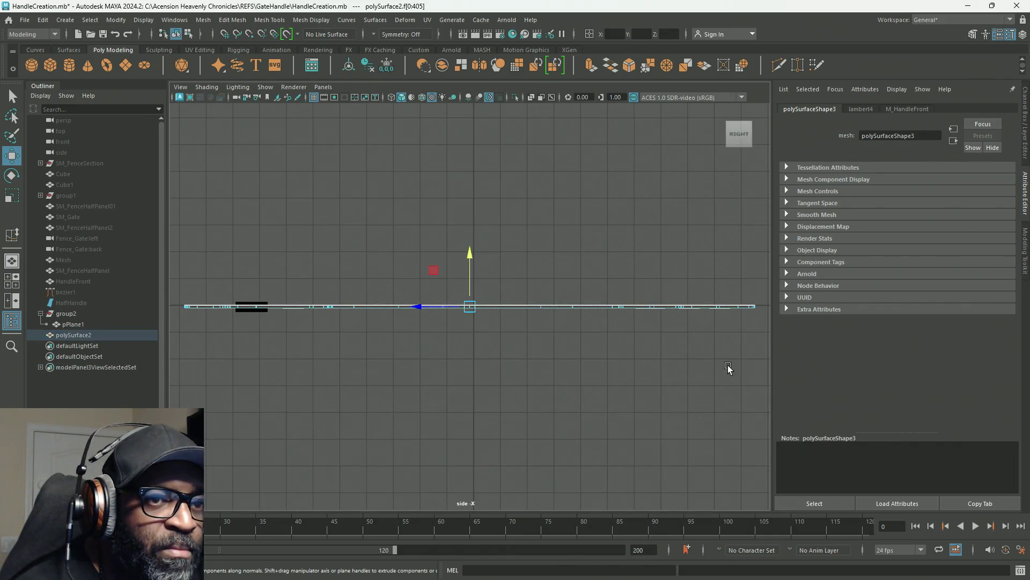
left_click(728, 366)
mouse_move(765, 434)
left_mouse_down()
mouse_move(223, 345)
mouse_move(144, 311)
left_mouse_up()
key("space")
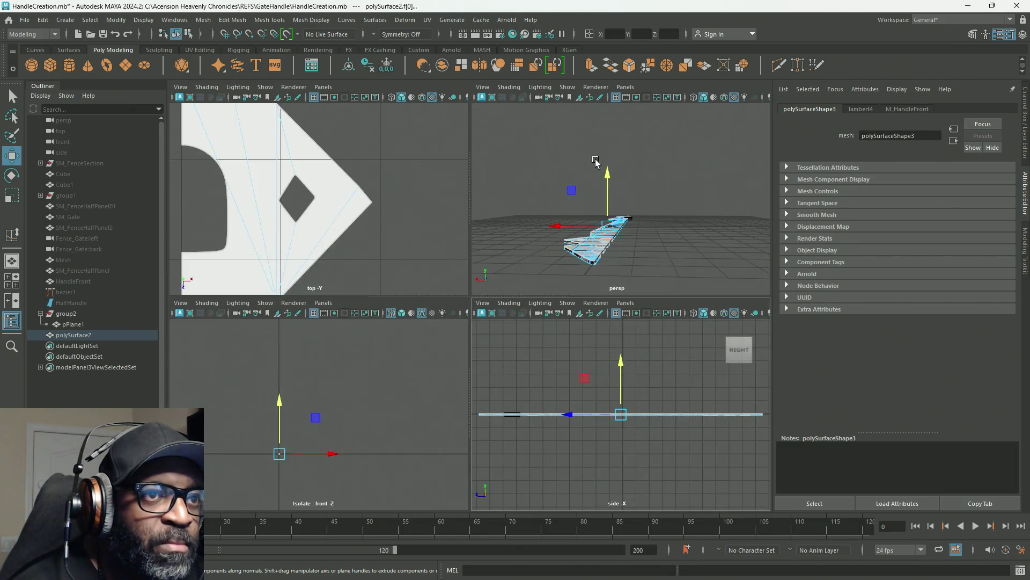
key("space")
key("ctrl+z")
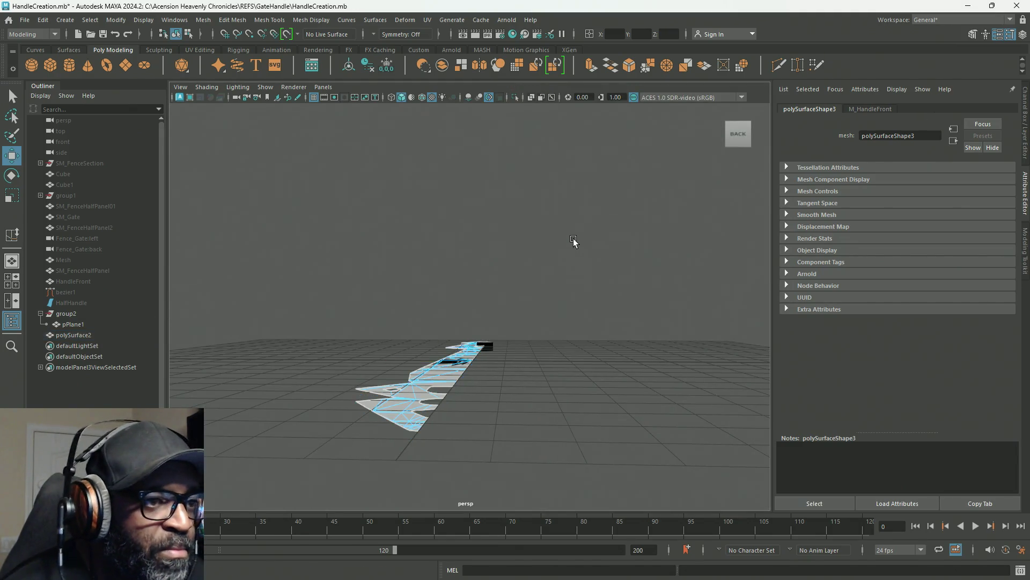
Step: Extrude the remaining faces downward into a slab, then return to object mode
mouse_move(445, 360)
left_mouse_down("alt")
mouse_move(425, 432)
mouse_move(413, 400)
left_mouse_up("alt")
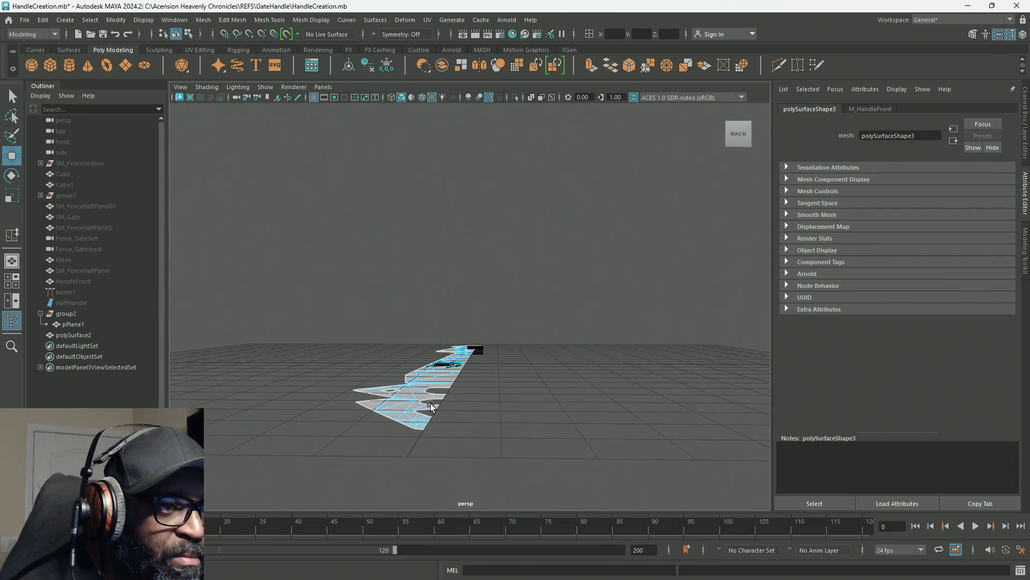
left_click(412, 399)
mouse_move(435, 305)
left_mouse_down()
mouse_move(456, 358)
mouse_move(444, 359)
mouse_move(517, 359)
mouse_move(434, 391)
left_mouse_up()
scroll(391, 257, "up", 5)
scroll(391, 257, "down", 5)
middle_click_drag(628, 236, 365, 98, "alt")
right_click(369, 140)
left_click(422, 124)
mouse_move(414, 168)
left_mouse_down("alt")
mouse_move(347, 219)
mouse_move(379, 168)
mouse_move(390, 237)
left_mouse_up("alt")
scroll(653, 345, "up", 8)
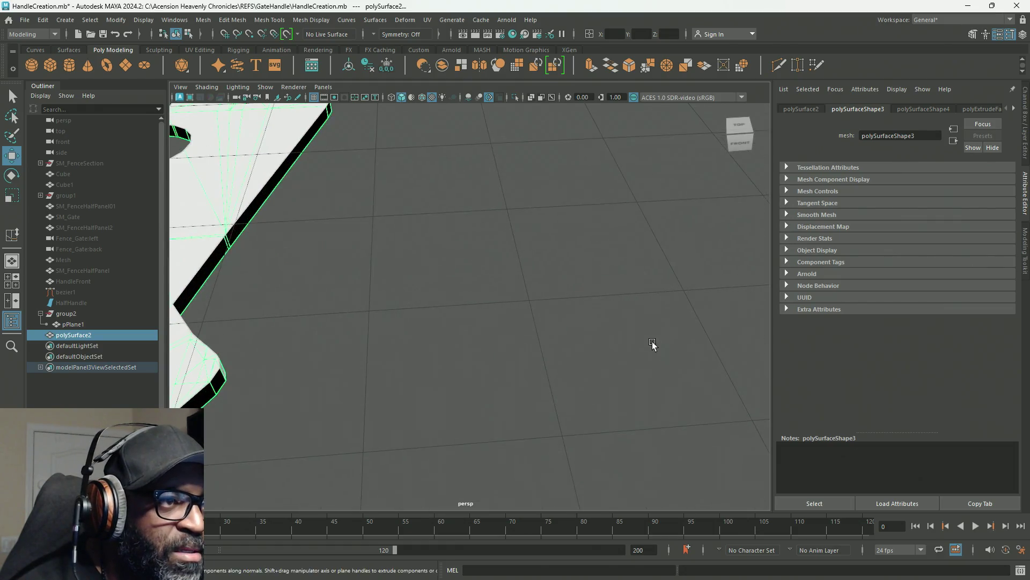
Step: Delete the mesh's history, select it with pPlane1, and undo the trial boolean
scroll(662, 298, "down", 2)
left_click(42, 21)
mouse_move(157, 158)
left_click(247, 160)
left_click(570, 250)
left_click(524, 272)
left_click(395, 285, "shift")
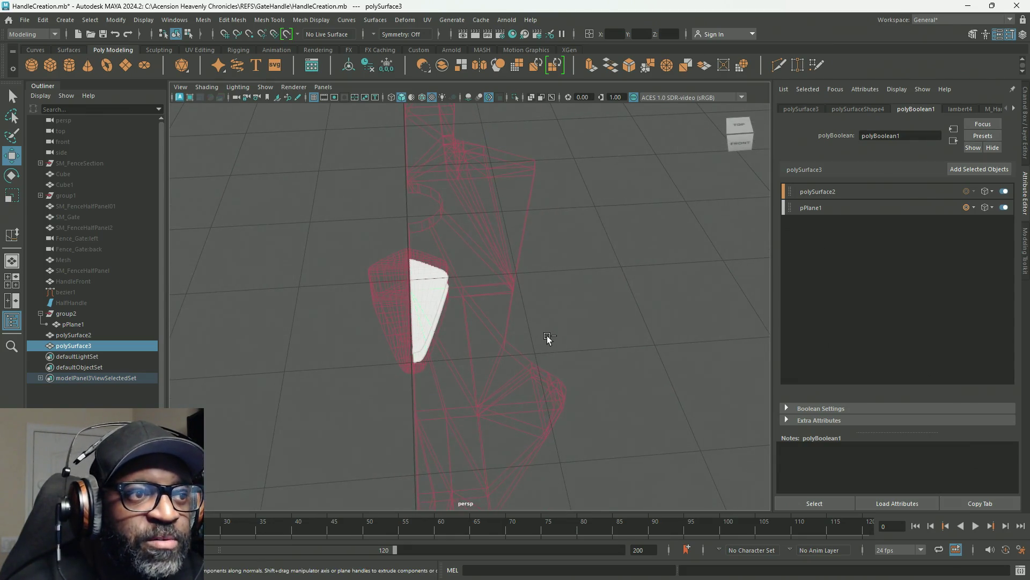
key("ctrl+z")
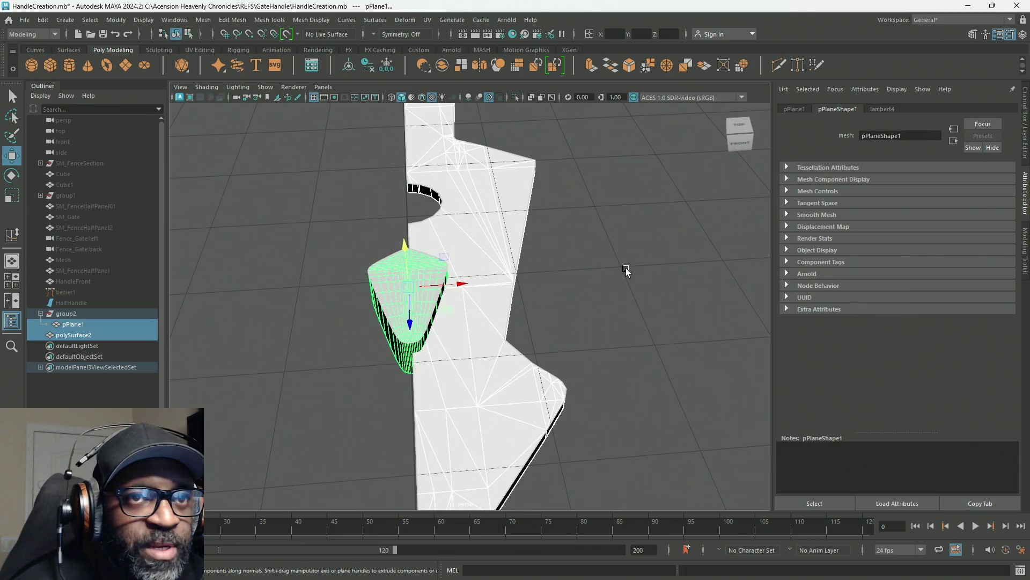
Step: Select the handle piece alone and view it from underneath and a low side angle
left_click(626, 270)
left_click(413, 278)
mouse_move(589, 260)
left_mouse_down("alt")
mouse_move(713, 255)
mouse_move(674, 207)
mouse_move(672, 173)
mouse_move(656, 240)
mouse_move(577, 379)
mouse_move(585, 376)
left_mouse_up("alt")
key("f")
mouse_move(656, 358)
left_mouse_down("alt")
mouse_move(634, 375)
mouse_move(644, 364)
mouse_move(485, 186)
left_mouse_up("alt")
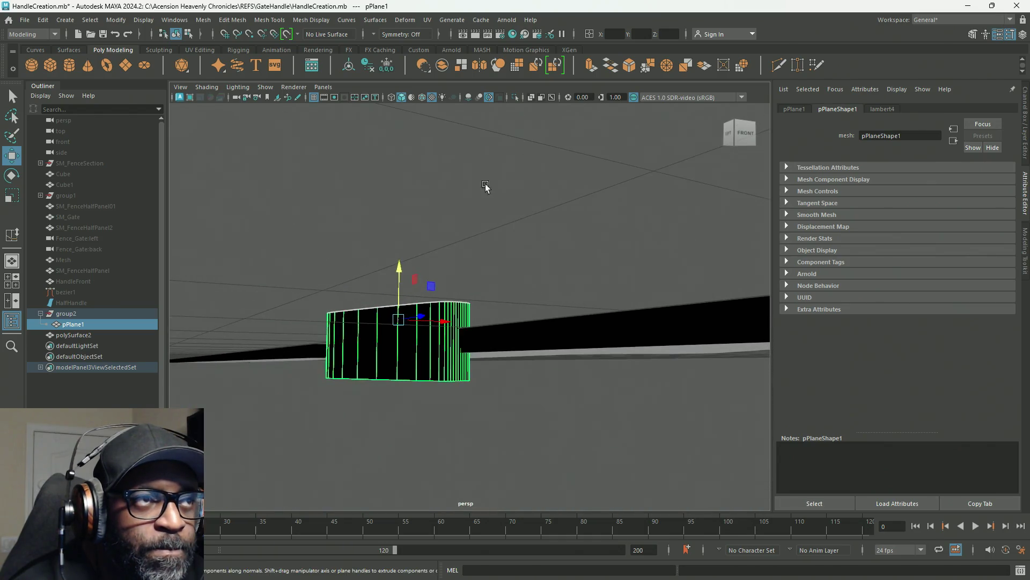
Step: Soften the handle piece's edges with Mesh Display > Soften/Harden Edges
left_click(320, 23)
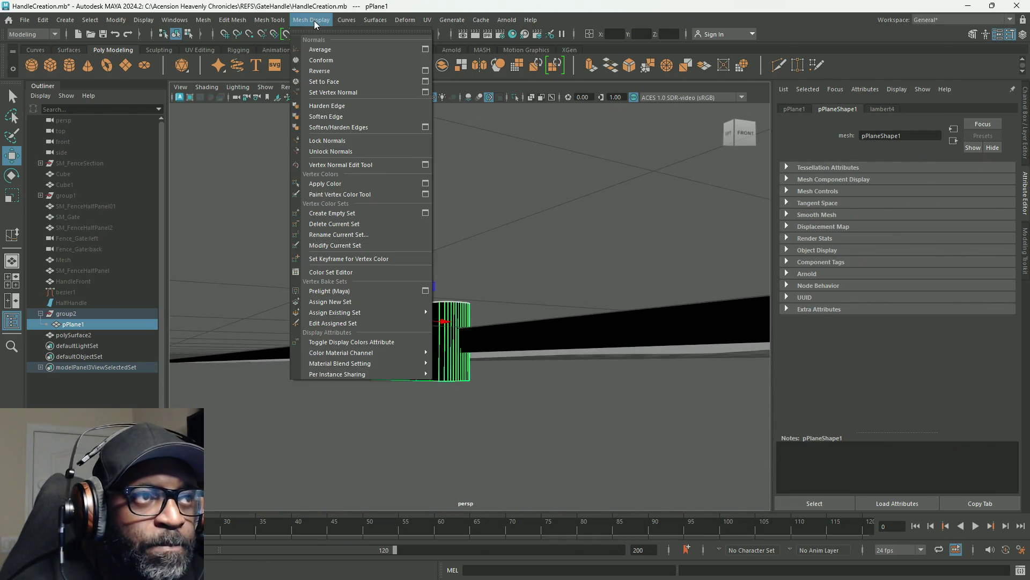
left_click(353, 127)
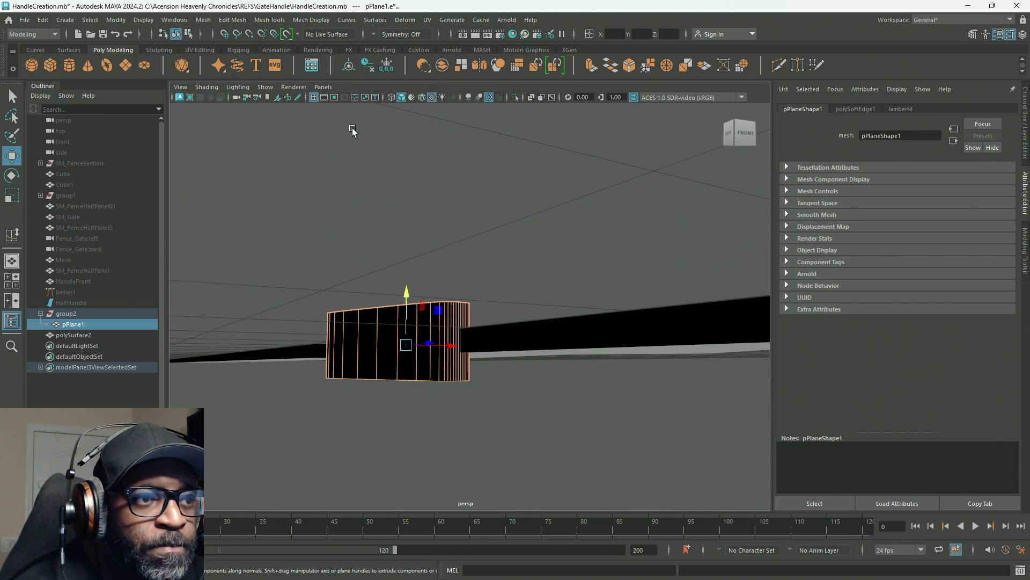
right_click_drag(512, 236, 558, 211)
mouse_move(528, 244)
left_mouse_down("alt")
mouse_move(552, 340)
mouse_move(568, 280)
left_mouse_up("alt")
left_click(557, 320)
Step: In the side view, marquee-select the handle's faces and delete them, leaving one face layer
key("space")
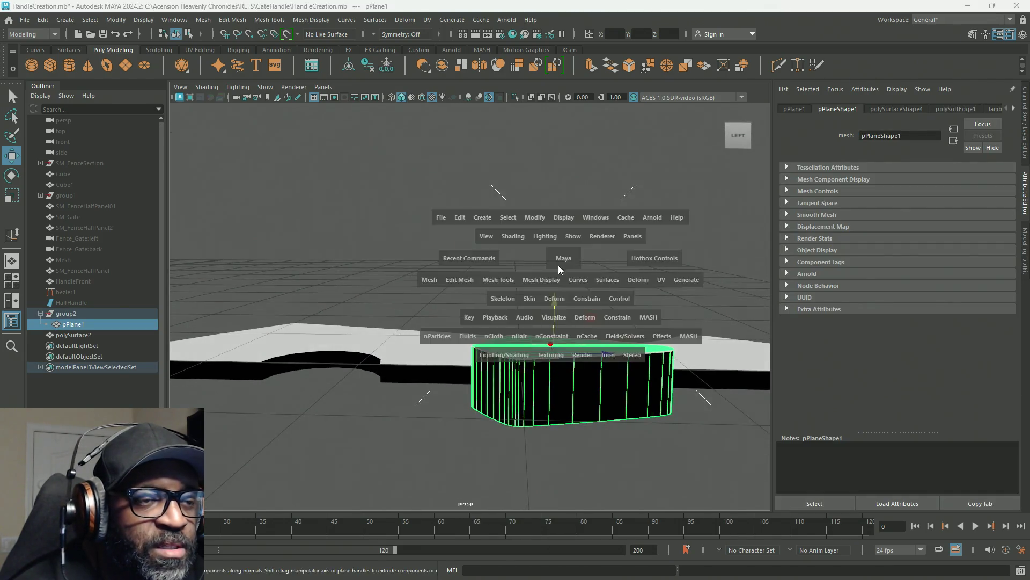
key("space")
key("f")
scroll(491, 339, "down", 5)
scroll(467, 303, "up", 4)
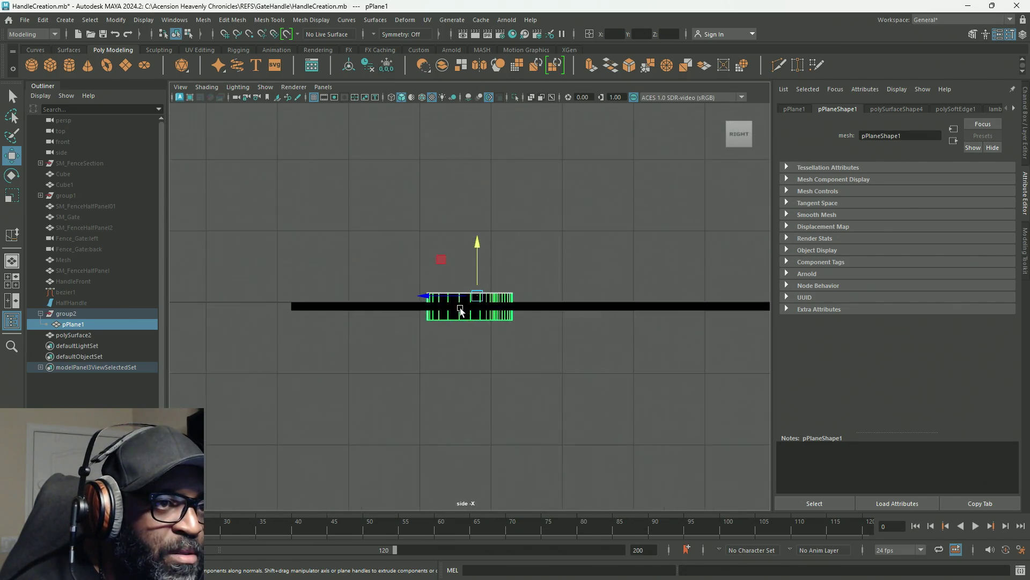
right_click_drag(480, 188, 492, 248)
mouse_move(648, 416)
left_mouse_down()
mouse_move(306, 306)
mouse_move(301, 294)
left_mouse_up()
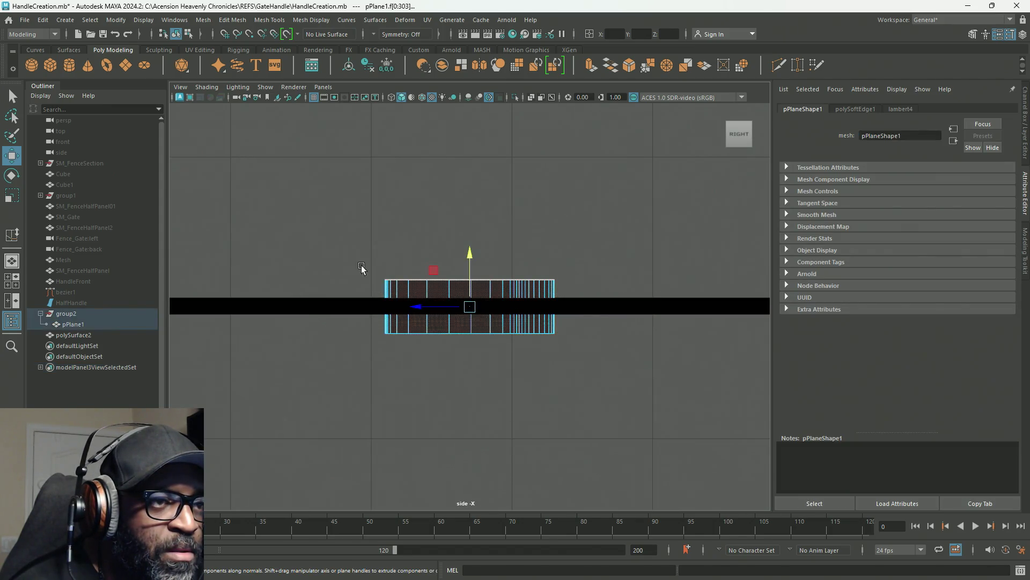
key("Delete")
Step: Extrude the remaining handle faces outward into a thick slab, then return to perspective
mouse_move(620, 196)
left_mouse_down()
mouse_move(573, 219)
mouse_move(298, 287)
left_mouse_up()
left_click_drag(471, 237, 467, 289)
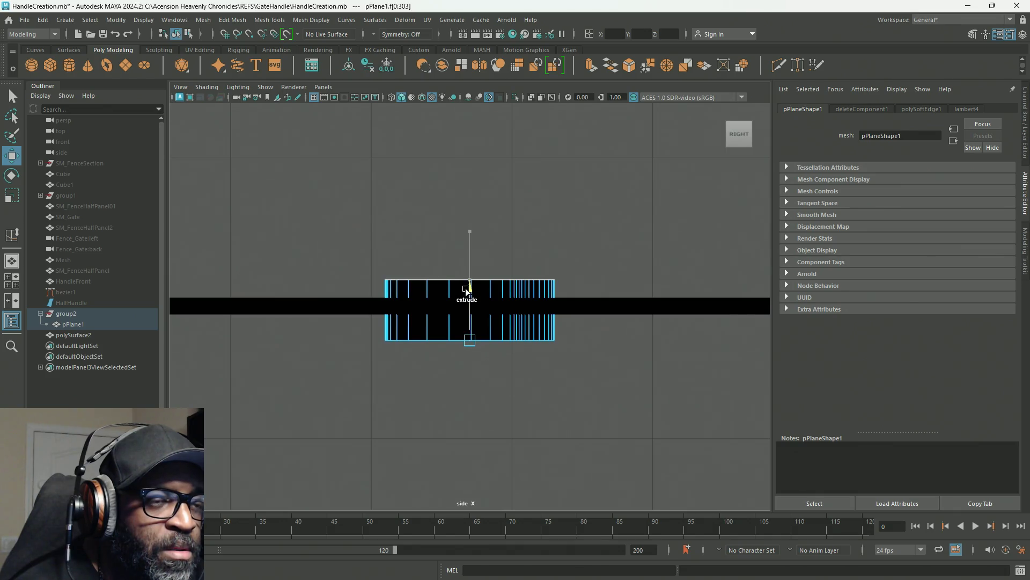
key("F8")
left_click(492, 147)
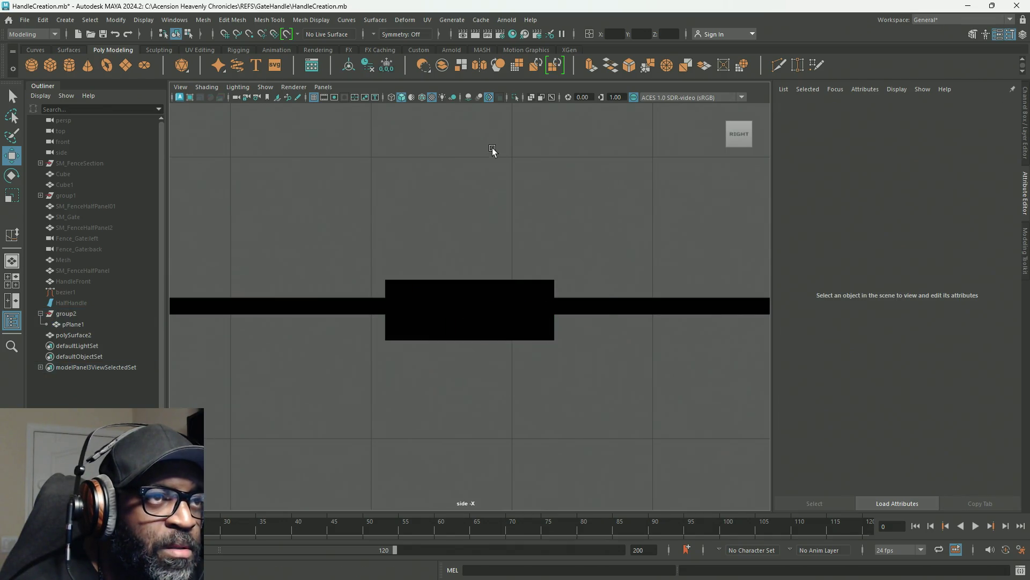
left_click(515, 98)
key("space")
key("space")
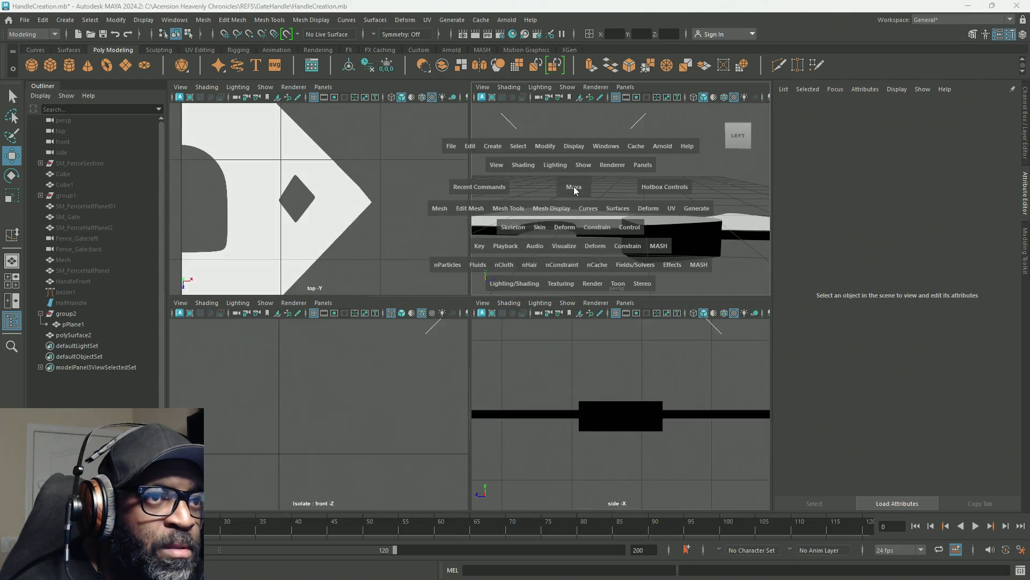
Step: Isolate the handle piece and soften its edges again with Mesh Display > Soften Edge
left_click(530, 397)
mouse_move(529, 397)
left_mouse_down("alt")
mouse_move(497, 412)
mouse_move(494, 392)
mouse_move(471, 458)
mouse_move(376, 479)
mouse_move(494, 182)
mouse_move(459, 322)
mouse_move(559, 458)
mouse_move(500, 415)
mouse_move(469, 172)
left_mouse_up("alt")
left_click(514, 98)
left_click(401, 20)
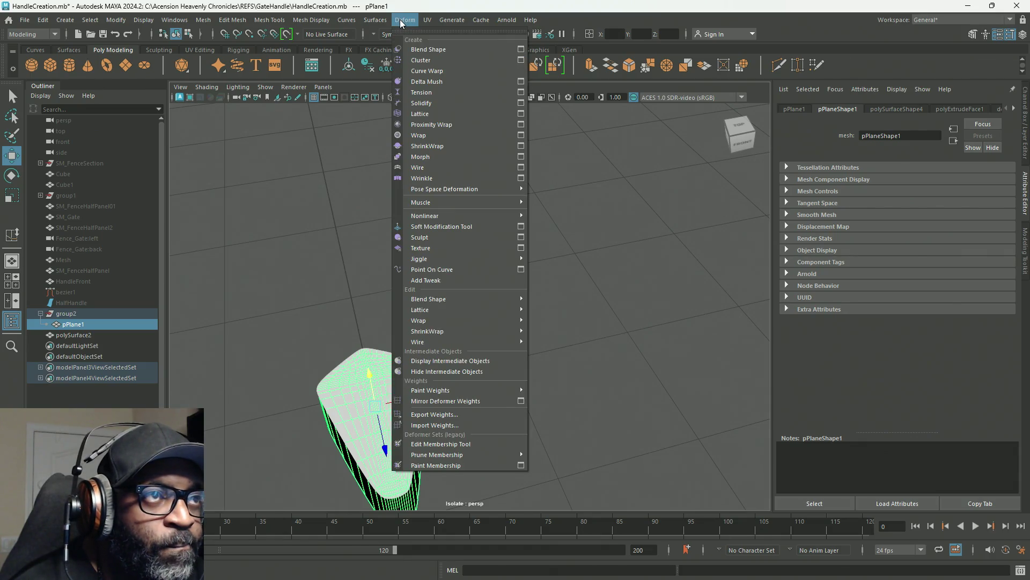
left_click(344, 123)
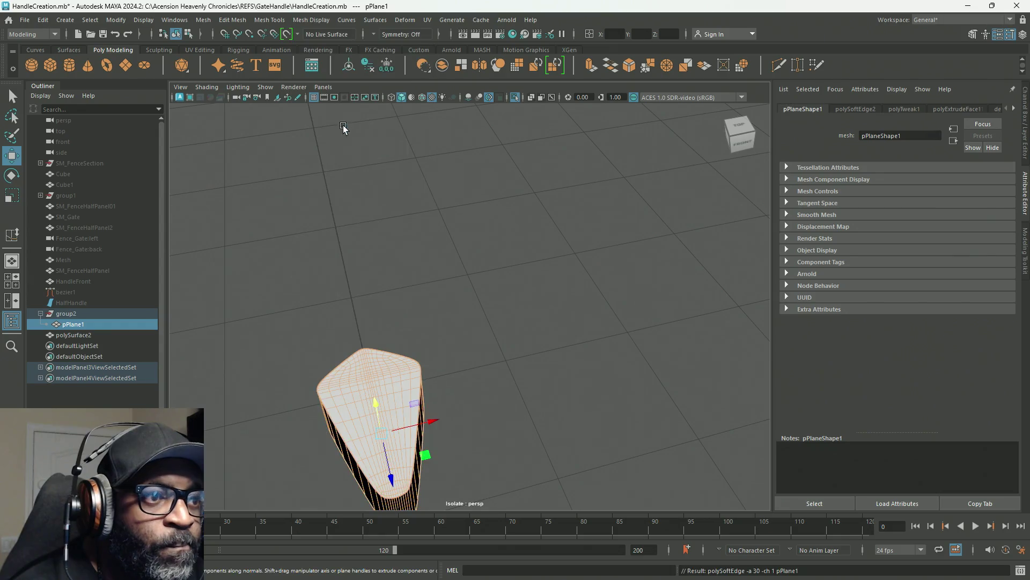
right_click(441, 273)
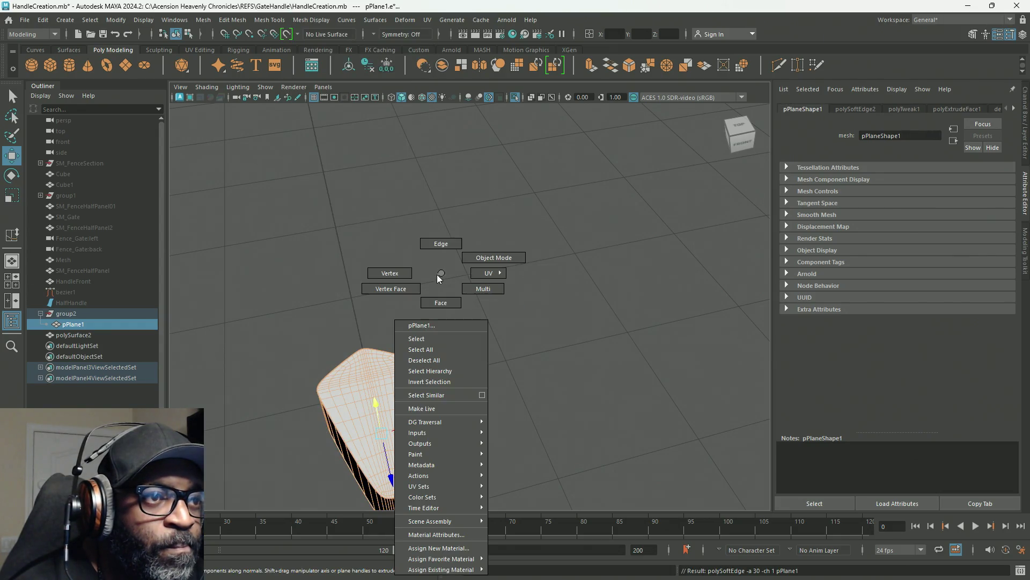
right_click_drag(455, 256, 456, 257)
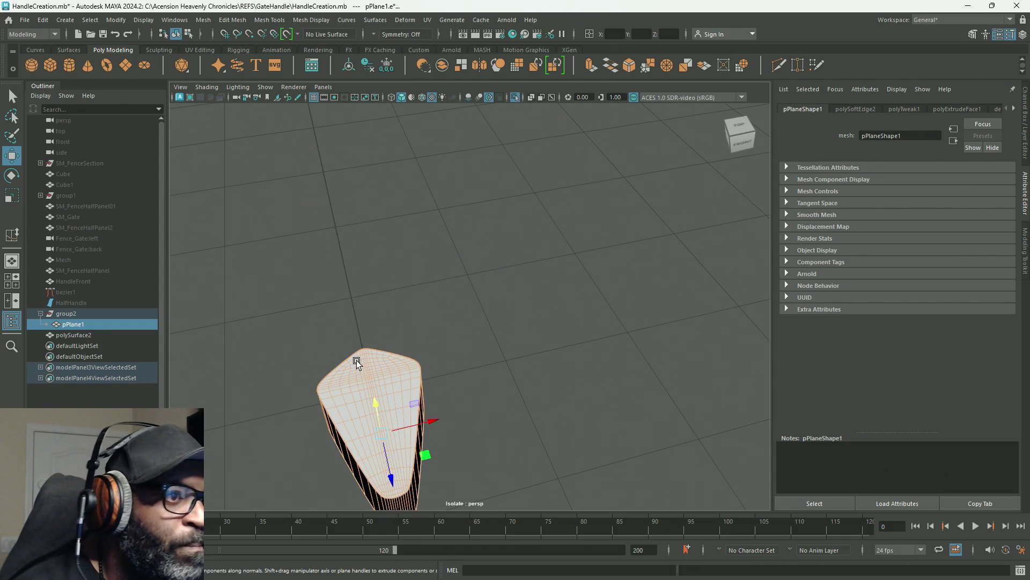
Step: Delete the handle's history, turn off Isolate Select, and select the plate and handle
left_click(42, 20)
mouse_move(90, 149)
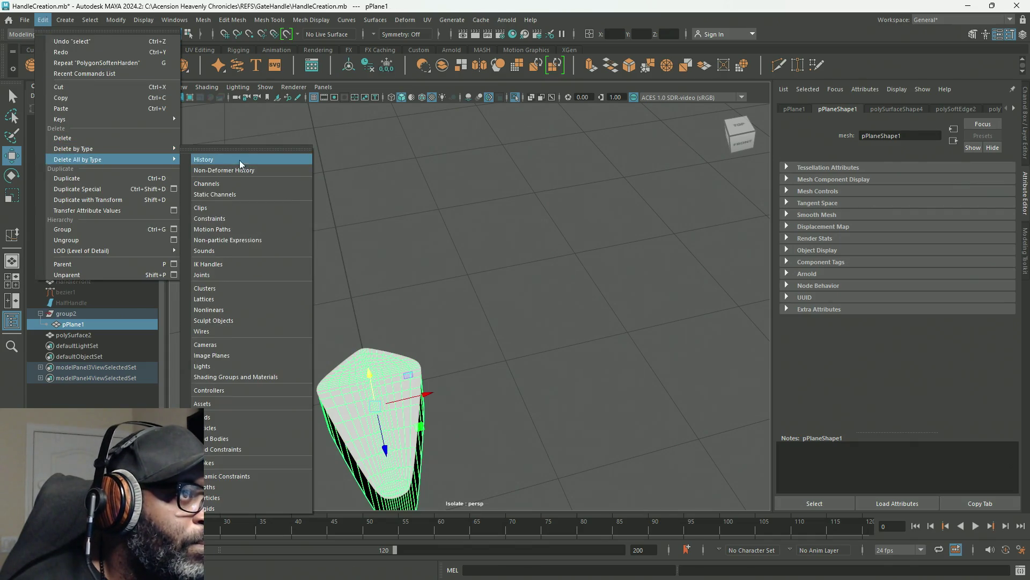
left_click(233, 160)
left_click(515, 97)
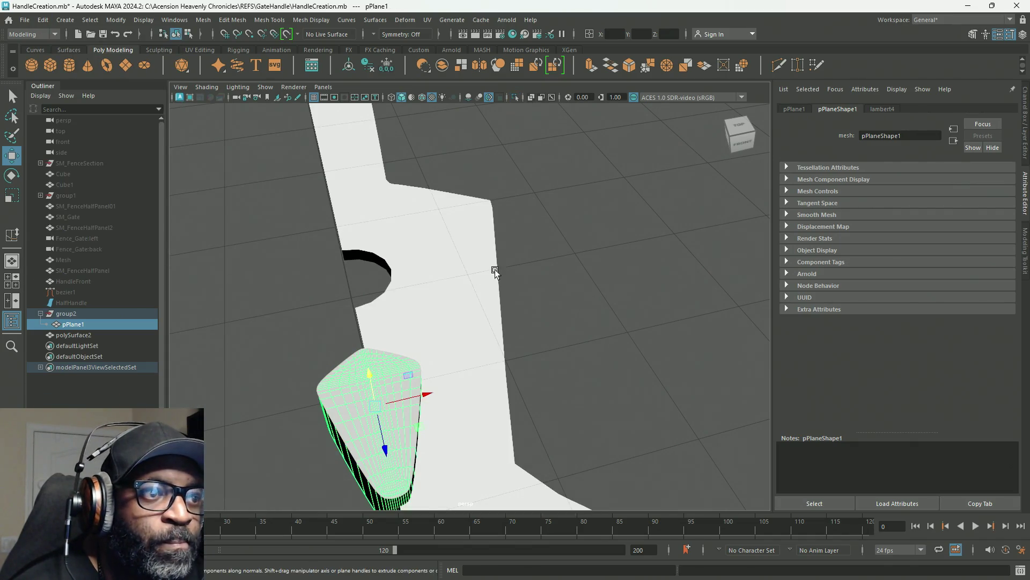
left_click(488, 276)
left_click(367, 406)
left_click(368, 405, "shift")
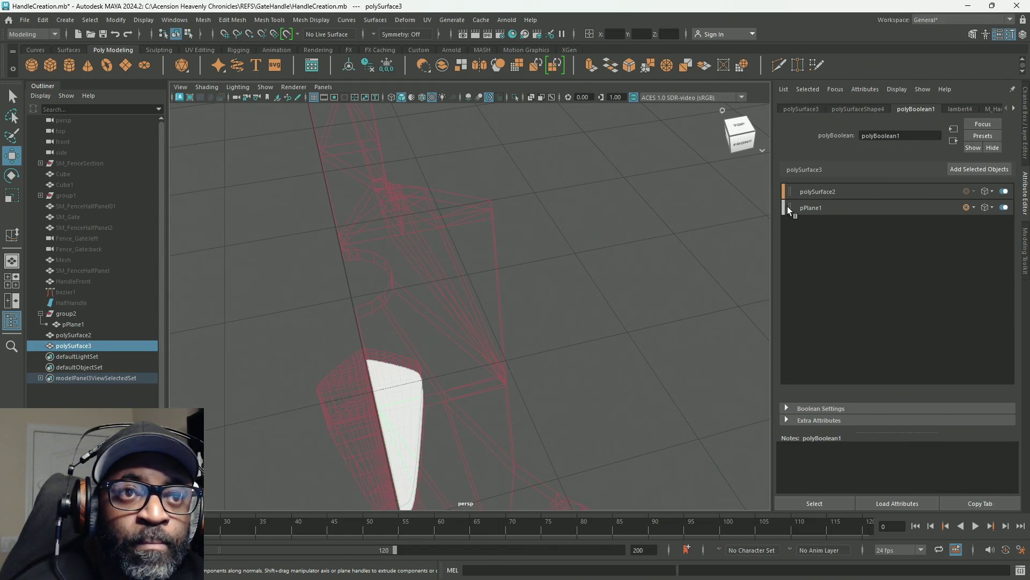
Step: Try reordering the boolean inputs in the Attribute Editor, then undo the change
left_click_drag(787, 190, 789, 216)
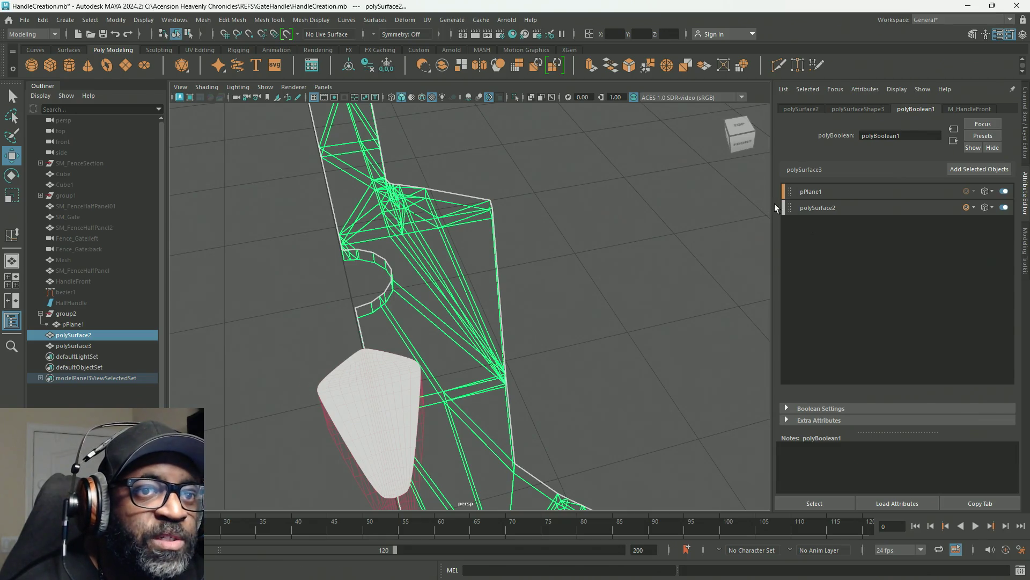
left_click_drag(791, 215, 792, 191)
mouse_move(749, 241)
left_mouse_down("alt")
mouse_move(559, 349)
mouse_move(589, 322)
mouse_move(598, 333)
mouse_move(514, 327)
mouse_move(581, 328)
mouse_move(580, 340)
left_mouse_up("alt")
key("ctrl+z")
key("ctrl+z")
key("ctrl+z")
key("ctrl+z")
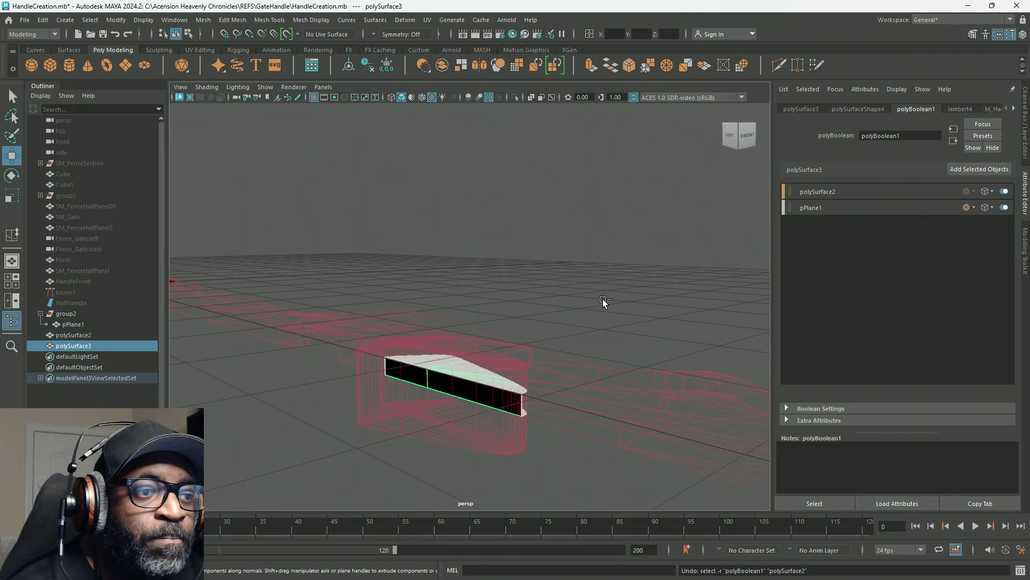
mouse_move(603, 300)
left_mouse_down("alt")
mouse_move(545, 311)
mouse_move(566, 356)
left_mouse_up("alt")
Step: Select the gate plate and handle and combine them with a boolean
left_click(405, 407)
left_click(321, 356, "shift")
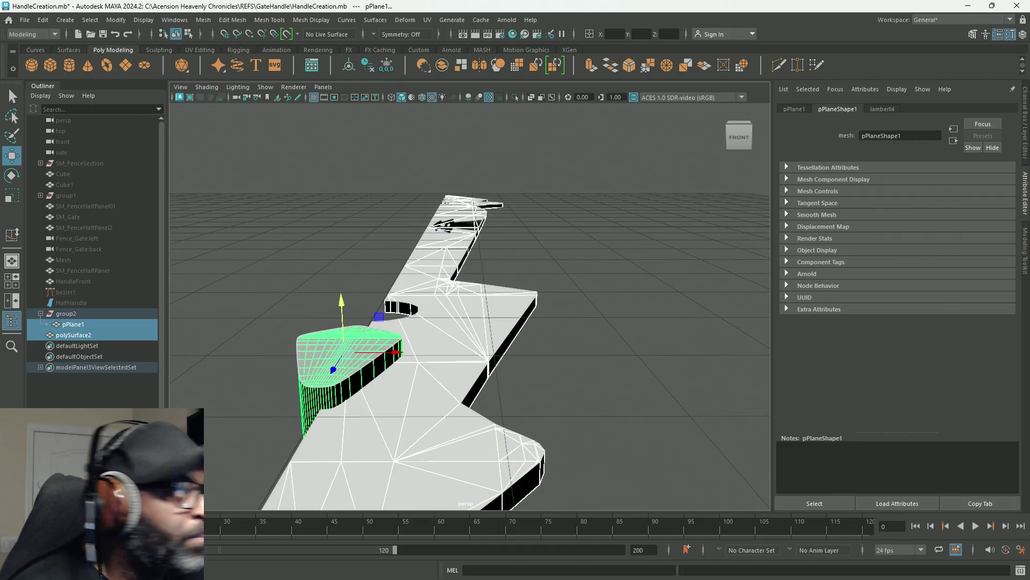
key("g")
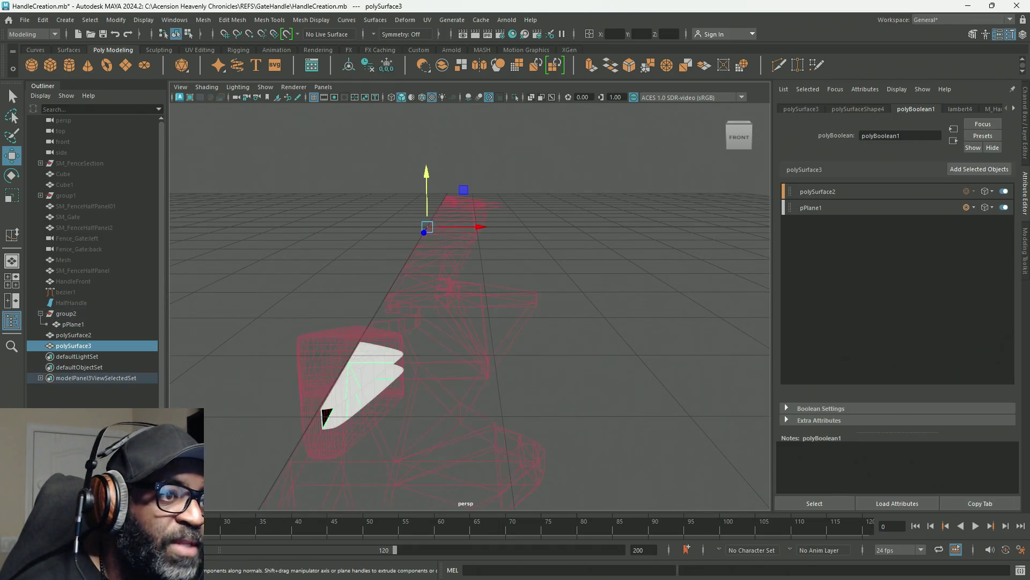
key("ctrl+z")
key("ctrl+z")
key("ctrl+z")
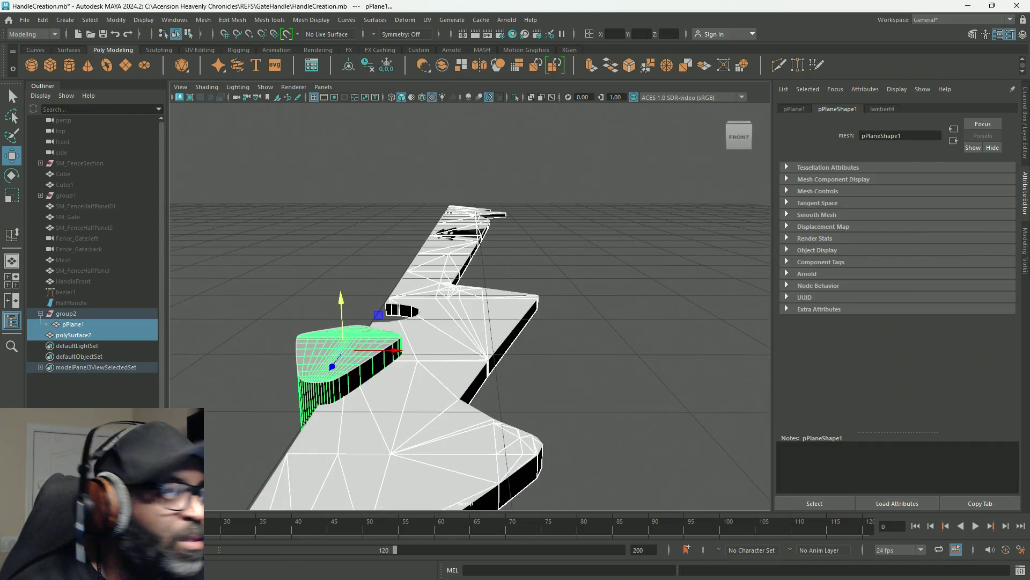
key("shift+z")
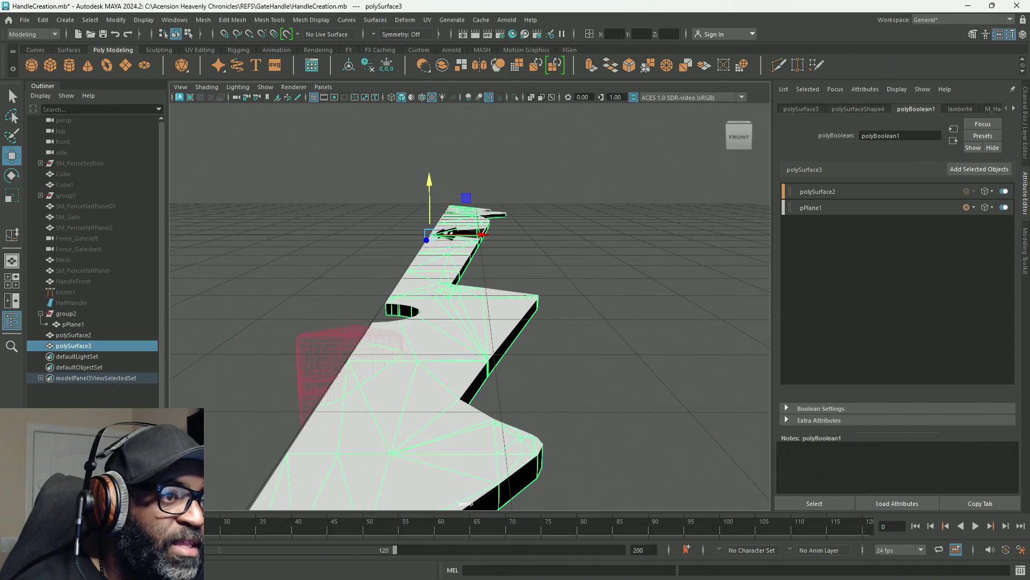
scroll(614, 372, "up", 5)
mouse_move(609, 400)
left_mouse_down("alt")
mouse_move(557, 368)
mouse_move(492, 392)
mouse_move(443, 429)
mouse_move(352, 413)
mouse_move(290, 428)
mouse_move(393, 361)
mouse_move(396, 279)
mouse_move(508, 347)
mouse_move(450, 301)
left_mouse_up("alt")
Step: Inspect the combined mesh's faces, then delete construction history on all objects
right_click_drag(546, 209, 545, 239)
mouse_move(471, 317)
left_mouse_down("alt")
mouse_move(478, 326)
mouse_move(498, 233)
mouse_move(671, 345)
left_mouse_up("alt")
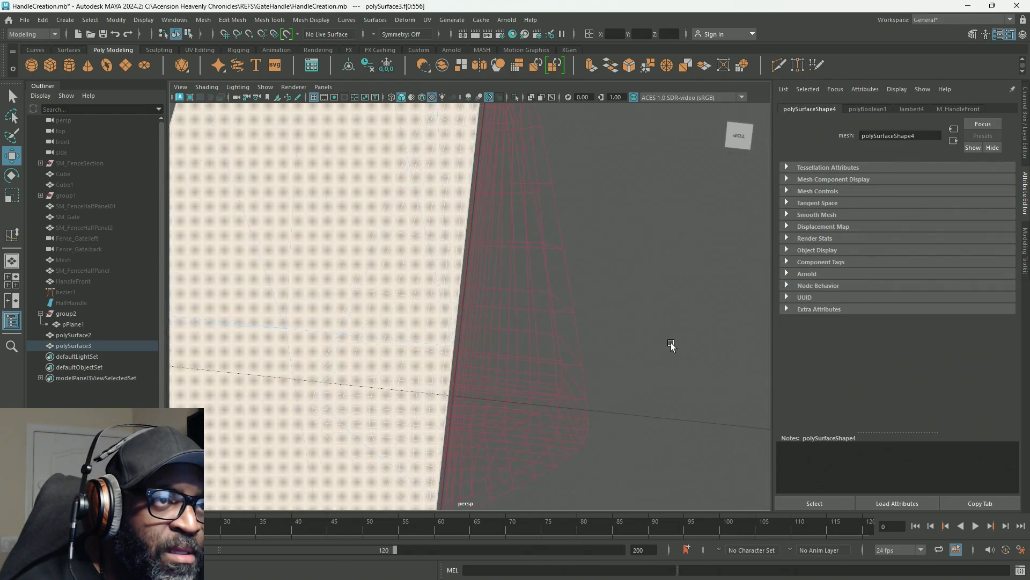
mouse_move(554, 291)
left_mouse_down("alt")
mouse_move(543, 242)
mouse_move(509, 220)
mouse_move(483, 225)
mouse_move(481, 237)
mouse_move(523, 318)
mouse_move(533, 191)
left_mouse_up("alt")
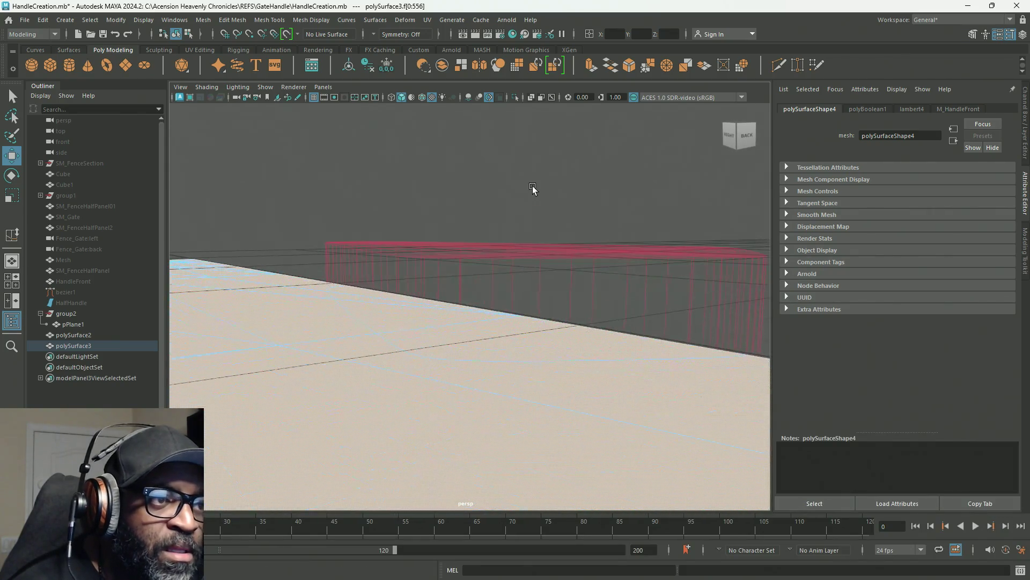
mouse_move(525, 340)
left_mouse_down("alt")
mouse_move(506, 356)
mouse_move(302, 226)
left_mouse_up("alt")
right_click_drag(302, 225, 350, 202)
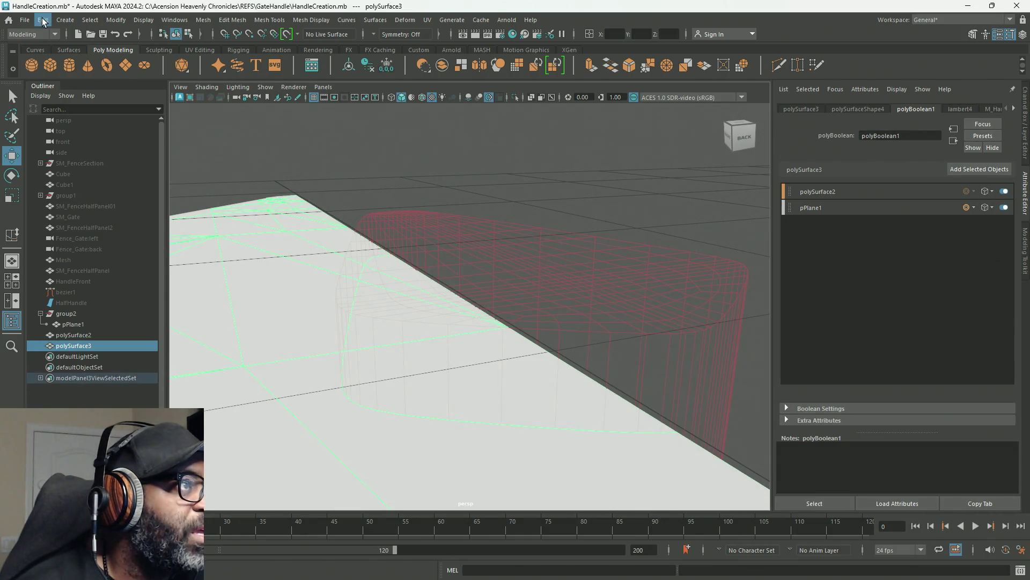
left_click(42, 19)
mouse_move(97, 161)
left_click(220, 161)
mouse_move(368, 230)
left_mouse_down("alt")
mouse_move(451, 306)
mouse_move(451, 292)
left_mouse_up("alt")
right_click_drag(438, 262, 437, 289)
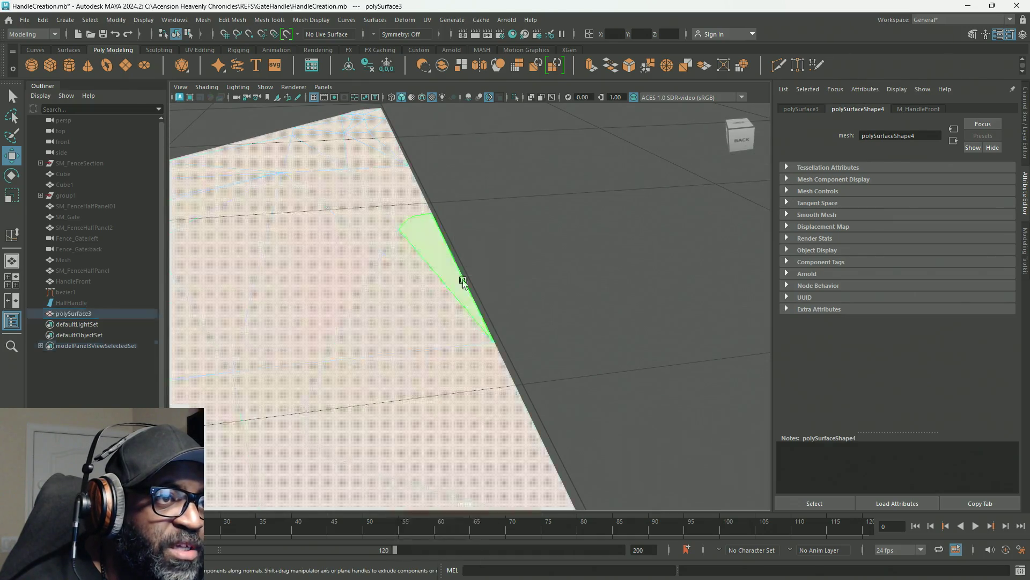
Step: Select and delete a stray face near the handle on the combined mesh
left_click(525, 306)
left_click_drag(525, 305, 472, 292, "alt")
left_click_drag(534, 277, 465, 335)
mouse_move(525, 356)
left_mouse_down("alt")
mouse_move(449, 345)
mouse_move(459, 285)
mouse_move(522, 276)
left_mouse_up("alt")
mouse_move(565, 329)
left_mouse_down("alt")
mouse_move(582, 324)
mouse_move(598, 340)
mouse_move(536, 417)
mouse_move(473, 403)
left_mouse_up("alt")
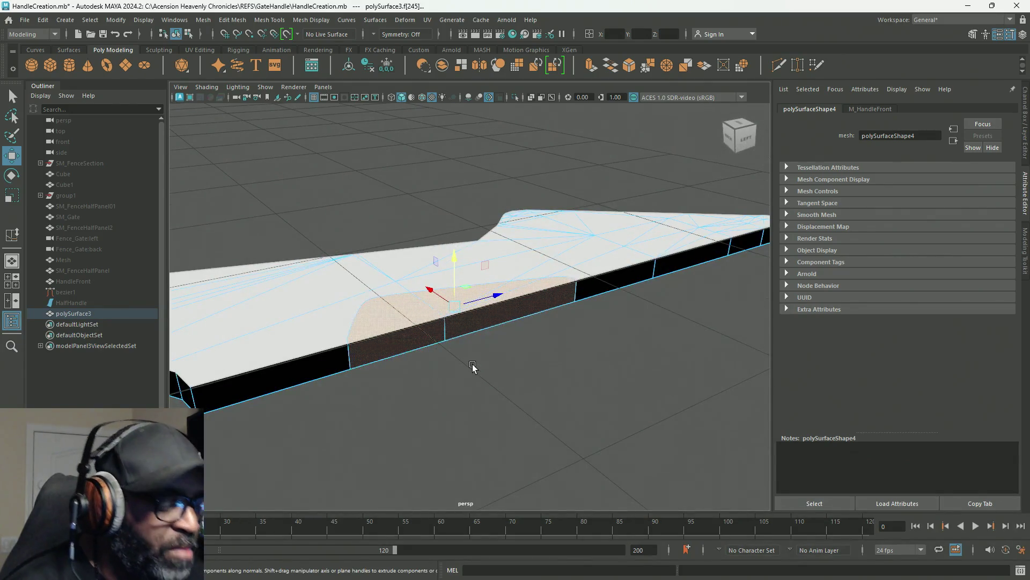
key("Delete")
left_click_drag(584, 352, 417, 340, "alt")
right_click_drag(544, 231, 565, 211)
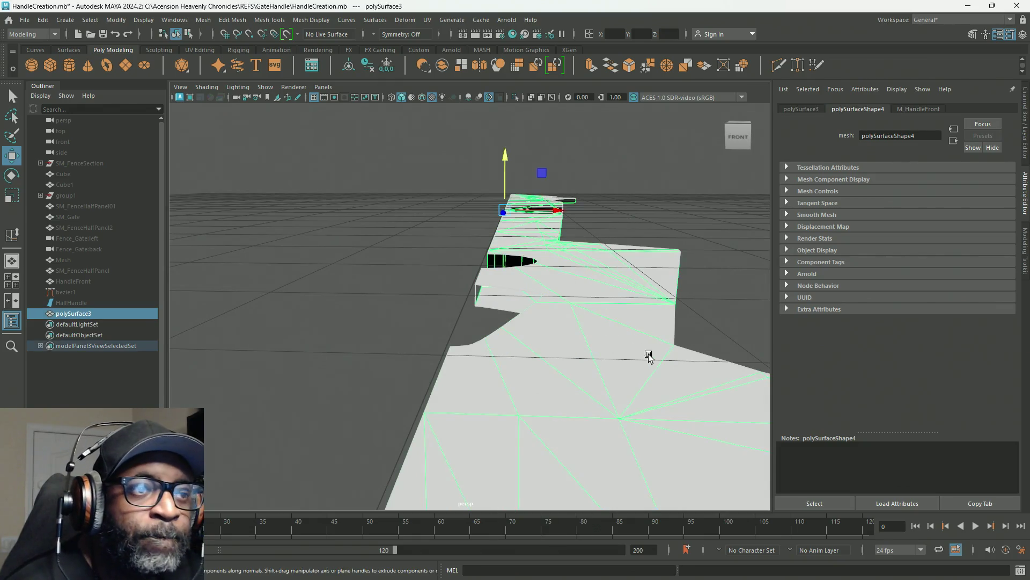
key("f")
Step: In the side view, frame the mesh and marquee-select the components along the line
key("space")
key("space")
key("space")
key("space")
key("f")
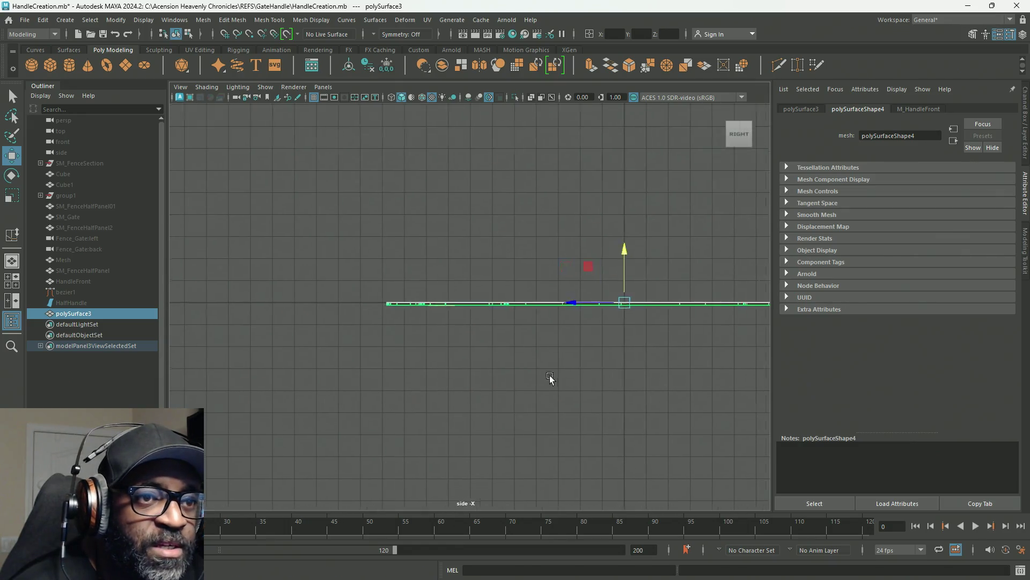
scroll(532, 375, "up", 3)
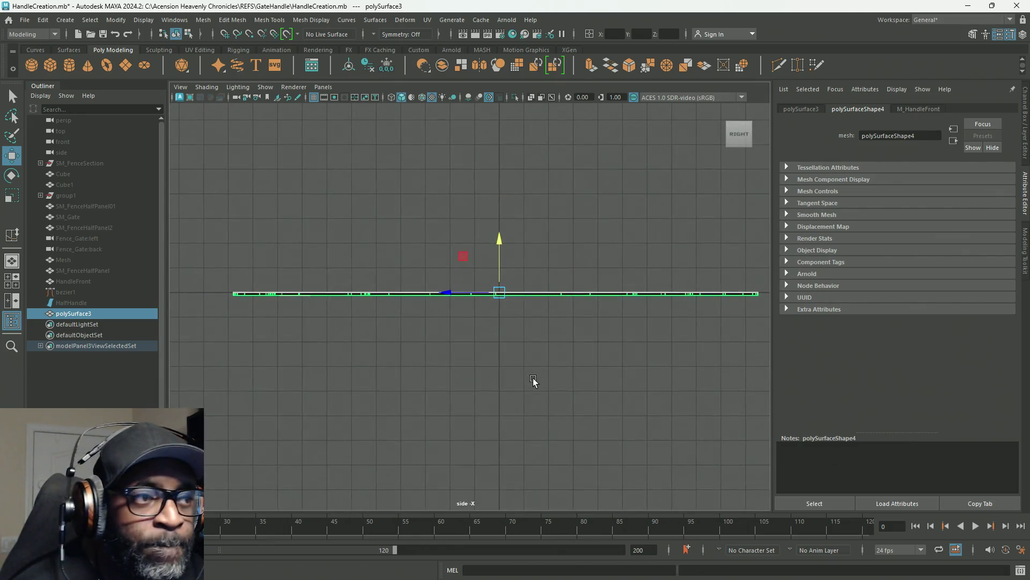
middle_click_drag(545, 403, 510, 401, "alt")
right_click_drag(528, 224, 525, 252)
mouse_move(753, 364)
left_mouse_down()
mouse_move(299, 336)
mouse_move(162, 296)
left_mouse_up()
left_click(336, 299)
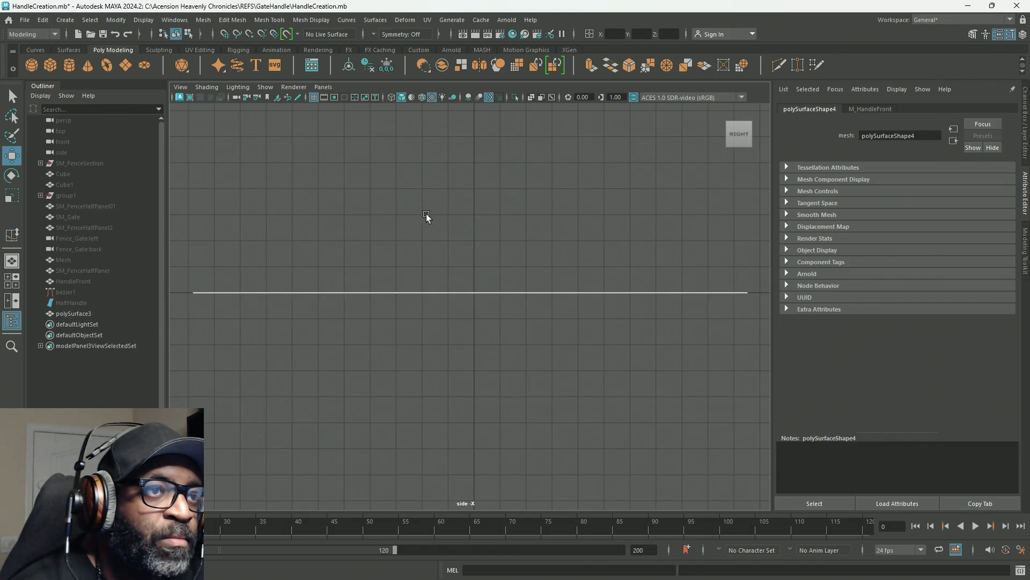
Step: Reselect the plate in object mode in perspective, inspect it, then show four views
key("space")
key("space")
mouse_move(591, 244)
left_mouse_down("alt")
mouse_move(390, 335)
mouse_move(614, 362)
mouse_move(562, 230)
mouse_move(498, 287)
mouse_move(524, 249)
left_mouse_up("alt")
mouse_move(524, 248)
right_mouse_down("alt")
mouse_move(579, 345)
mouse_move(483, 288)
right_mouse_up("alt")
scroll(453, 248, "up", 3)
right_click(453, 248)
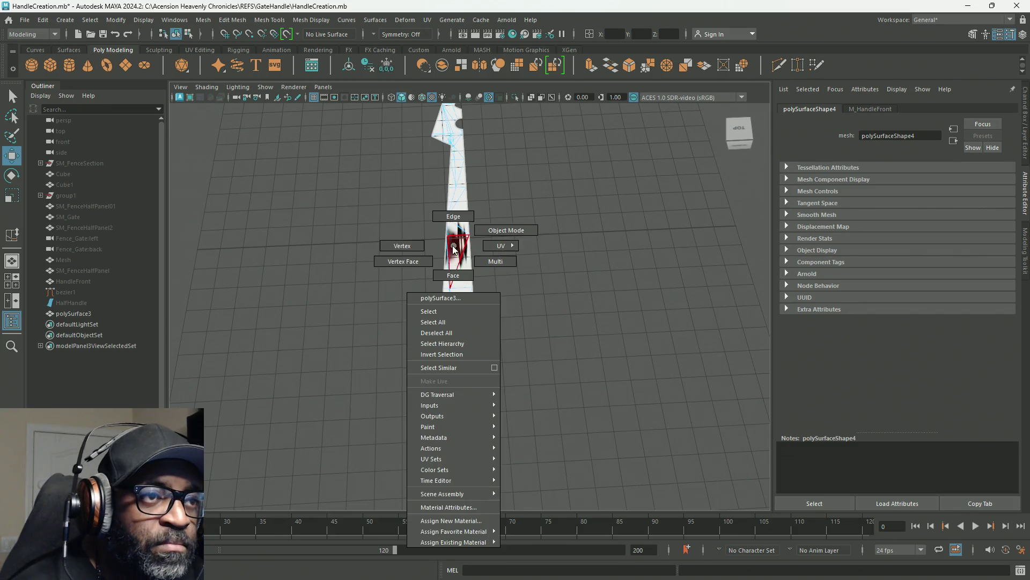
right_click_drag(453, 247, 497, 234)
left_click(541, 304)
left_click(460, 299)
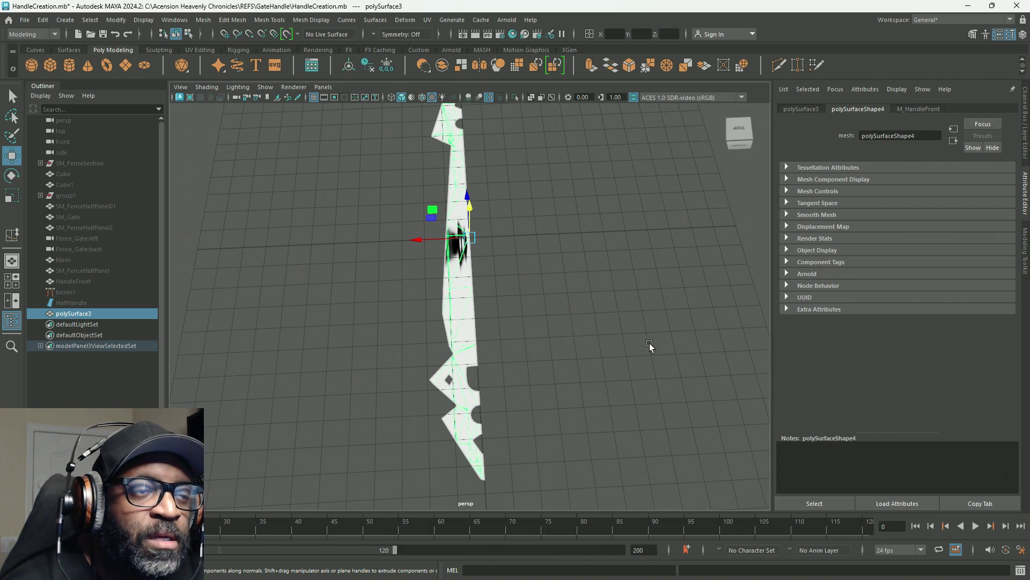
mouse_move(547, 330)
left_mouse_down("alt")
mouse_move(489, 265)
mouse_move(545, 326)
mouse_move(637, 335)
mouse_move(611, 335)
mouse_move(626, 284)
mouse_move(558, 289)
left_mouse_up("alt")
mouse_move(557, 306)
right_mouse_down("alt")
mouse_move(667, 356)
mouse_move(656, 219)
mouse_move(552, 175)
mouse_move(667, 306)
mouse_move(633, 271)
mouse_move(651, 290)
mouse_move(629, 297)
right_mouse_up("alt")
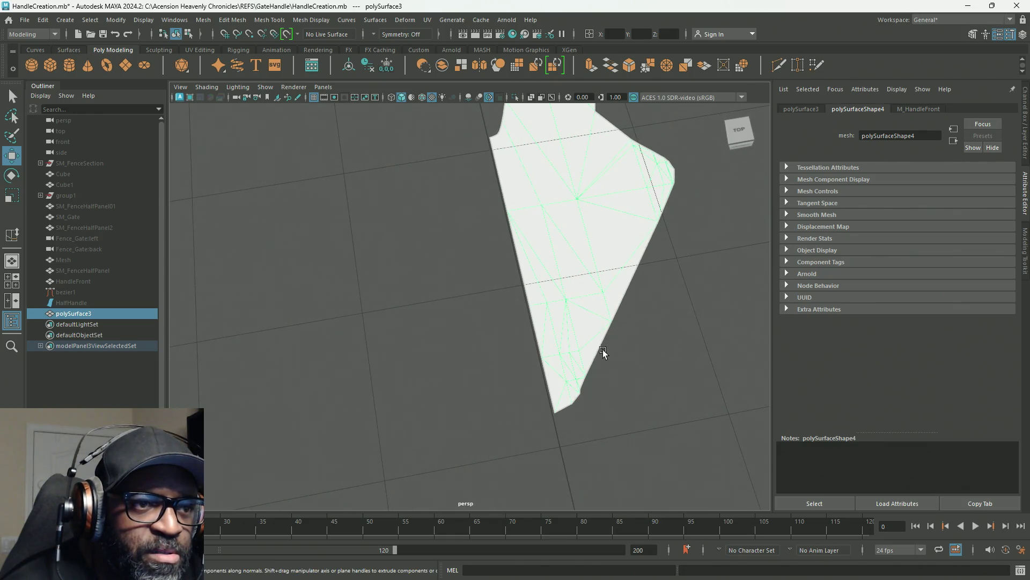
key("space")
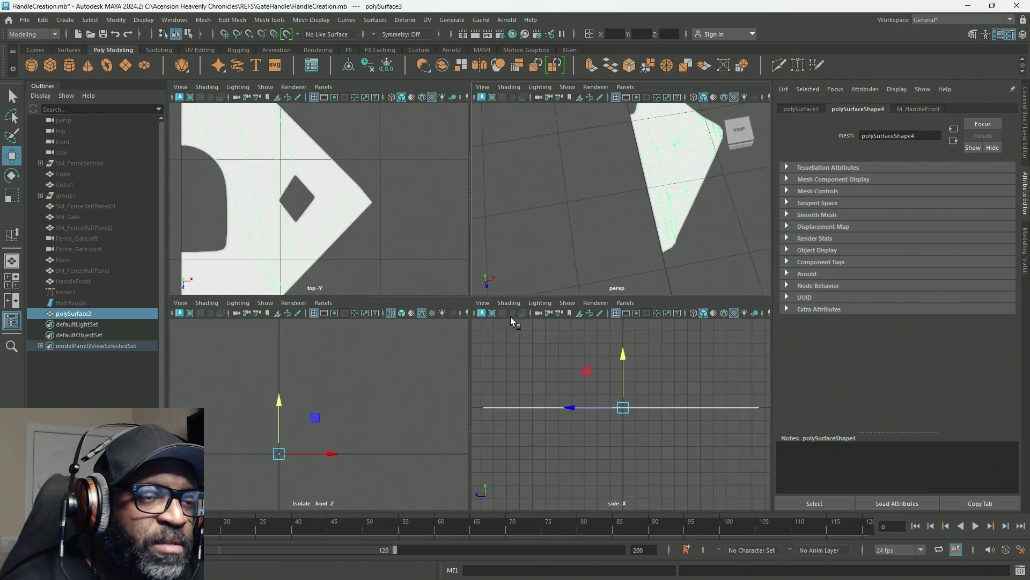
Step: In the top view, select the plate's tip vertex and set its X to 0
key("space")
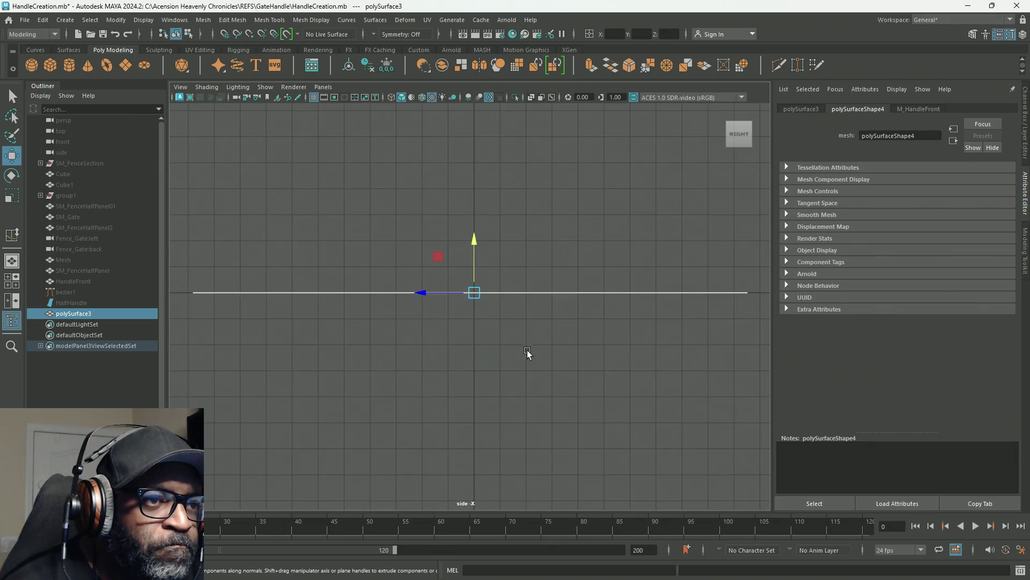
key("space")
key("space")
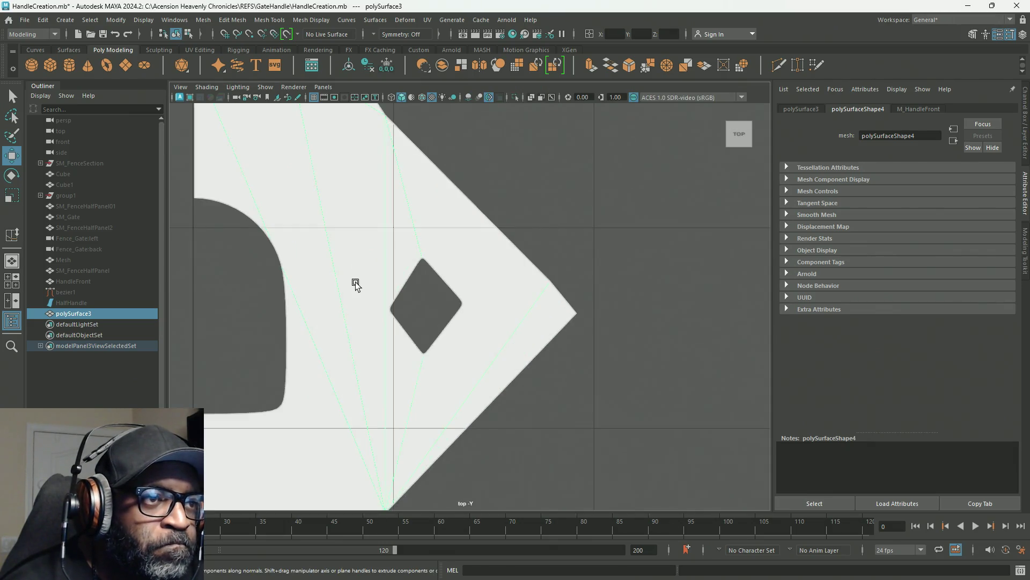
key("f")
scroll(439, 321, "up", 8)
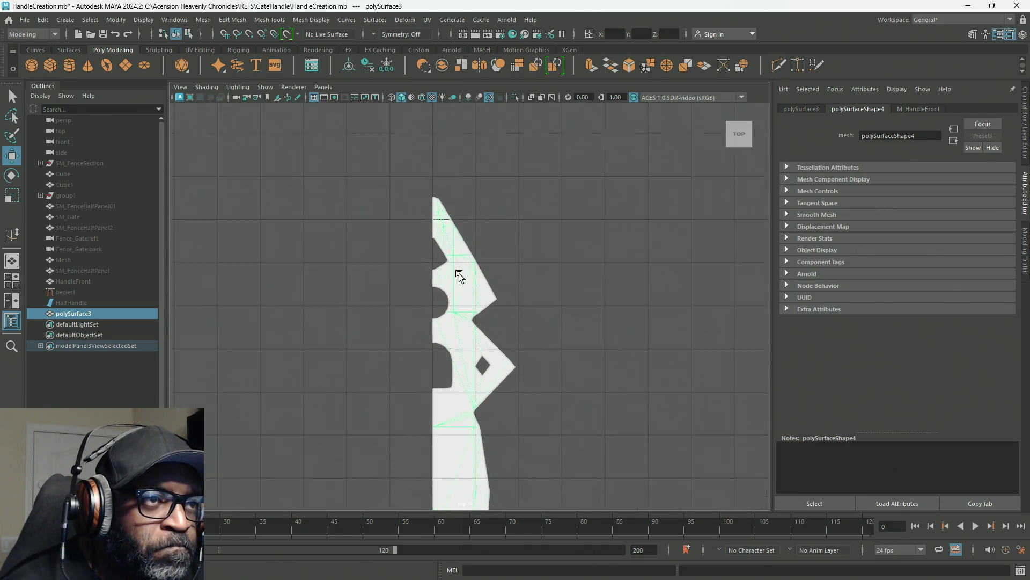
scroll(504, 322, "up", 5)
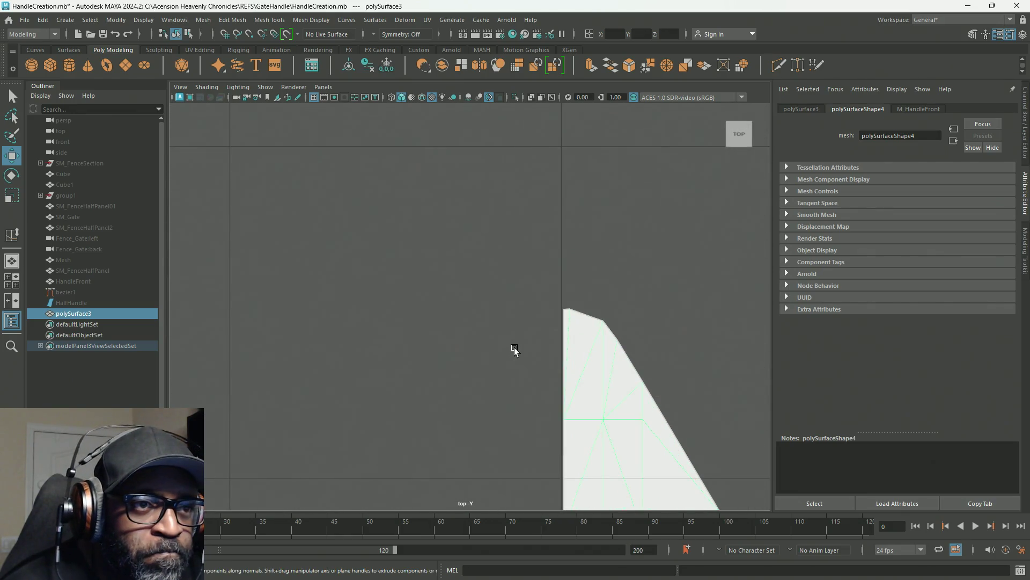
right_click_drag(571, 280, 541, 278)
left_click_drag(546, 287, 567, 326)
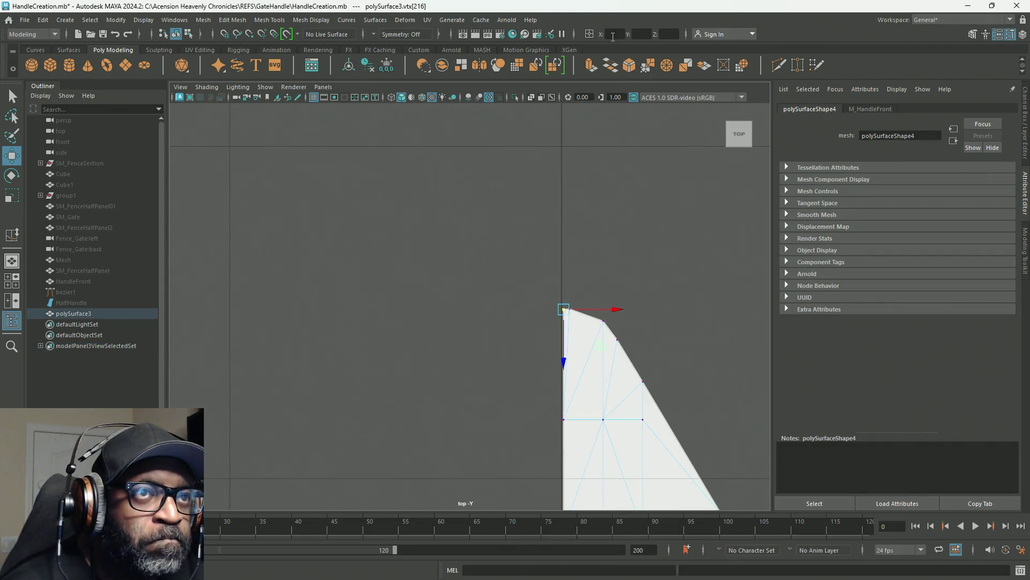
type("0")
key("Return")
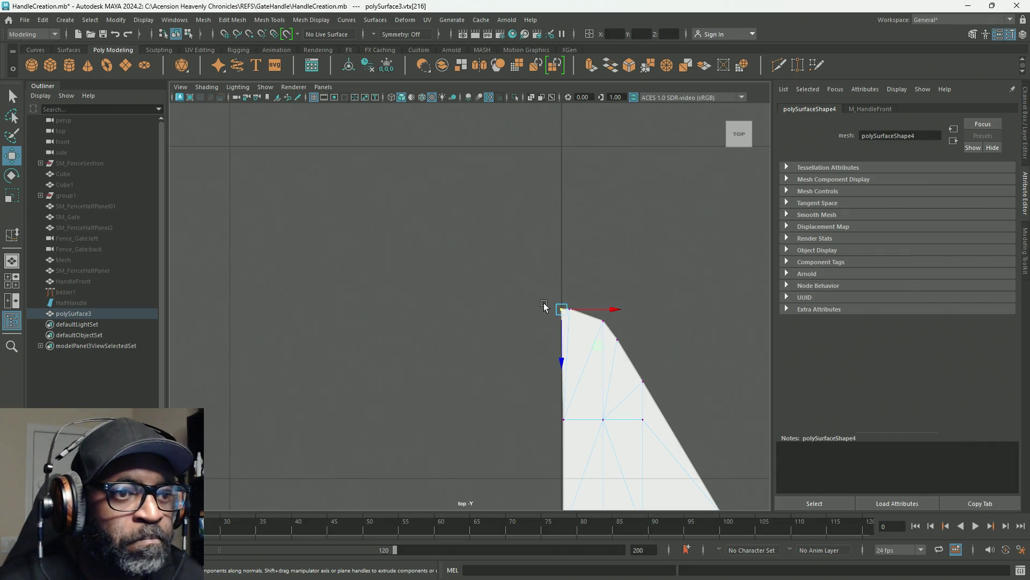
Step: Add more centre-edge vertices and snap them onto X = 0
left_click_drag(556, 411, 580, 452, "shift")
mouse_move(581, 452)
middle_mouse_down("alt")
mouse_move(574, 274)
mouse_move(525, 248)
middle_mouse_up("alt")
mouse_move(500, 194)
left_mouse_down("shift")
mouse_move(553, 281)
mouse_move(573, 368)
left_mouse_up("shift")
scroll(590, 327, "up", 3)
type("0")
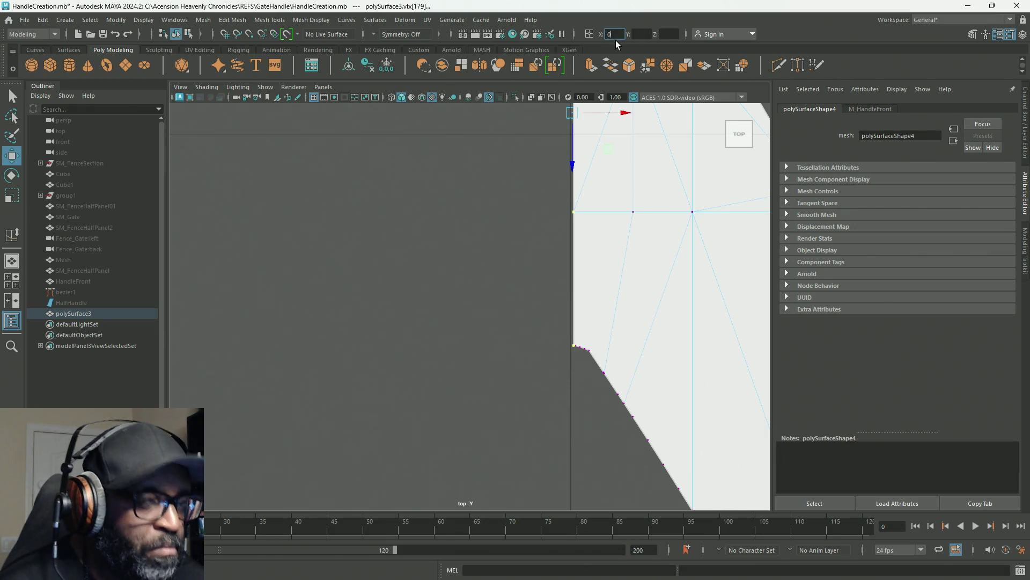
key("Return")
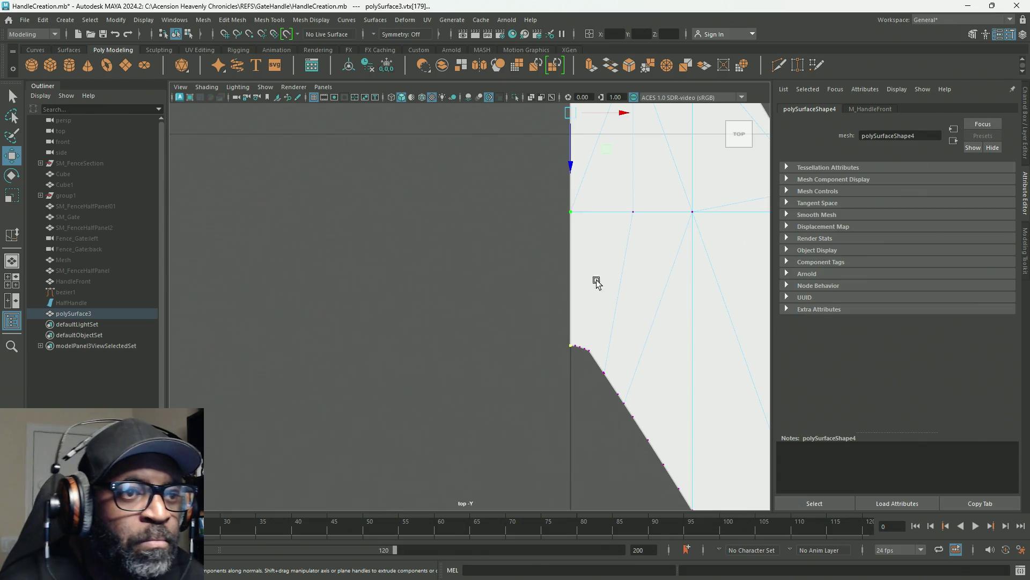
scroll(570, 394, "down", 3)
scroll(573, 370, "down", 1)
middle_click_drag(575, 345, 501, 203, "alt")
scroll(494, 185, "up", 1)
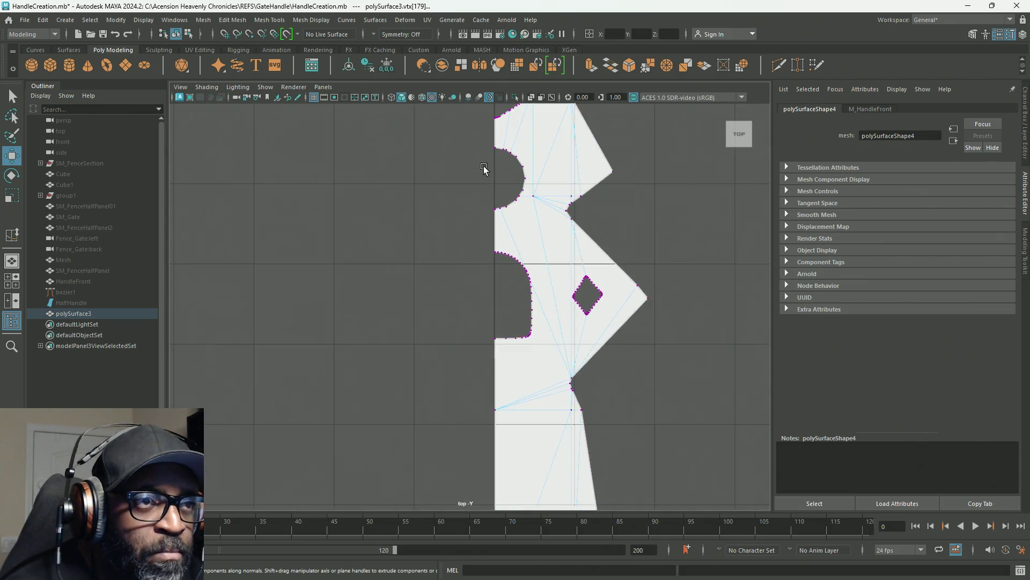
middle_click_drag(488, 168, 467, 305, "alt")
scroll(467, 304, "up", 5)
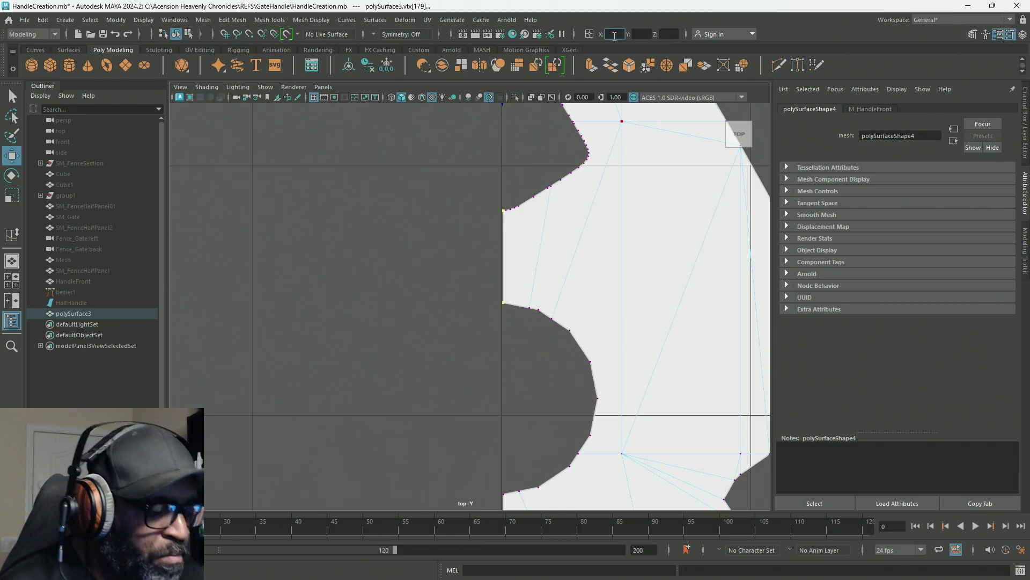
type("0")
key("Return")
Step: Select further left-edge vertices along the plate, including vtx[4]
scroll(447, 322, "down", 3)
middle_click_drag(473, 368, 475, 294, "alt")
scroll(475, 294, "up", 5)
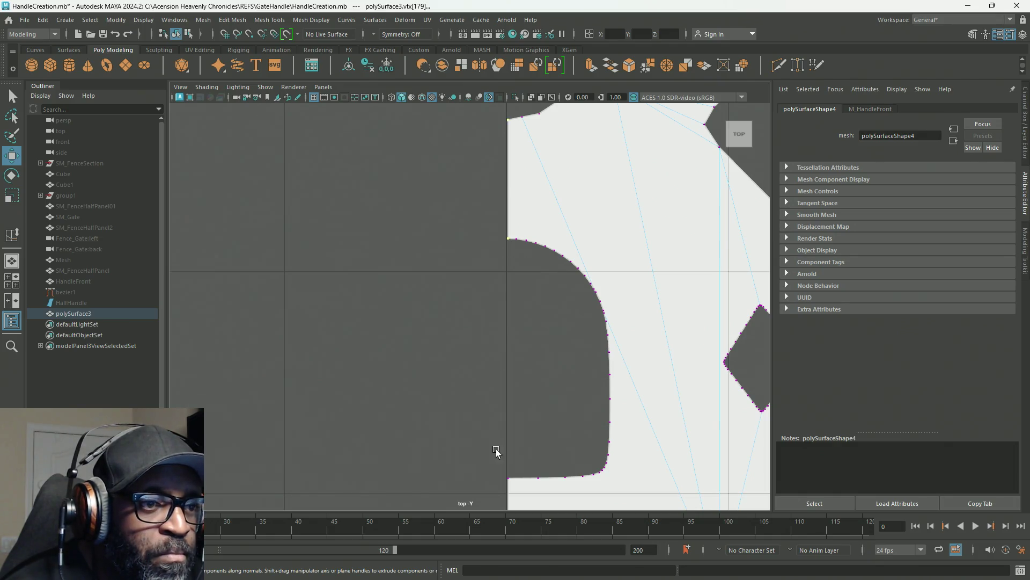
middle_click_drag(476, 534, 455, 257, "alt")
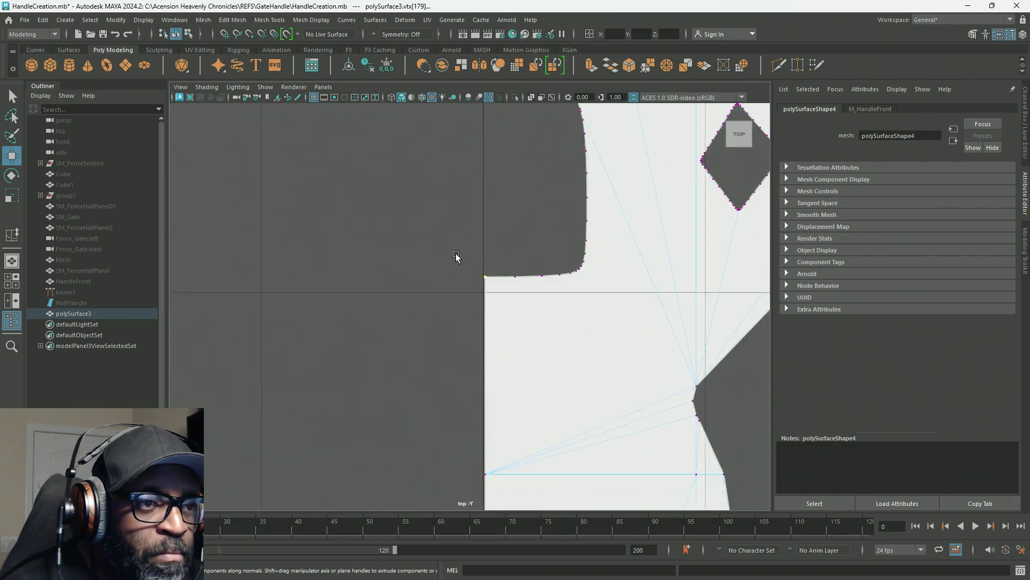
scroll(445, 368, "down", 3)
left_click(475, 359)
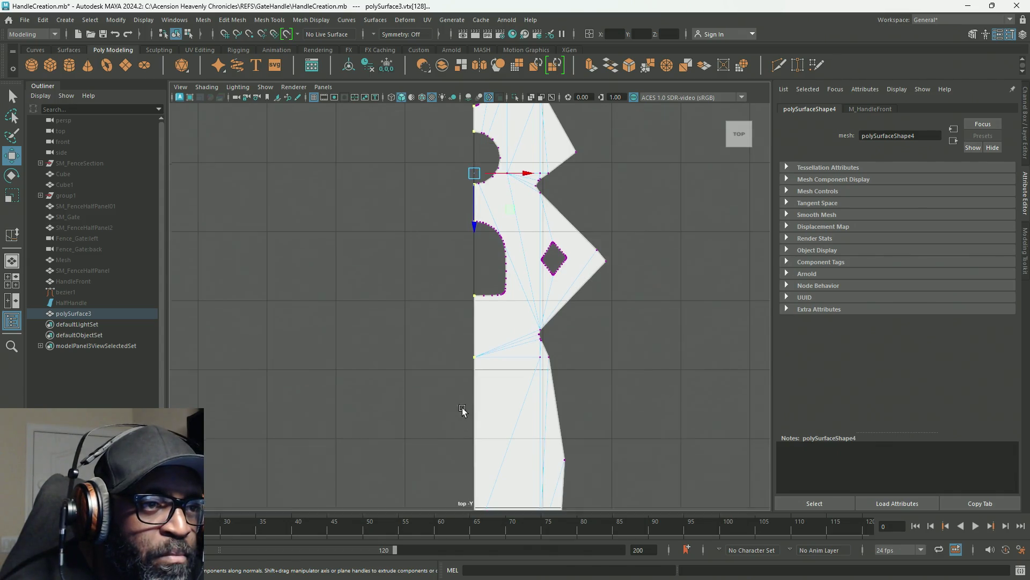
middle_click_drag(464, 416, 467, 214, "alt")
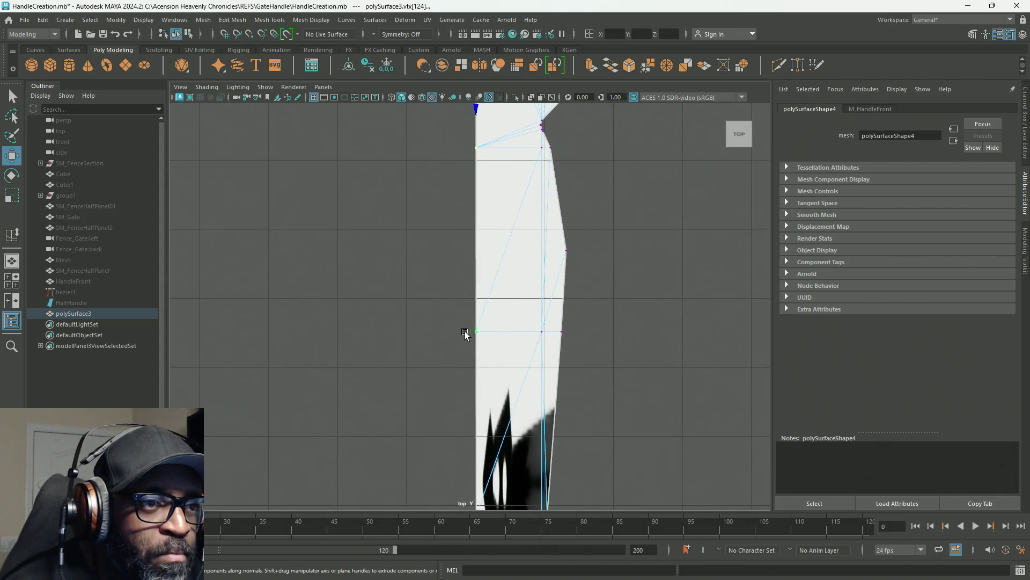
middle_click_drag(449, 401, 436, 299, "alt")
middle_click_drag(451, 381, 453, 301, "alt")
left_click(465, 319)
middle_click_drag(448, 393, 438, 310, "alt")
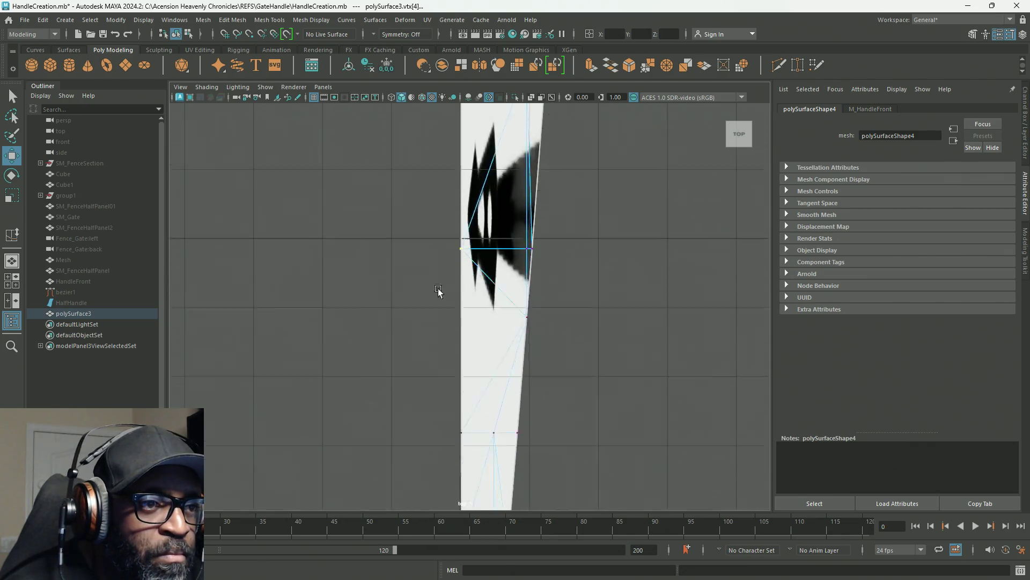
middle_click_drag(439, 437, 450, 273, "alt")
left_click(471, 290, "shift")
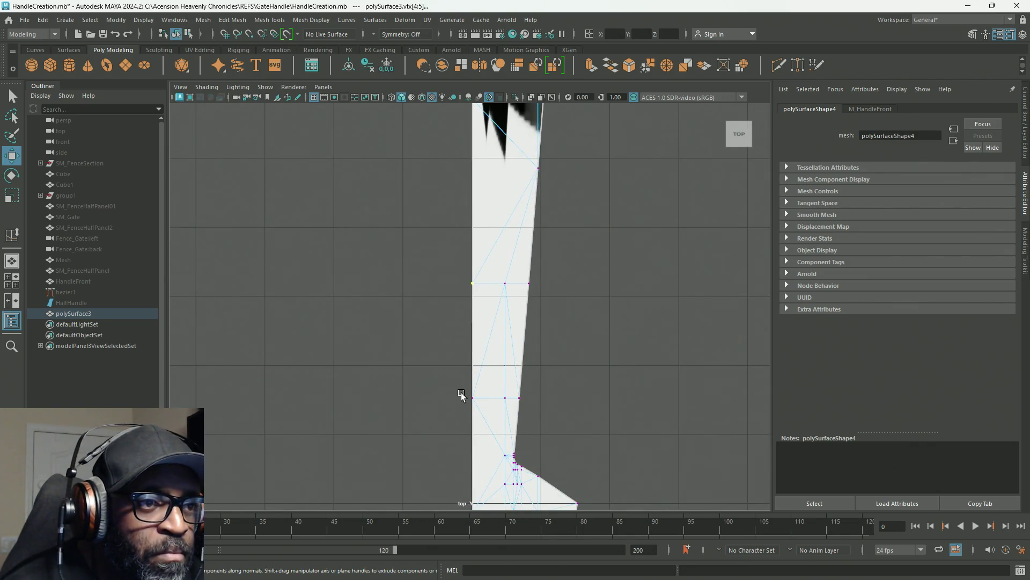
Step: Check the notched section, frame the selected vertices, and return to object mode
mouse_move(471, 401)
middle_mouse_down("alt")
mouse_move(449, 352)
mouse_move(450, 225)
middle_mouse_up("alt")
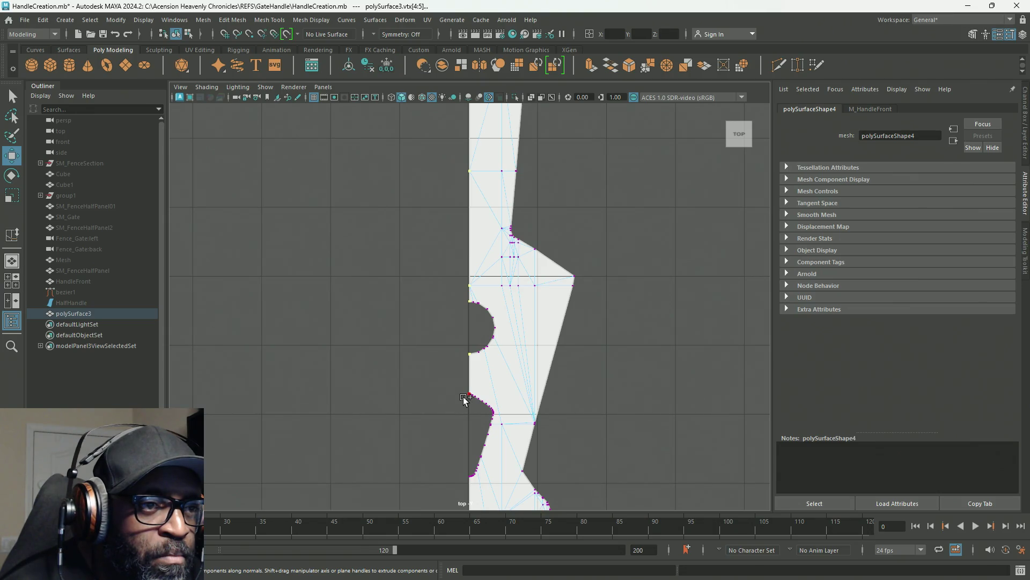
middle_click_drag(465, 401, 476, 258, "alt")
right_click_drag(476, 258, 564, 349, "alt")
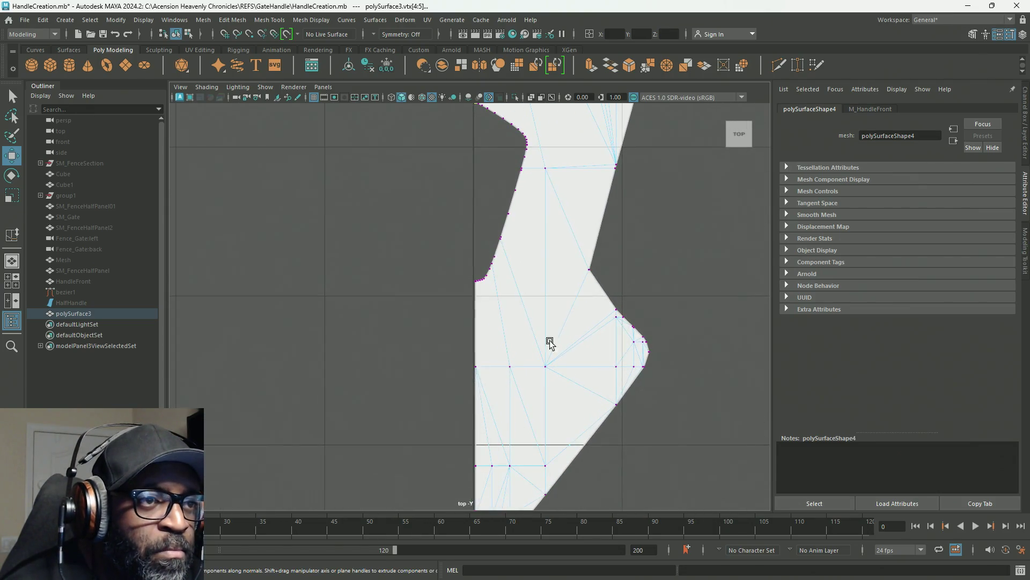
mouse_move(471, 290)
middle_mouse_down("alt")
mouse_move(471, 299)
mouse_move(483, 207)
middle_mouse_up("alt")
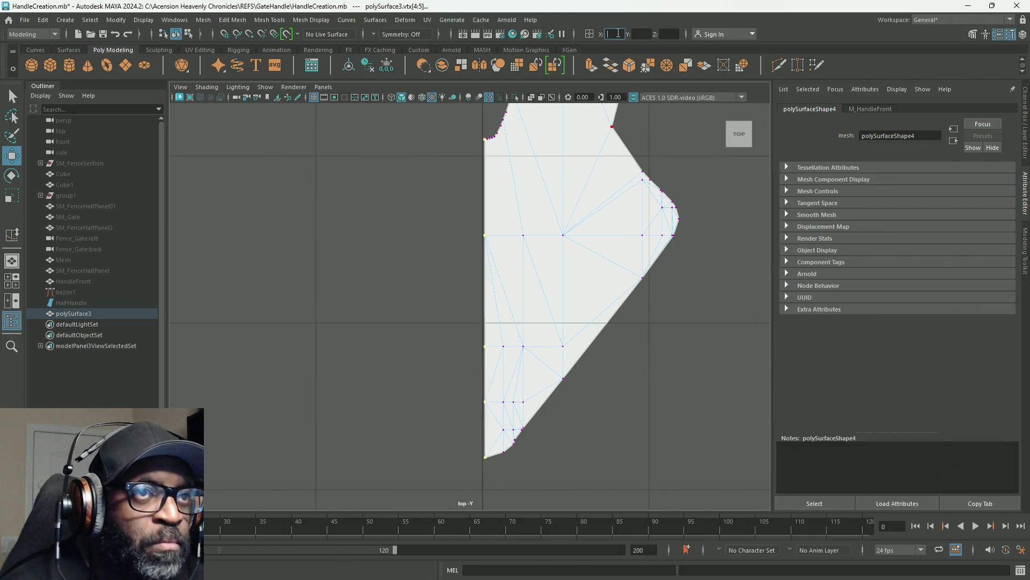
mouse_move(529, 154)
right_mouse_down("alt")
mouse_move(446, 186)
mouse_move(461, 189)
right_mouse_up("alt")
key("f")
mouse_move(475, 226)
right_mouse_down("alt")
mouse_move(701, 272)
mouse_move(430, 253)
mouse_move(271, 170)
right_mouse_up("alt")
scroll(430, 253, "up", 5)
left_click_drag(421, 264, 433, 264, "alt")
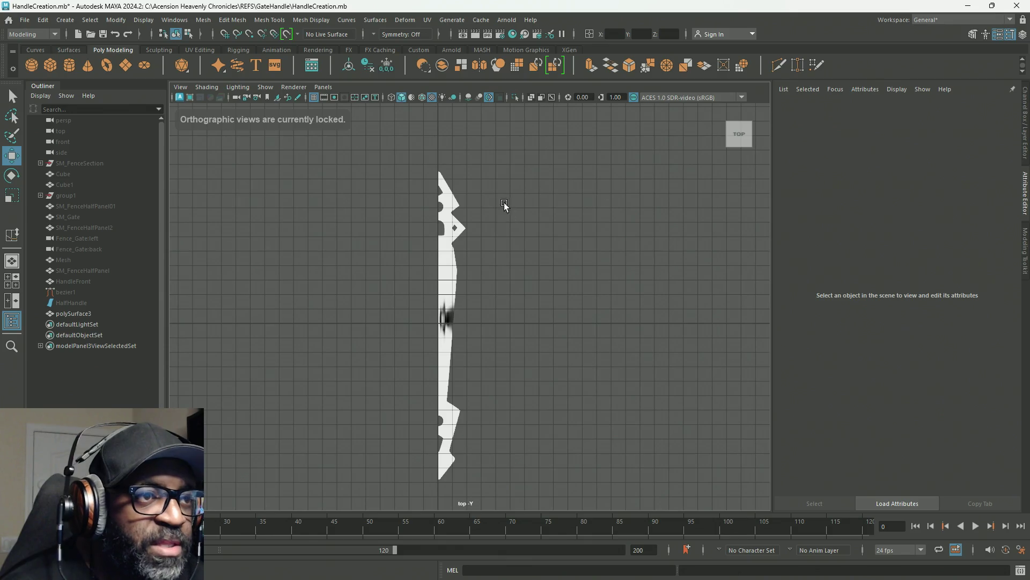
Step: Mirror polySurface3 across X with Mesh > Mirror and open its Border merge options
mouse_move(526, 185)
right_mouse_down()
mouse_move(547, 173)
mouse_move(530, 184)
right_mouse_up()
mouse_move(472, 234)
left_mouse_down()
mouse_move(413, 240)
mouse_move(410, 170)
left_mouse_up()
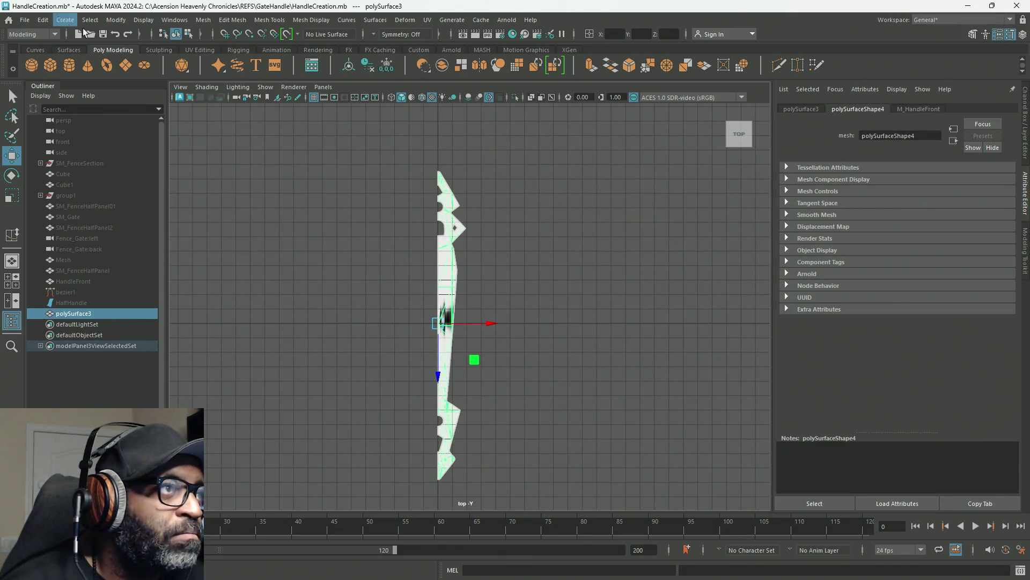
left_click(203, 20)
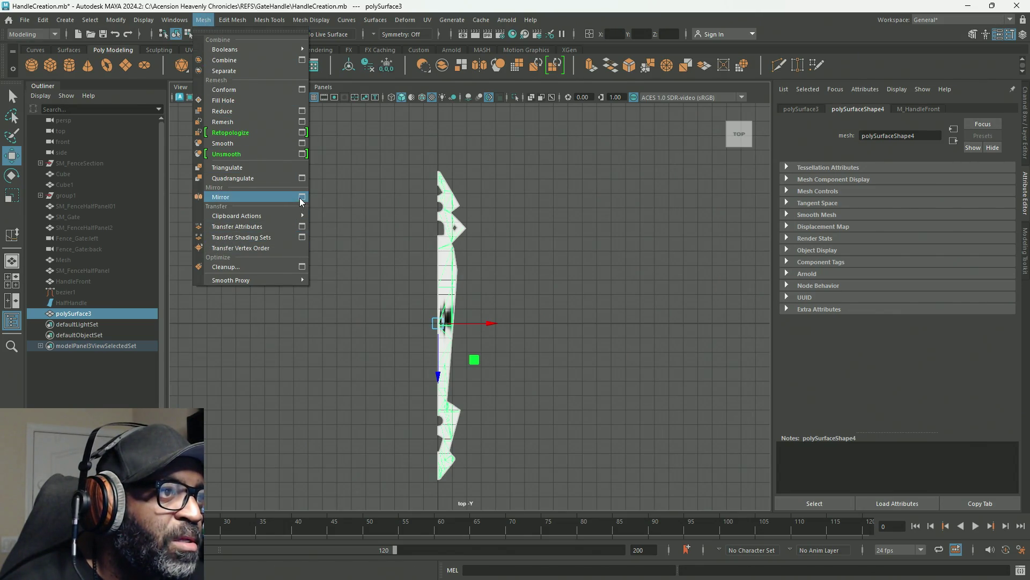
key("Escape")
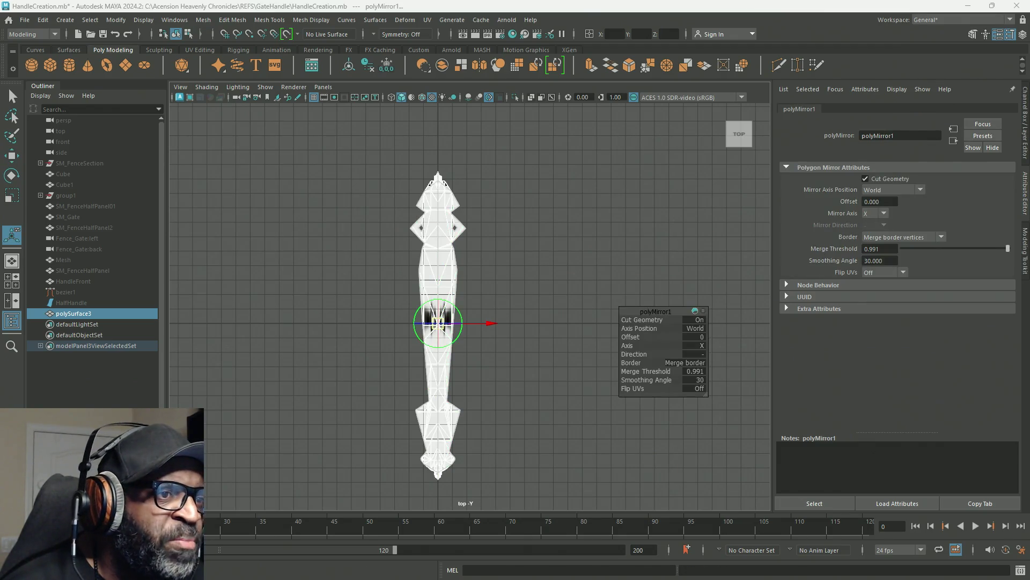
mouse_move(463, 177)
right_mouse_down("alt")
mouse_move(617, 258)
mouse_move(725, 294)
right_mouse_up("alt")
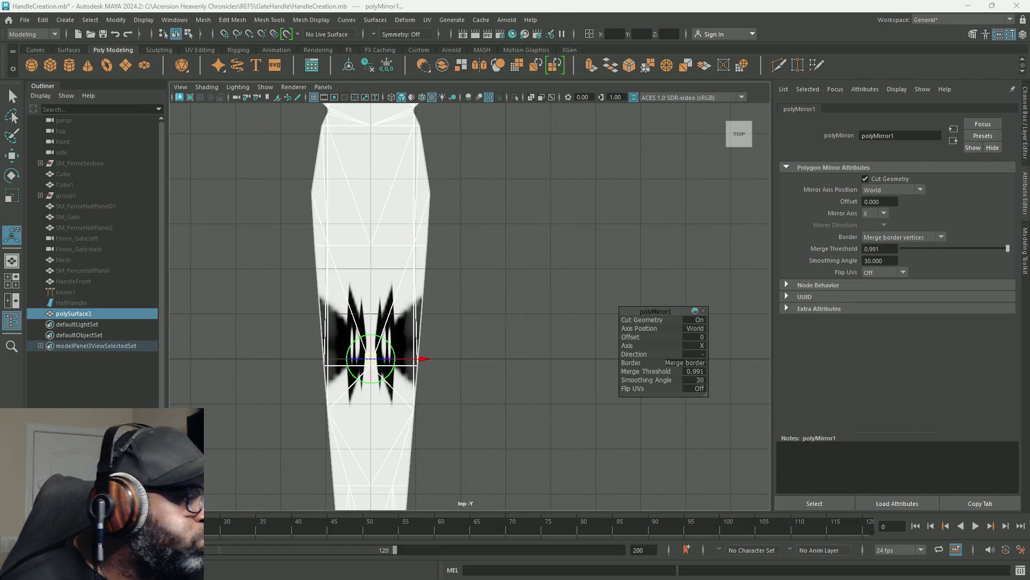
left_click(699, 364)
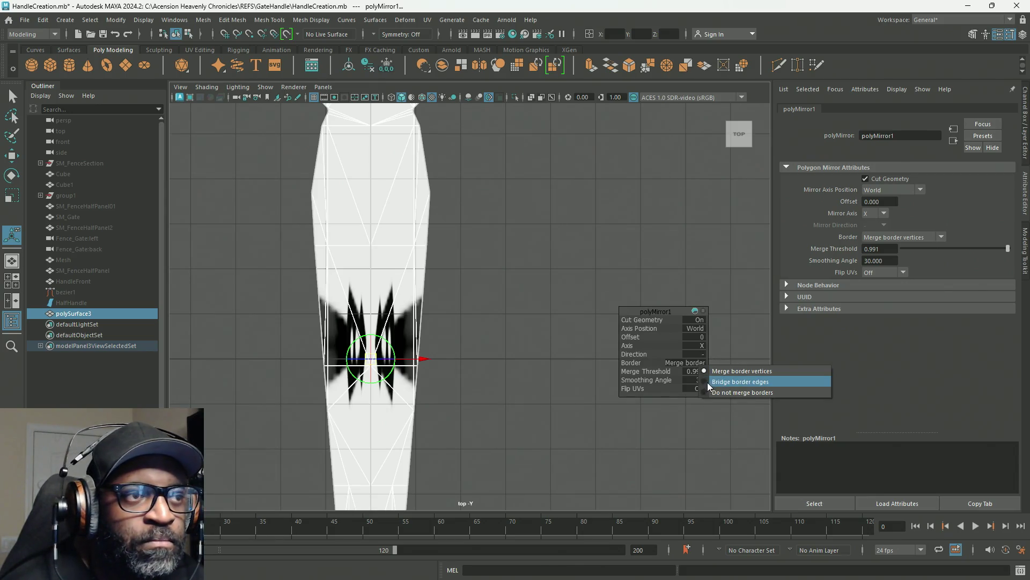
Step: Try the Bridge and unmerged Border options on the mirrored halves, framing the handle
left_click(741, 381)
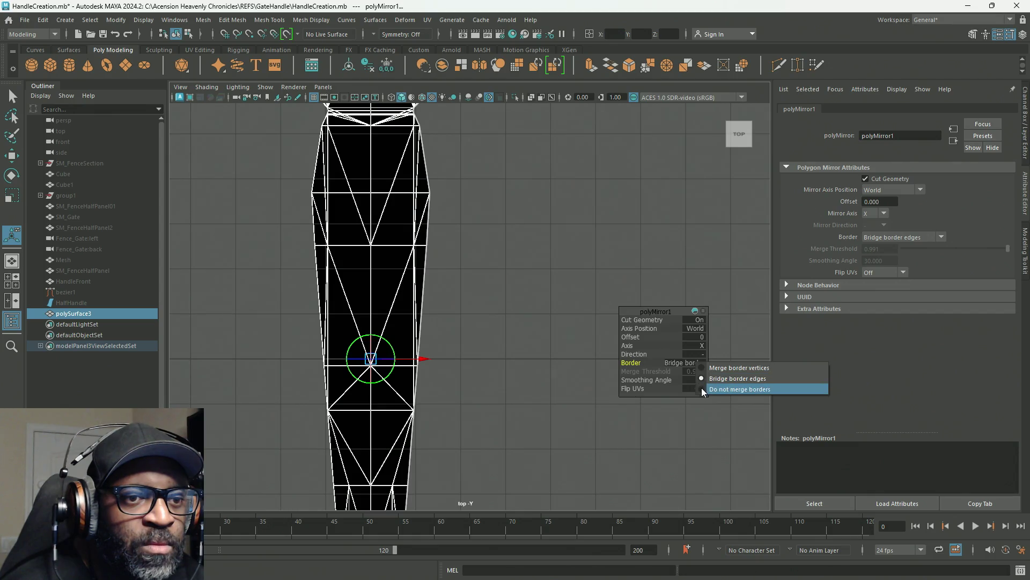
left_click(701, 389)
right_click_drag(495, 254, 472, 241, "alt")
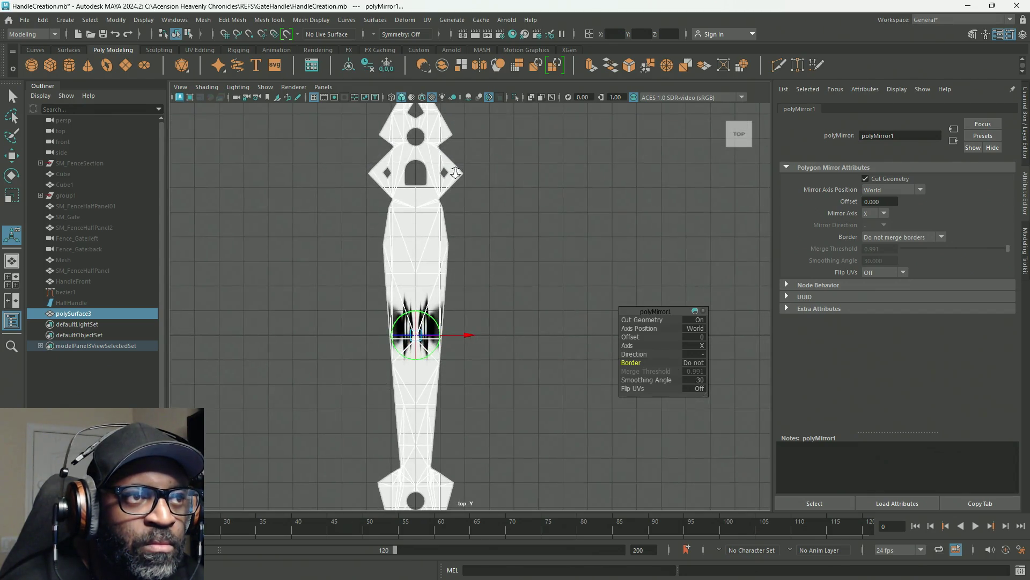
middle_click_drag(458, 188, 466, 250, "alt")
mouse_move(465, 250)
right_mouse_down("alt")
mouse_move(579, 321)
mouse_move(654, 402)
right_mouse_up("alt")
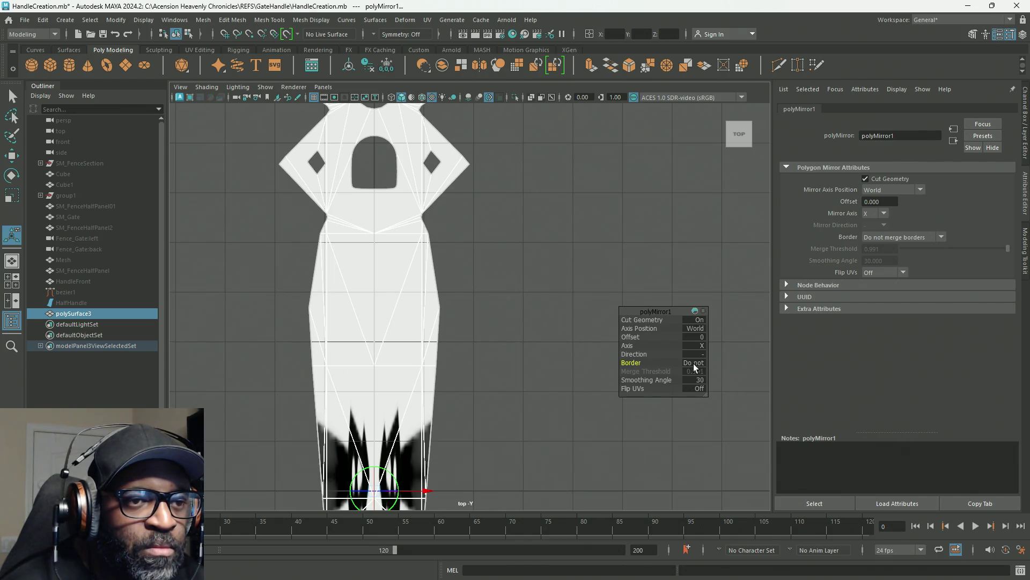
Step: Set Border back to Merge border vertices with a 0.001 Merge Threshold
left_click(696, 363)
left_click(708, 368)
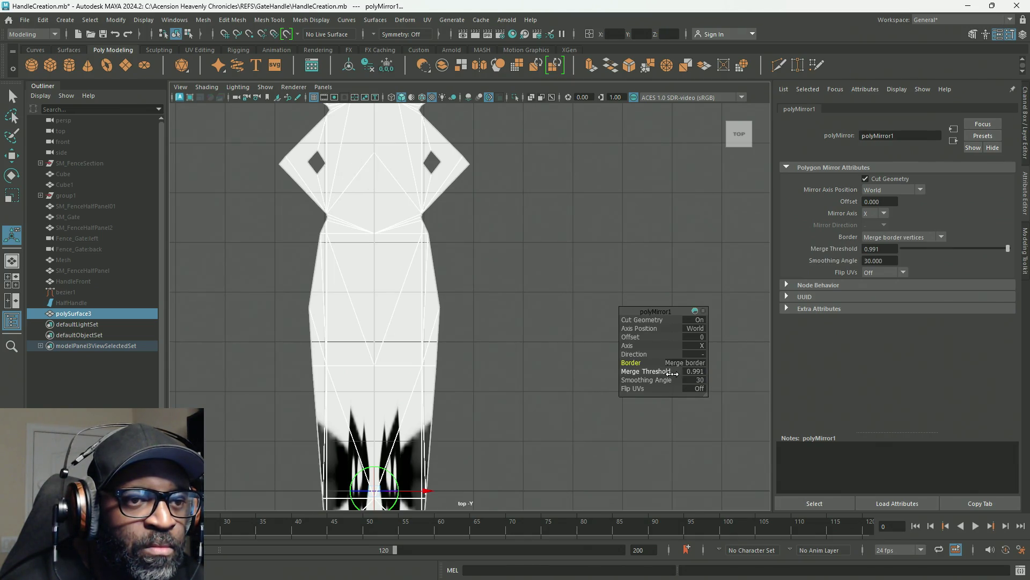
scroll(491, 324, "down", 4)
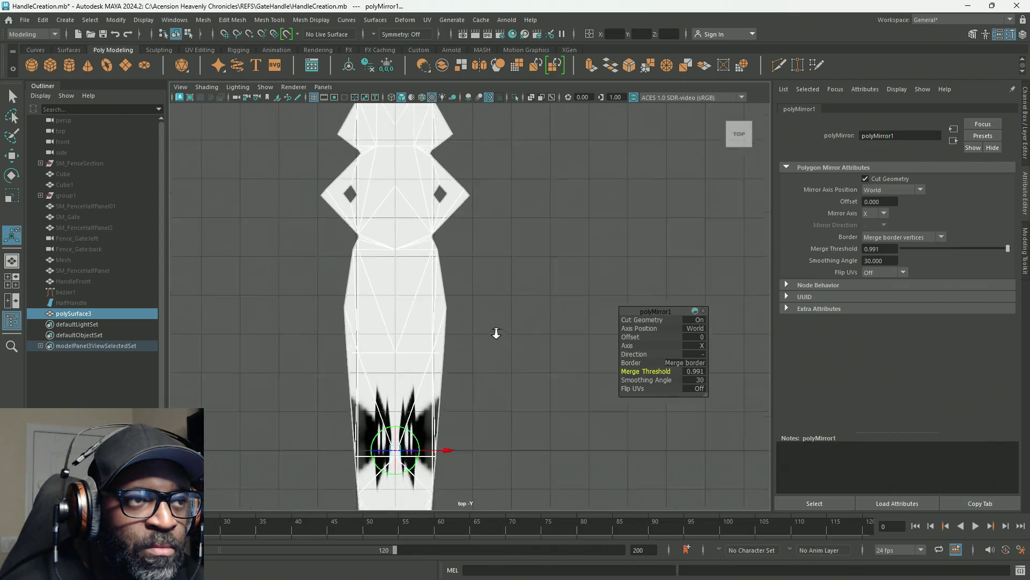
scroll(492, 324, "up", 4)
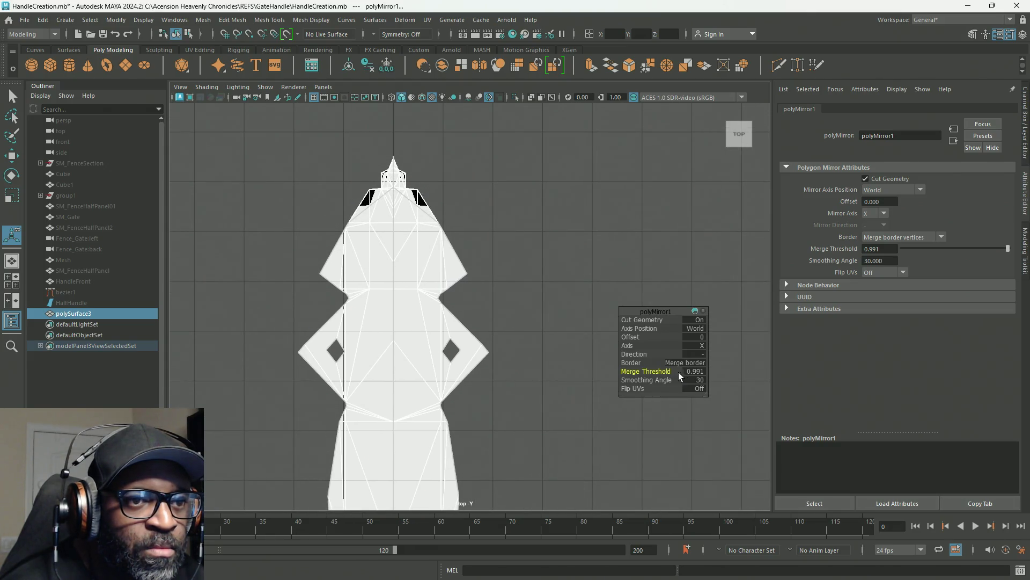
left_click_drag(663, 372, 658, 371)
left_click(703, 370)
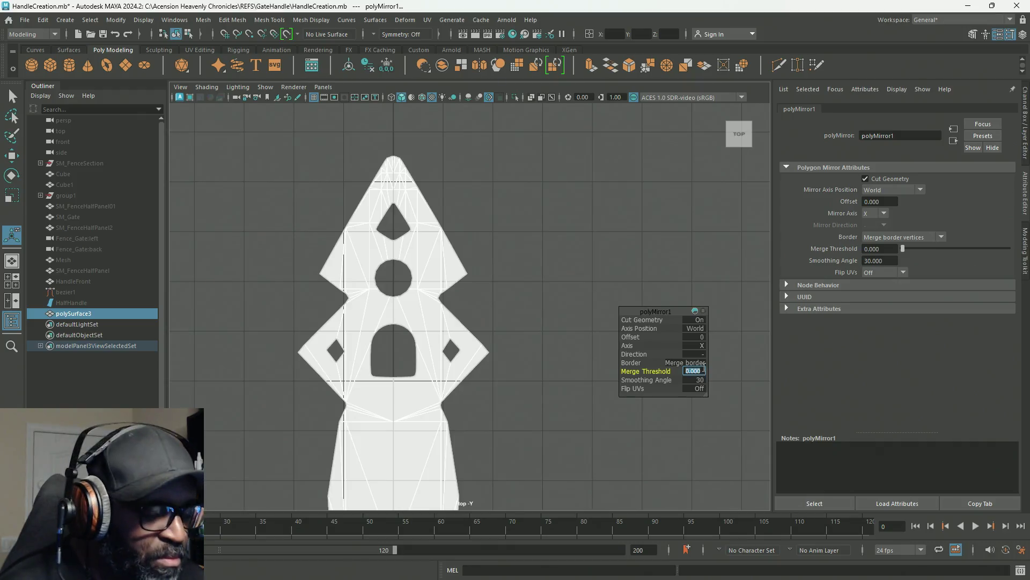
type("1")
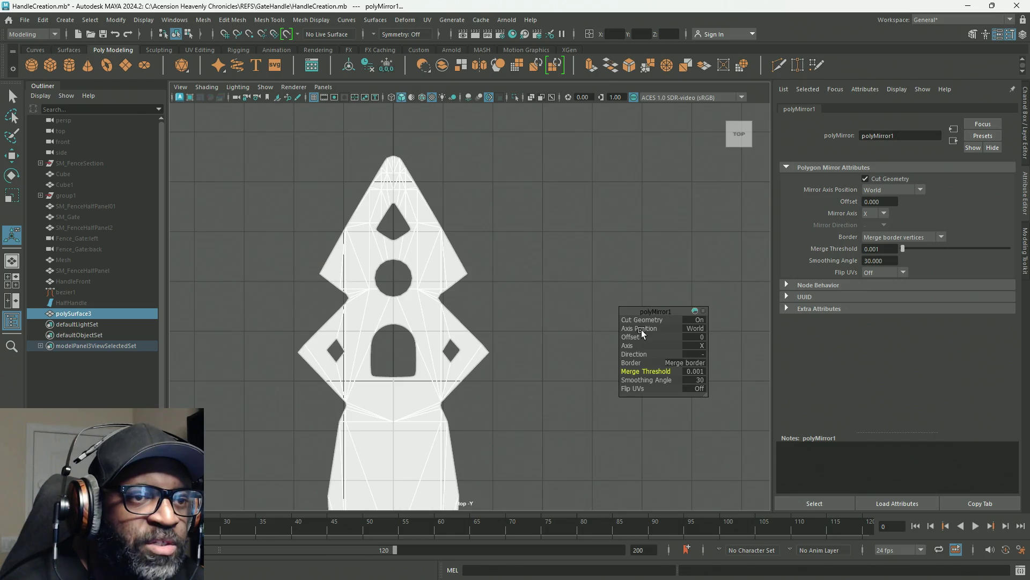
Step: Return to Object Mode, frame the handle's upper part, and select the mirrored mesh
scroll(464, 337, "down", 1)
scroll(465, 336, "down", 3)
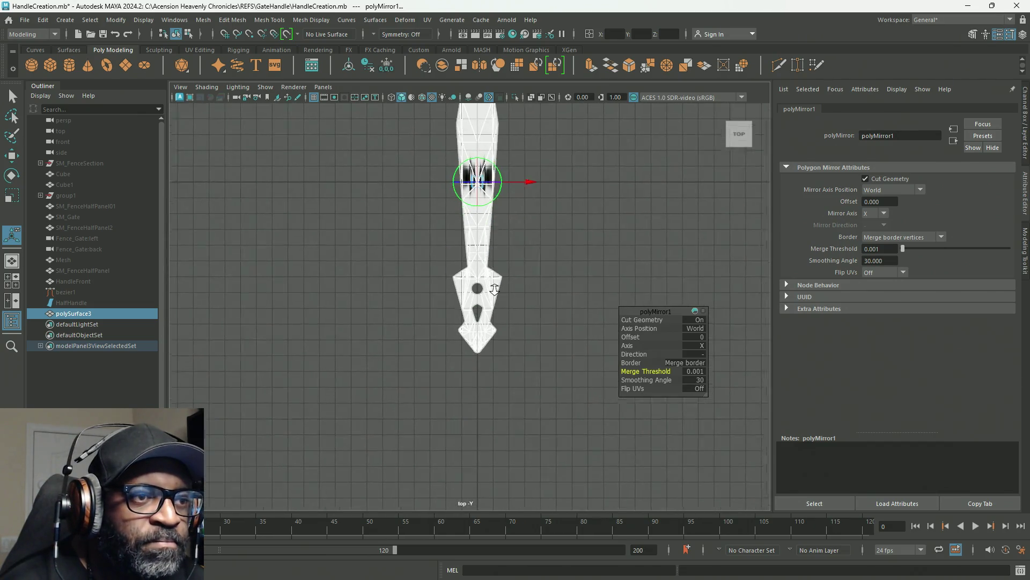
scroll(356, 276, "up", 8)
scroll(506, 213, "down", 10)
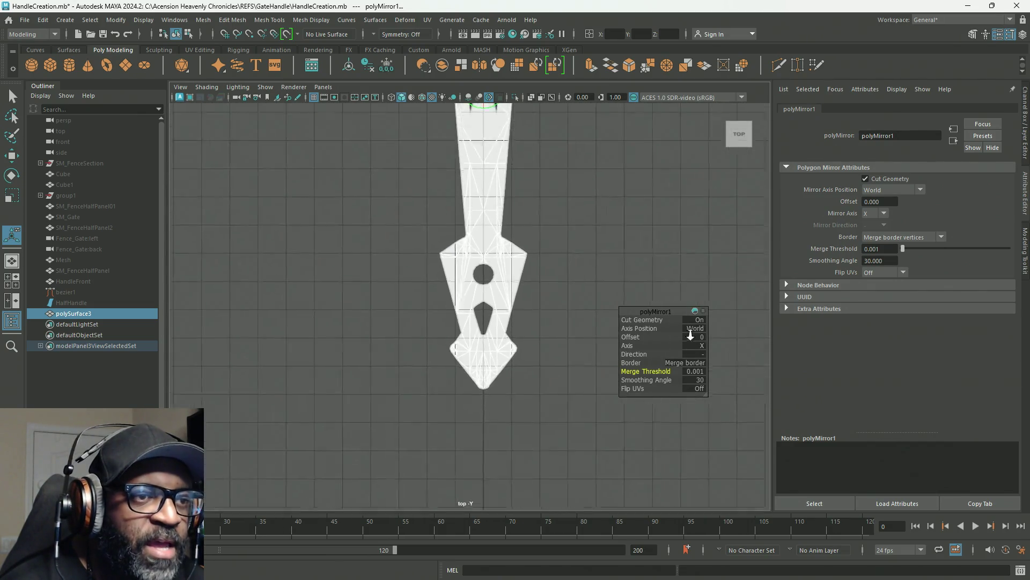
right_click_drag(506, 213, 514, 182)
middle_click_drag(510, 221, 461, 377, "alt")
scroll(510, 311, "up", 6)
scroll(534, 271, "down", 4)
mouse_move(533, 272)
middle_mouse_down("alt")
mouse_move(553, 432)
mouse_move(566, 459)
middle_mouse_up("alt")
middle_click_drag(455, 230, 469, 302, "alt")
mouse_move(469, 302)
right_mouse_down()
mouse_move(510, 277)
mouse_move(506, 208)
right_mouse_up()
left_click(477, 228)
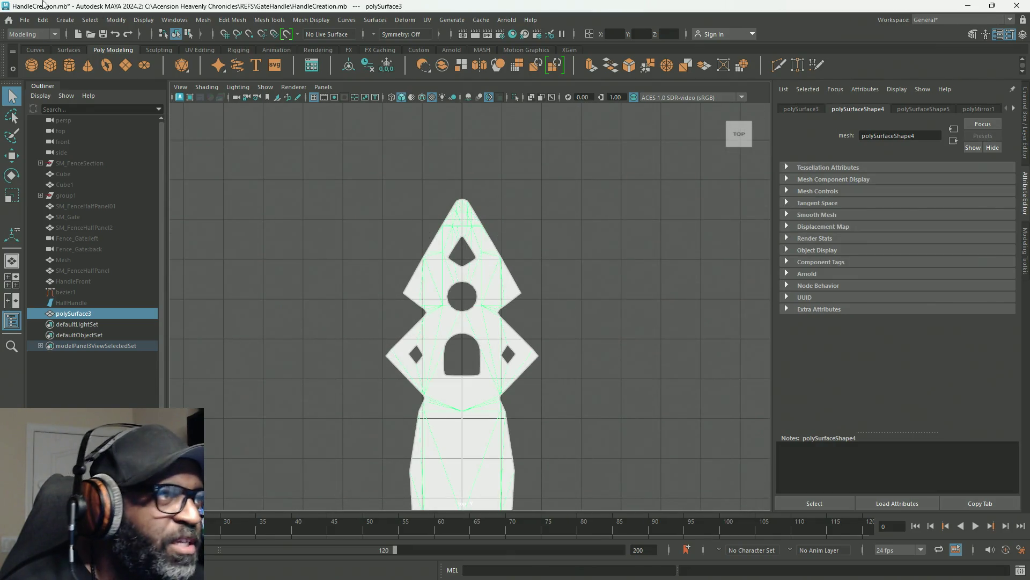
left_click(42, 20)
Step: Delete the handle mesh's construction history and save the scene with Ctrl+S
mouse_move(95, 158)
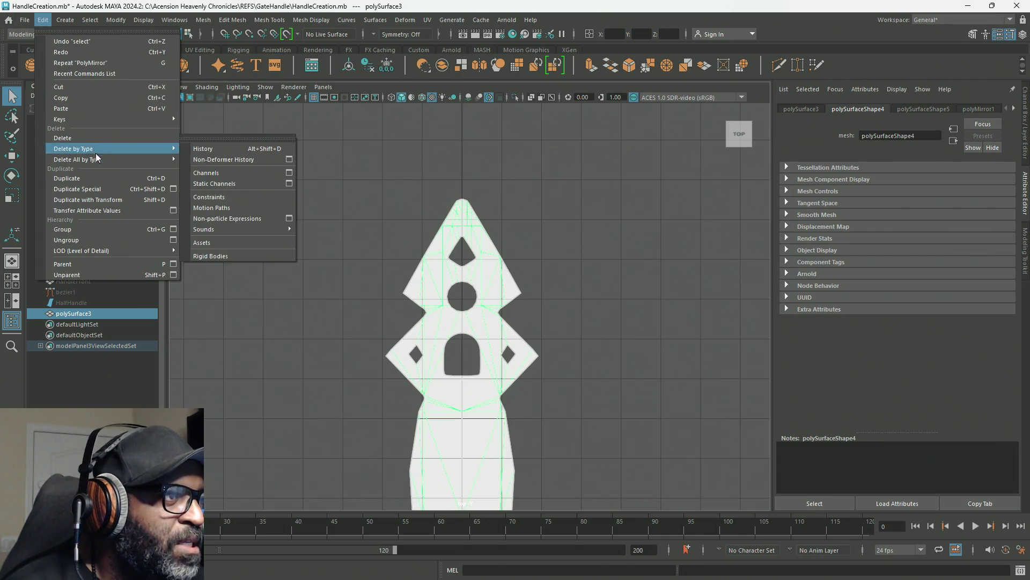
left_click(229, 159)
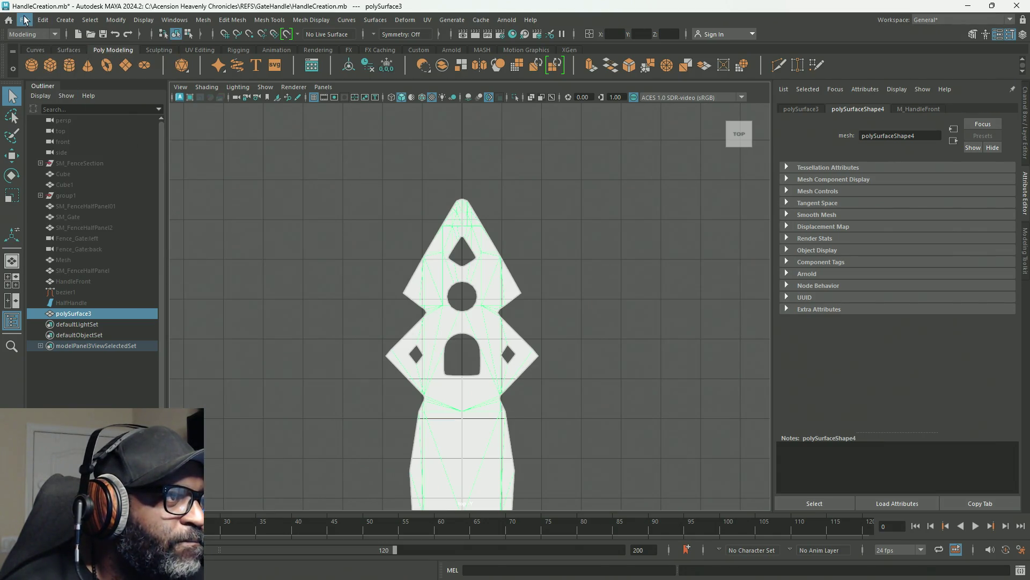
key("ctrl+s")
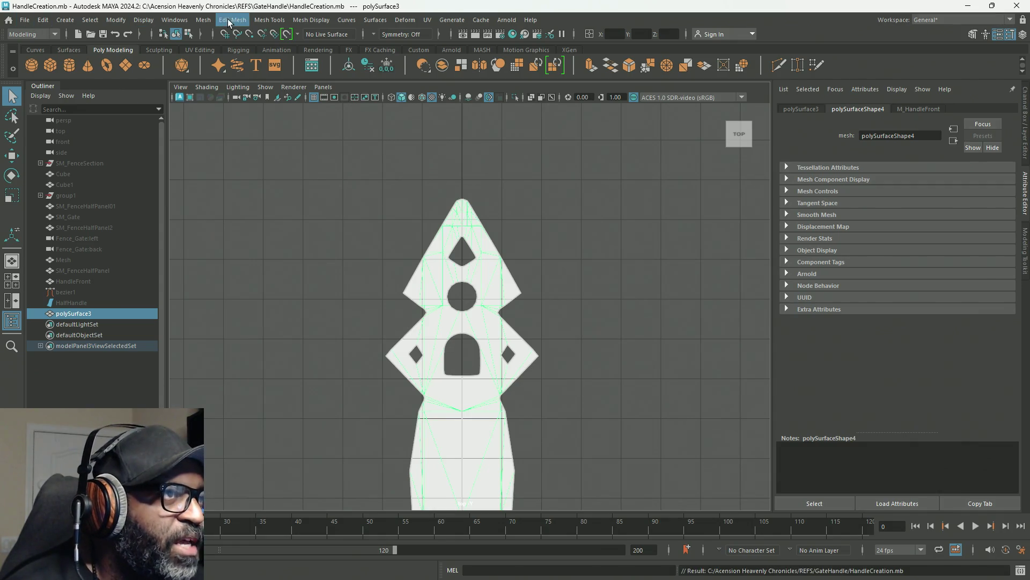
Step: Browse the Mesh menu without choosing an operation
left_click(203, 22)
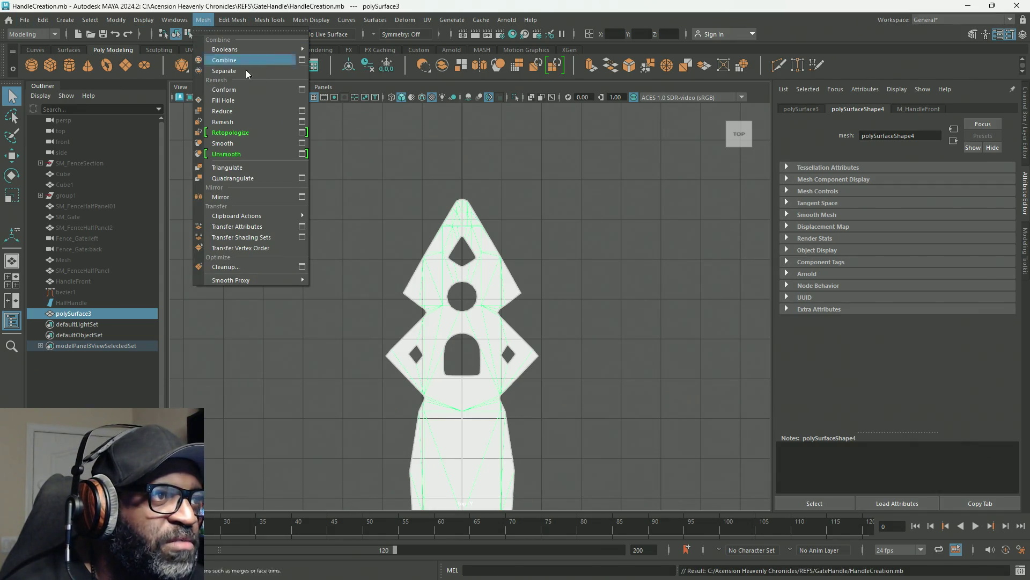
left_click(303, 133)
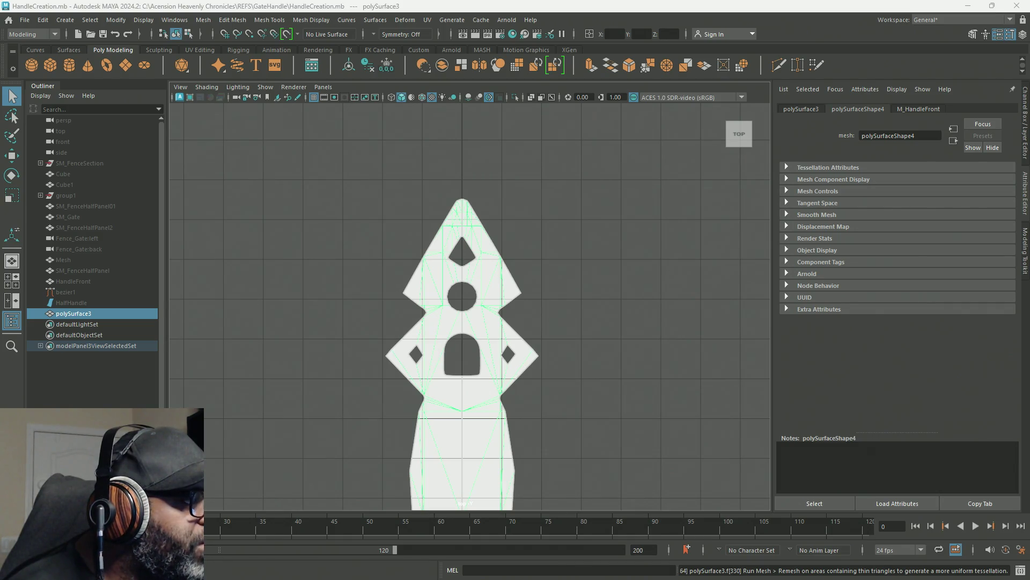
left_click(200, 21)
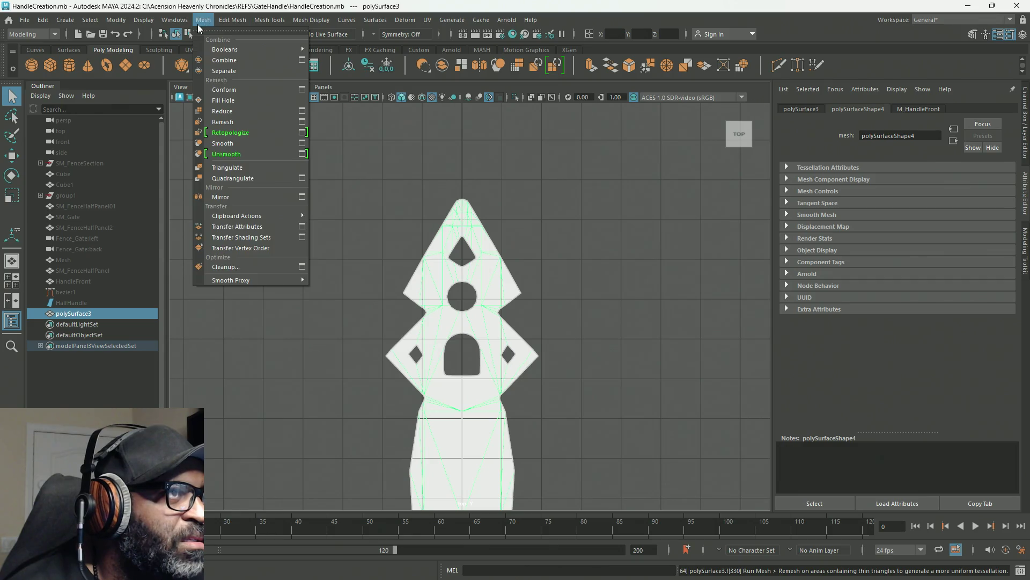
Step: Remesh the handle plate using the Mesh > Remesh option settings
left_click(298, 121)
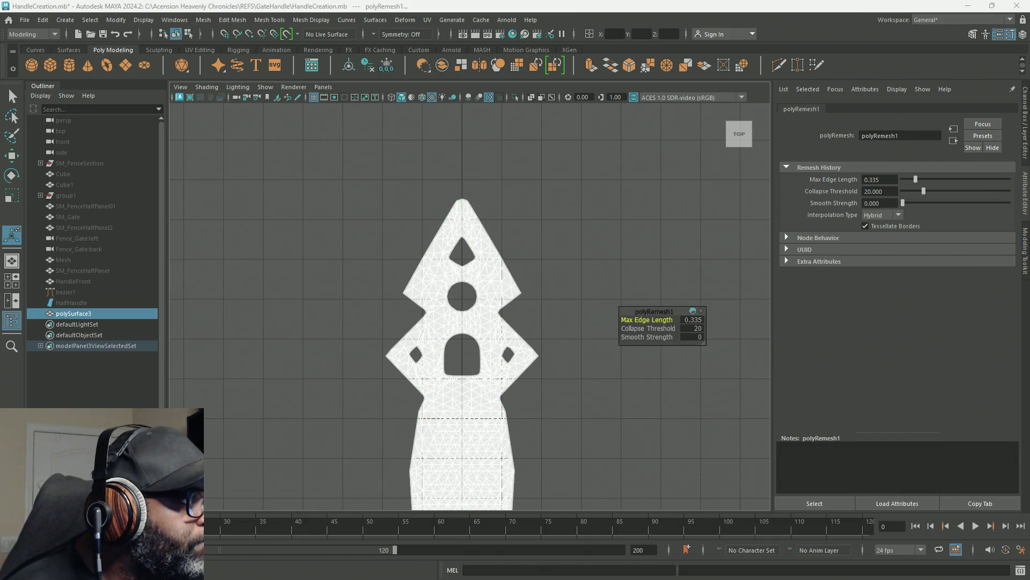
left_click(204, 22)
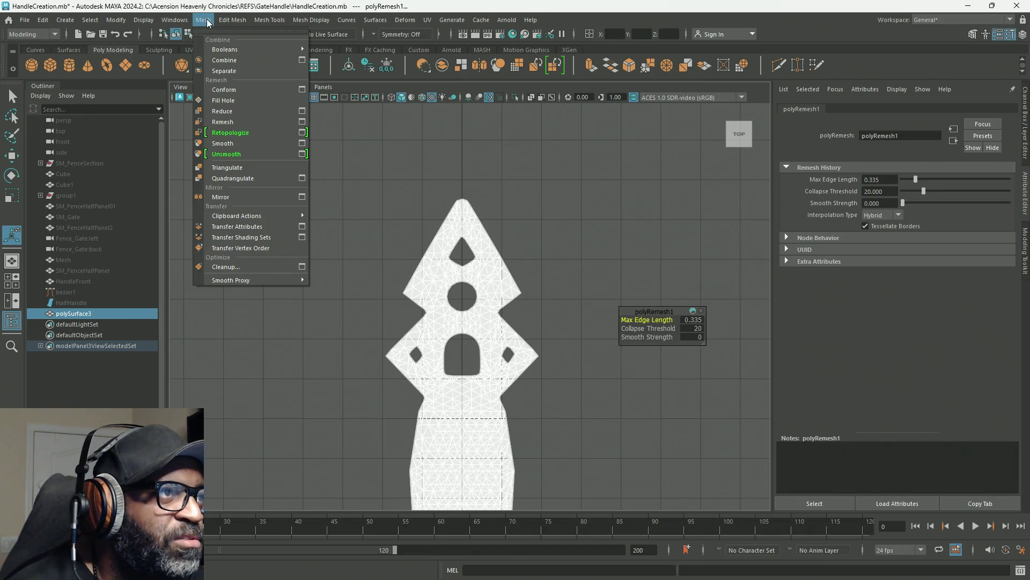
left_click(302, 132)
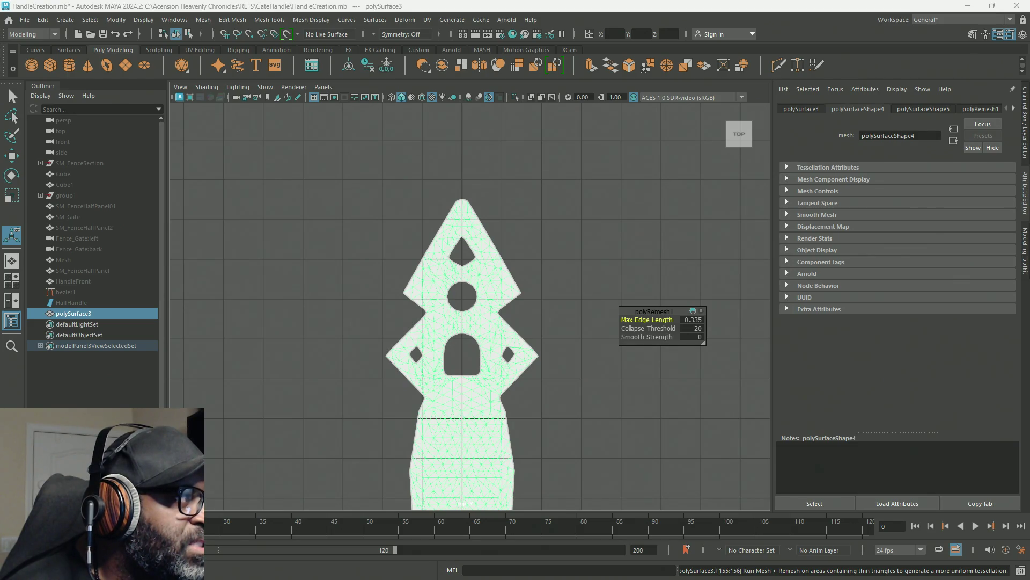
left_click(203, 19)
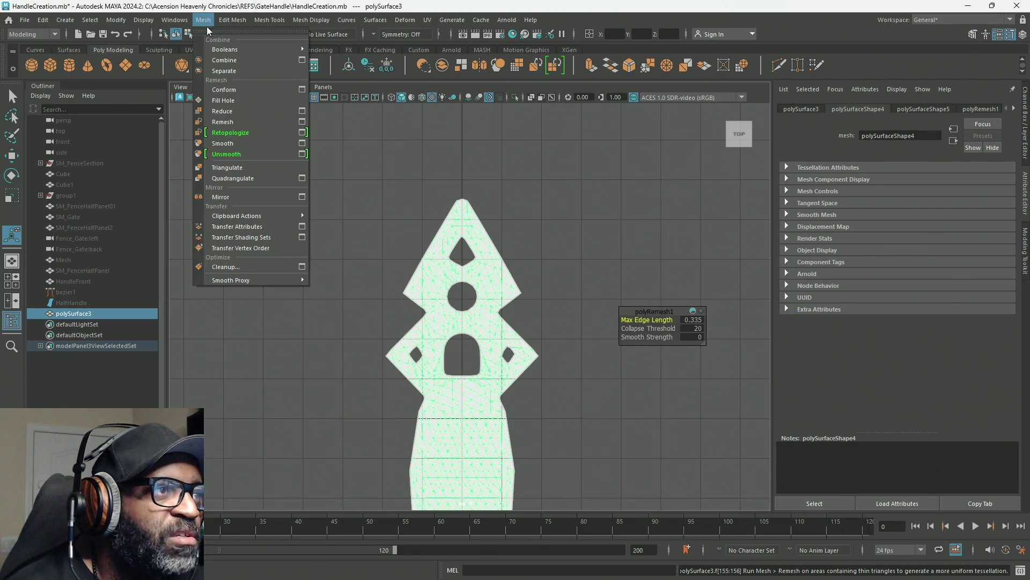
key("Escape")
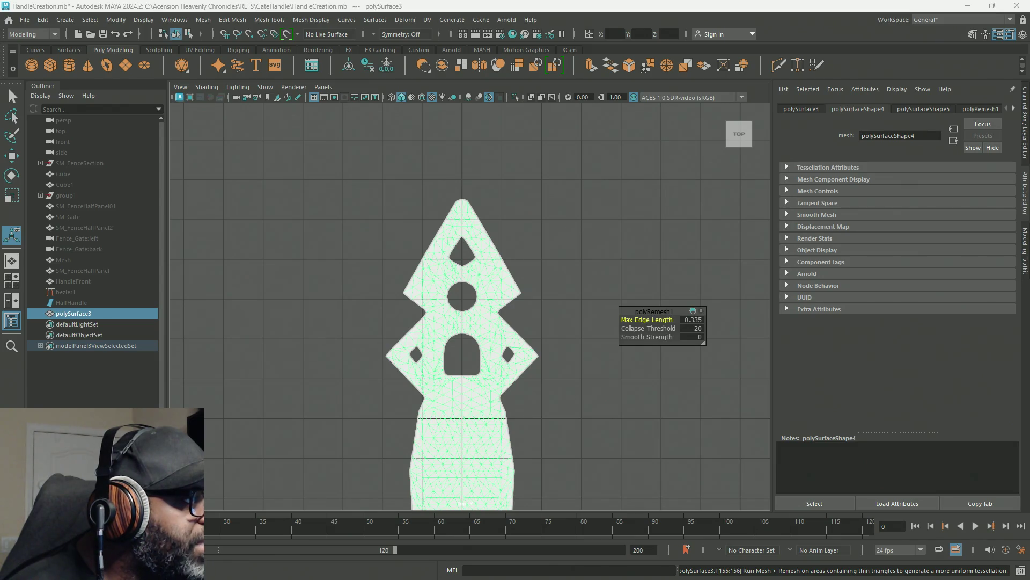
Step: Apply finer remesh passes, keeping 0.181 max edge length and undoing polyRemesh4's rounded shape
key("g")
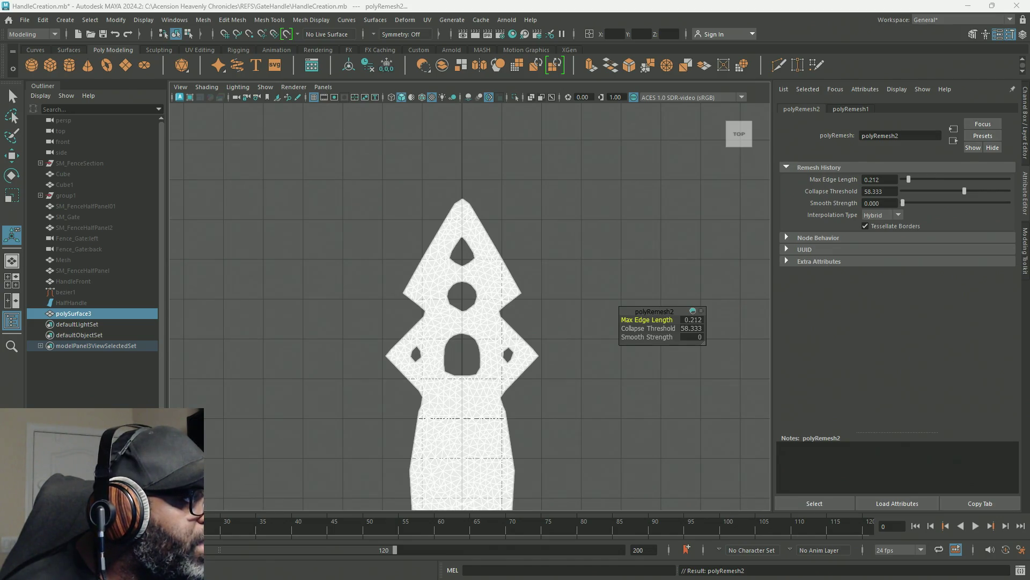
key("g")
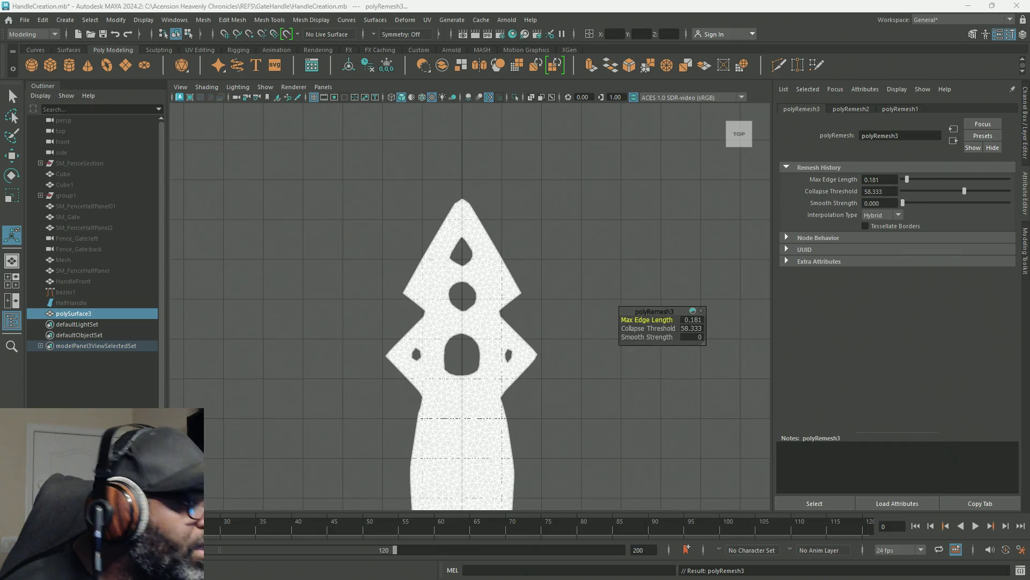
left_click(203, 19)
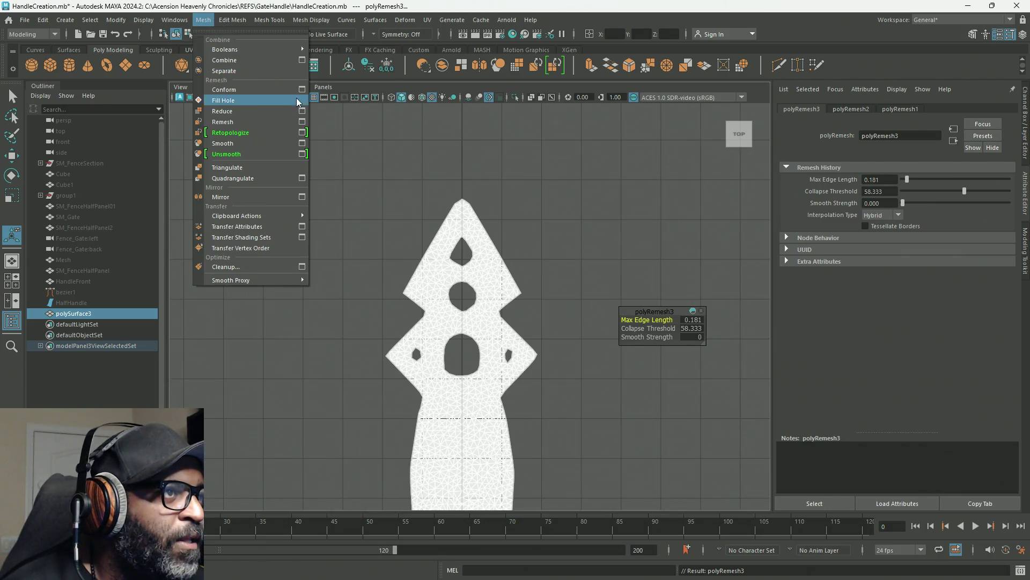
left_click(302, 122)
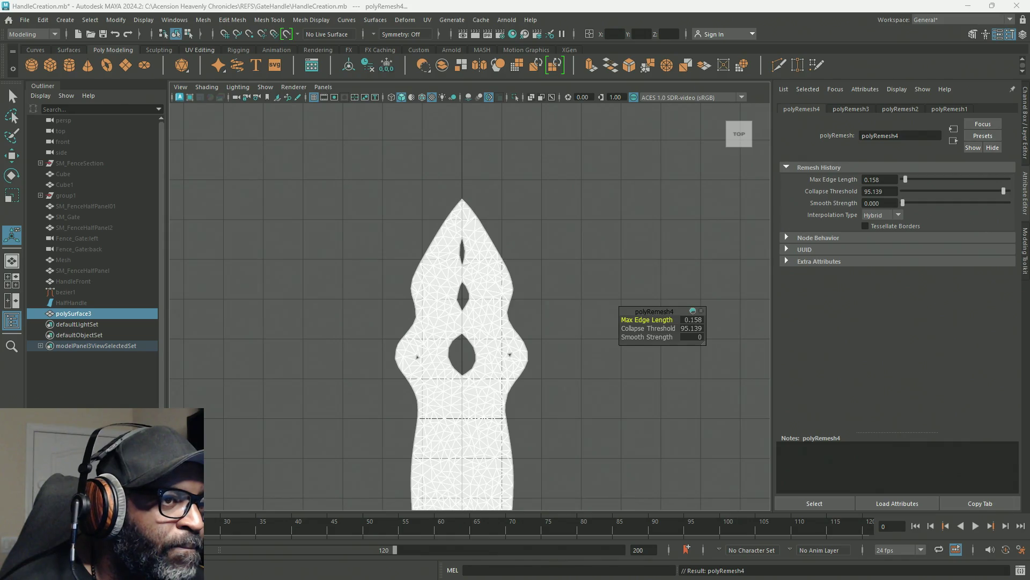
key("ctrl+z")
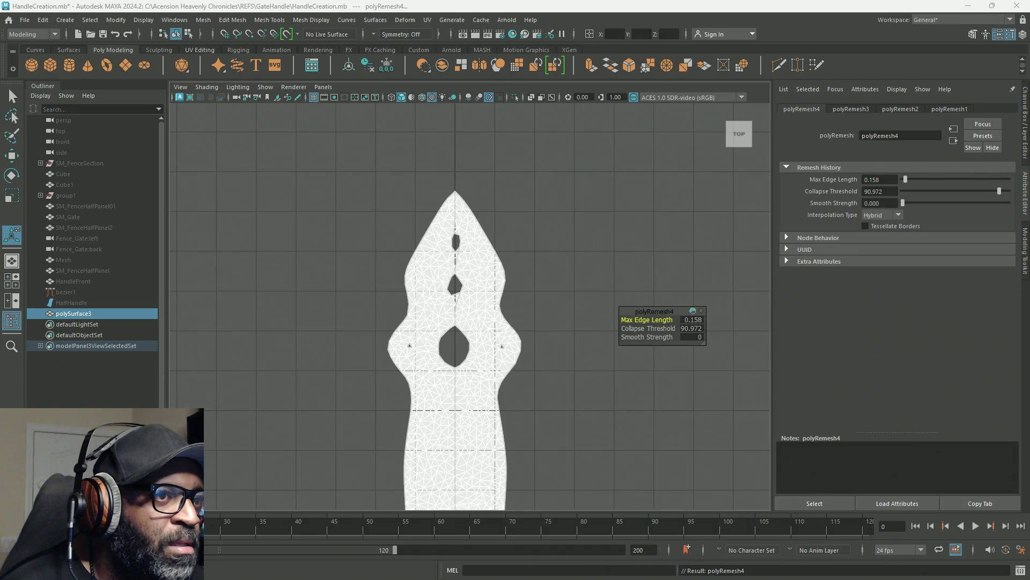
key("ctrl+z")
key("ctrl+z")
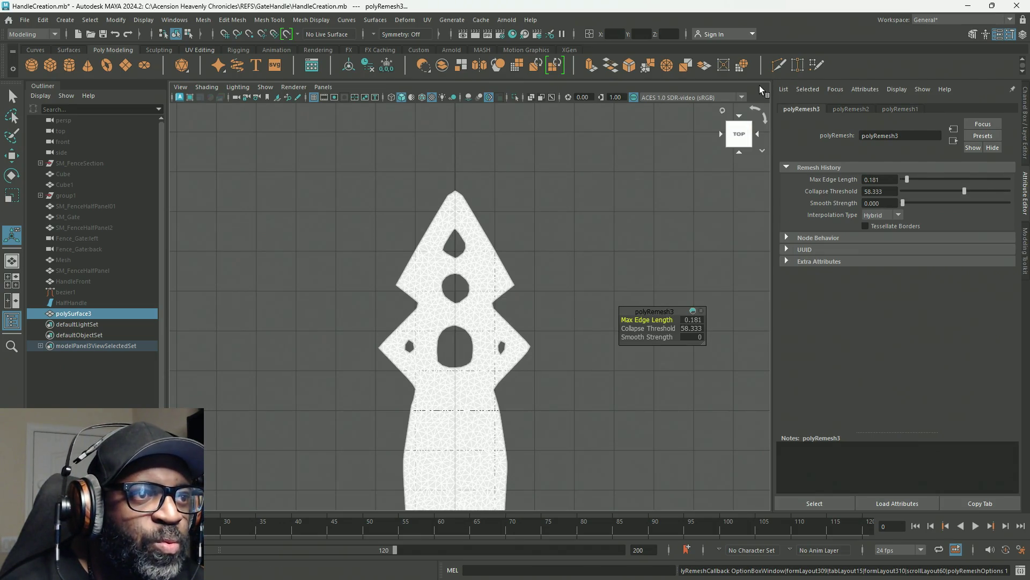
key("ctrl+z")
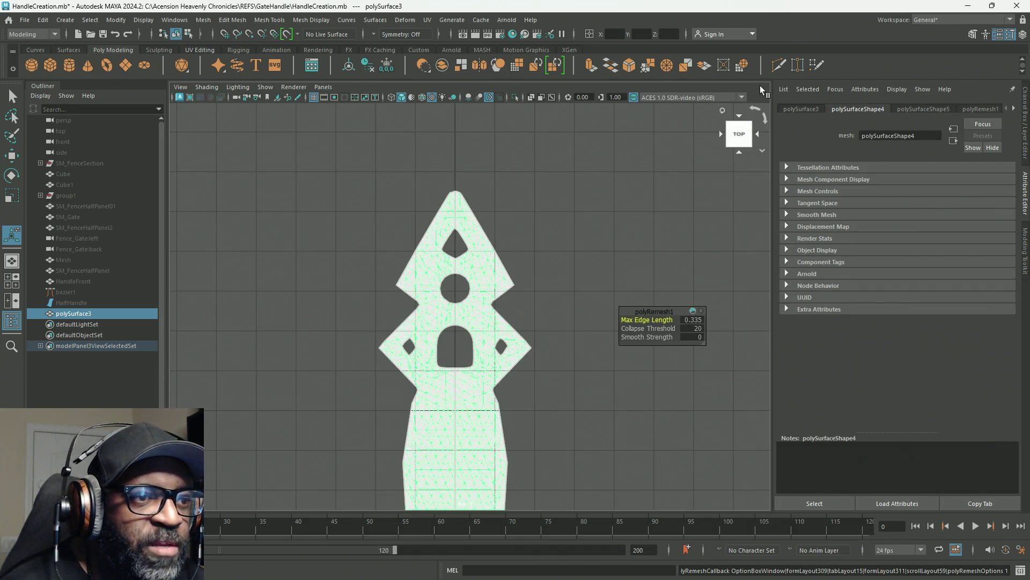
key("ctrl+z")
key("ctrl+z")
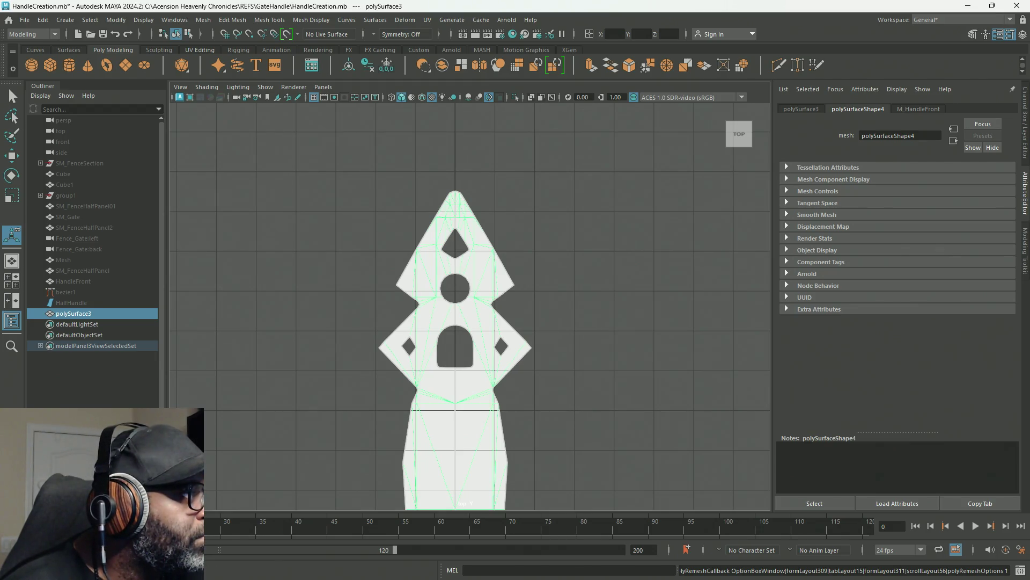
key("g")
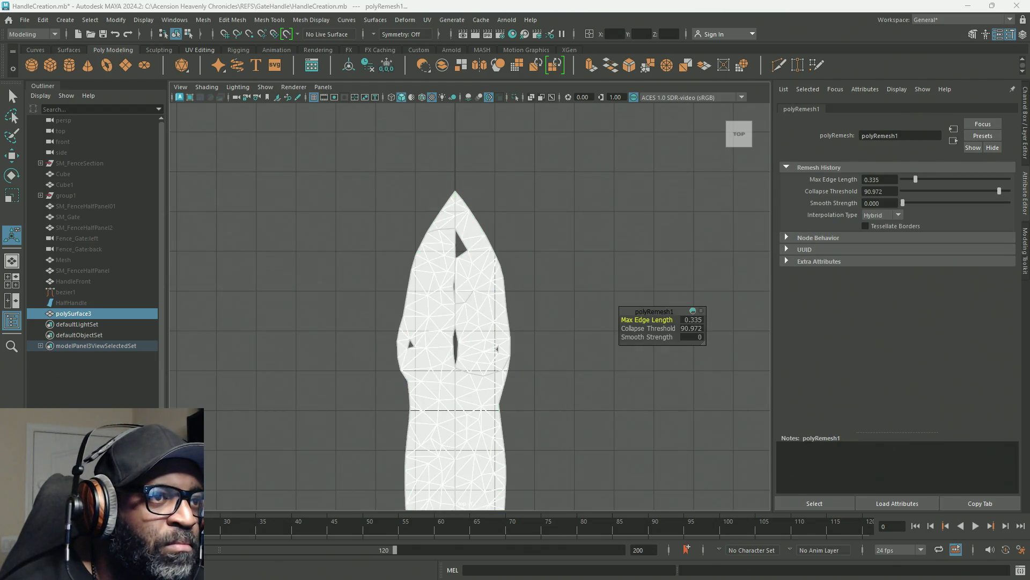
mouse_move(664, 328)
left_mouse_down()
mouse_move(723, 276)
mouse_move(349, 271)
left_mouse_up()
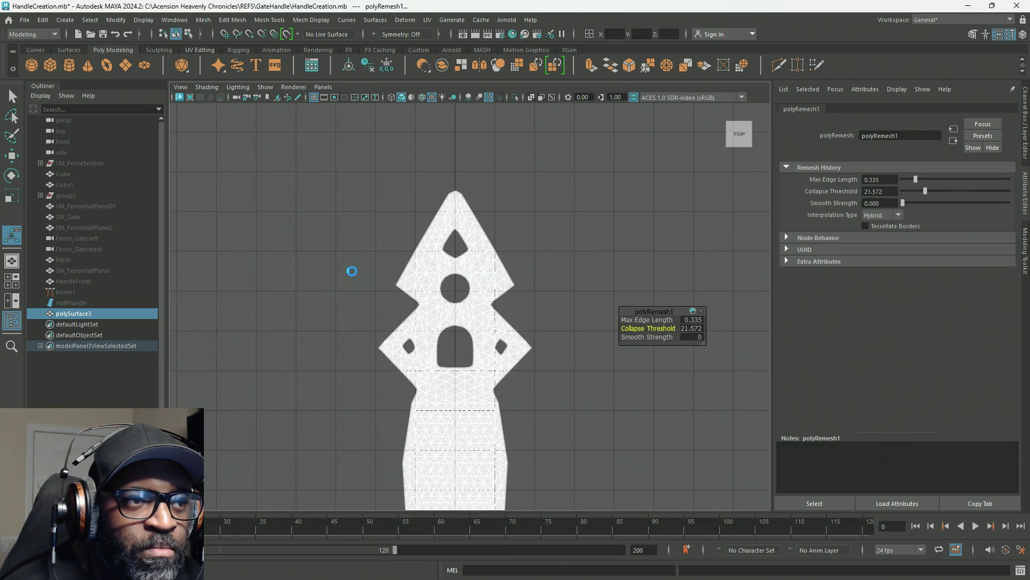
left_click(899, 216)
left_click(891, 225)
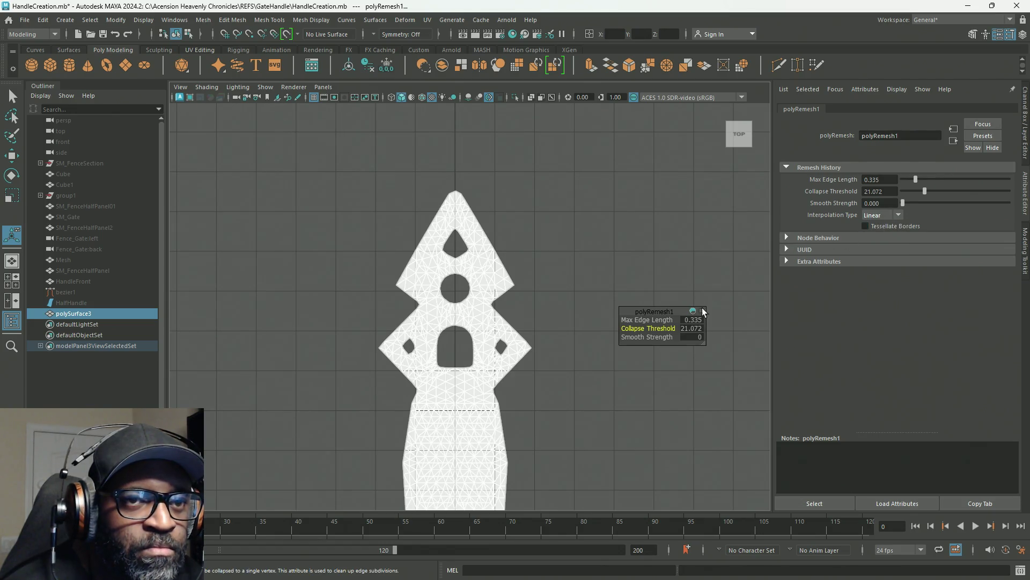
left_click_drag(658, 309, 652, 292)
left_click(665, 303)
mouse_move(688, 242)
middle_mouse_down()
mouse_move(674, 237)
mouse_move(686, 245)
mouse_move(679, 247)
middle_mouse_up()
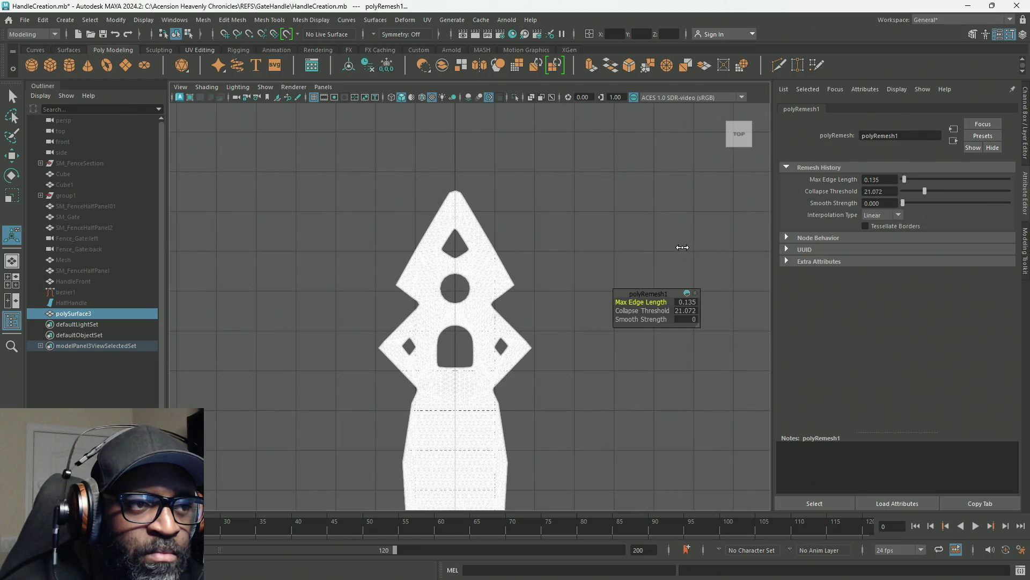
left_click(667, 311)
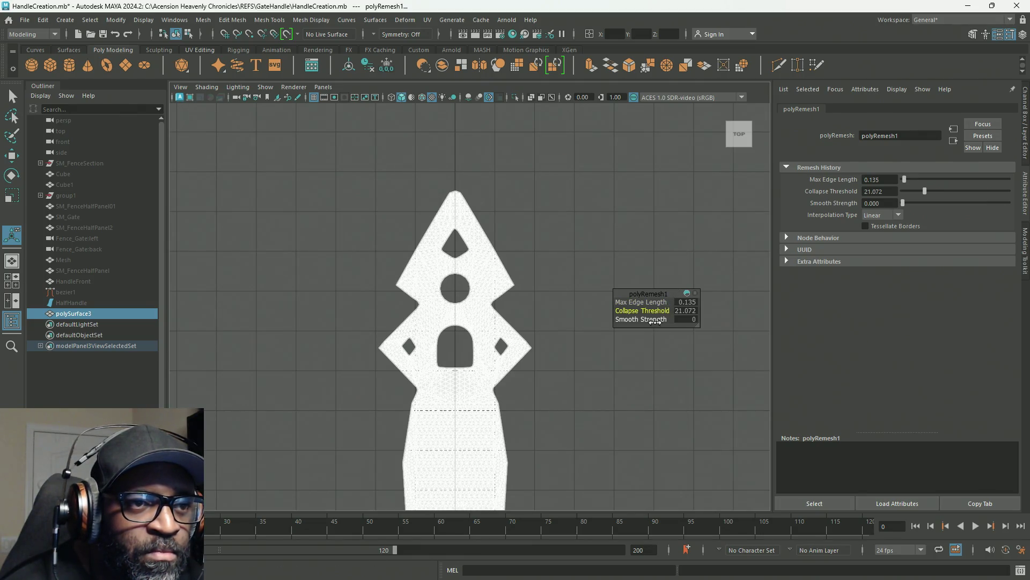
middle_click_drag(683, 245, 697, 245)
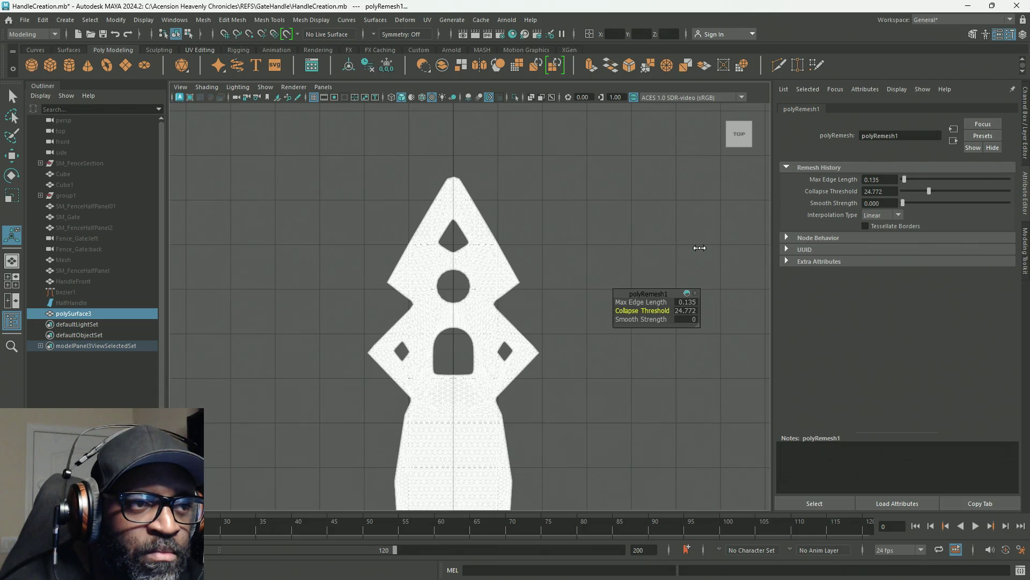
left_click(900, 214)
left_click(883, 239)
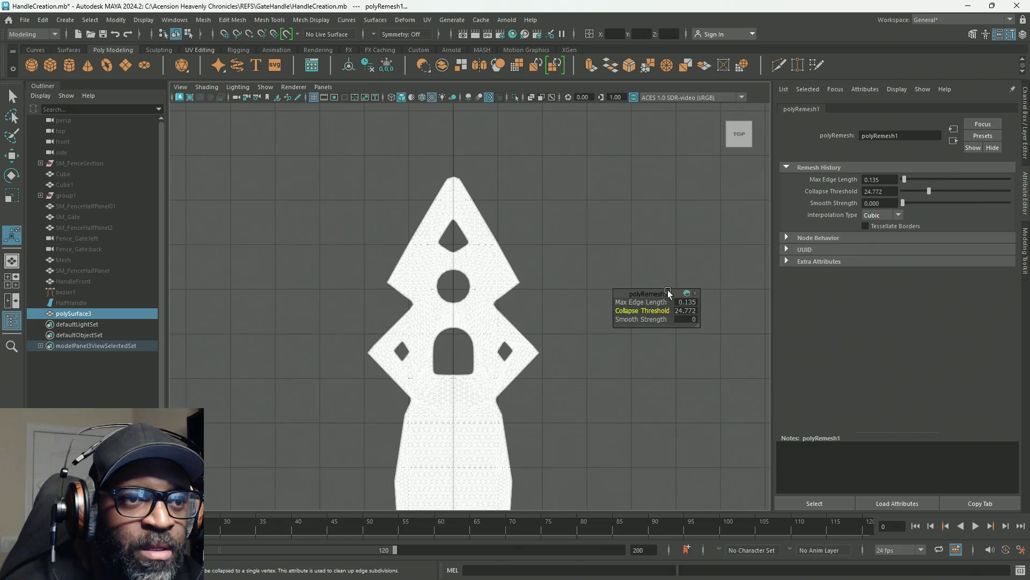
mouse_move(680, 232)
middle_mouse_down()
mouse_move(621, 231)
mouse_move(952, 239)
mouse_move(657, 241)
middle_mouse_up()
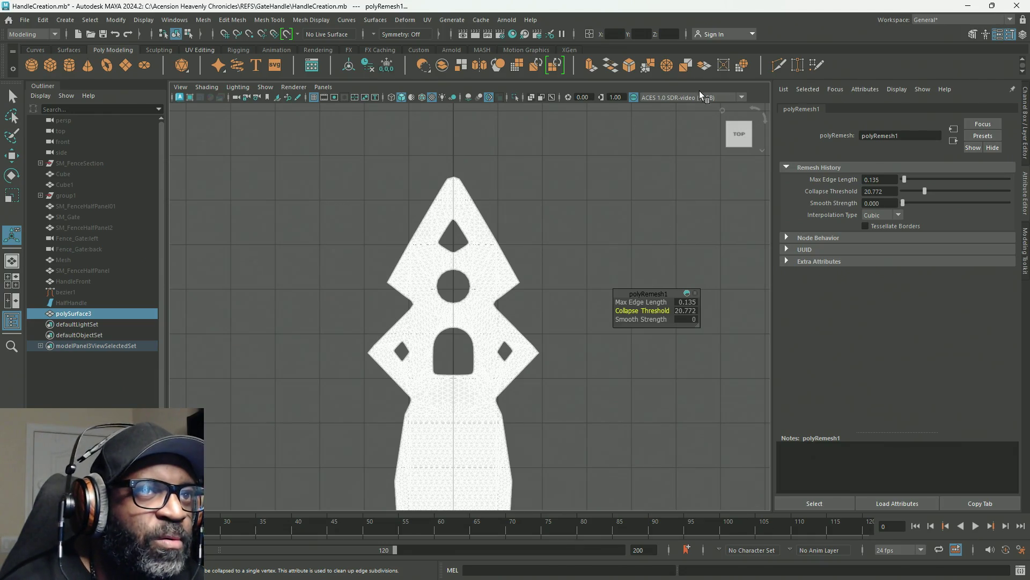
key("ctrl+z")
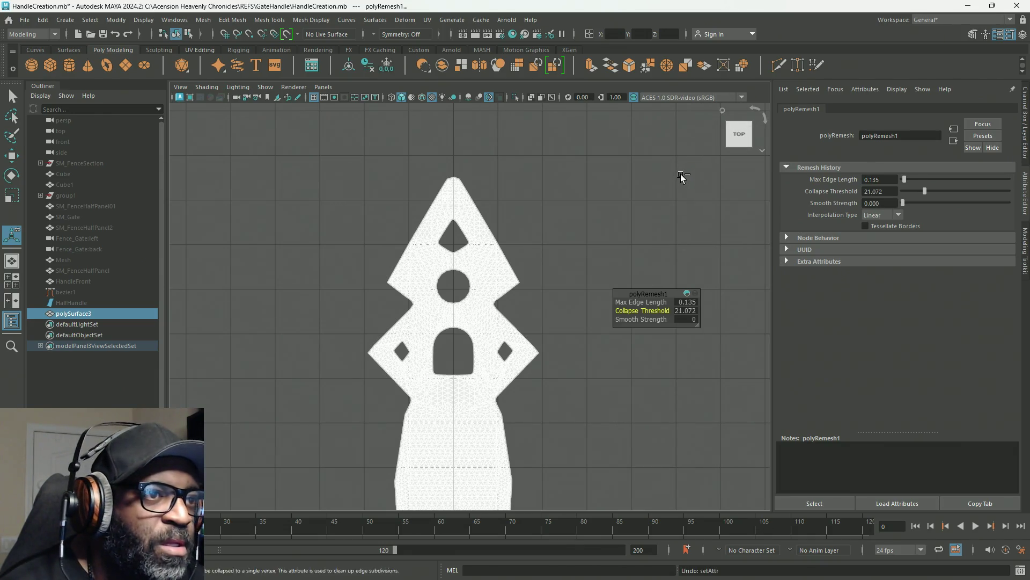
key("ctrl+z")
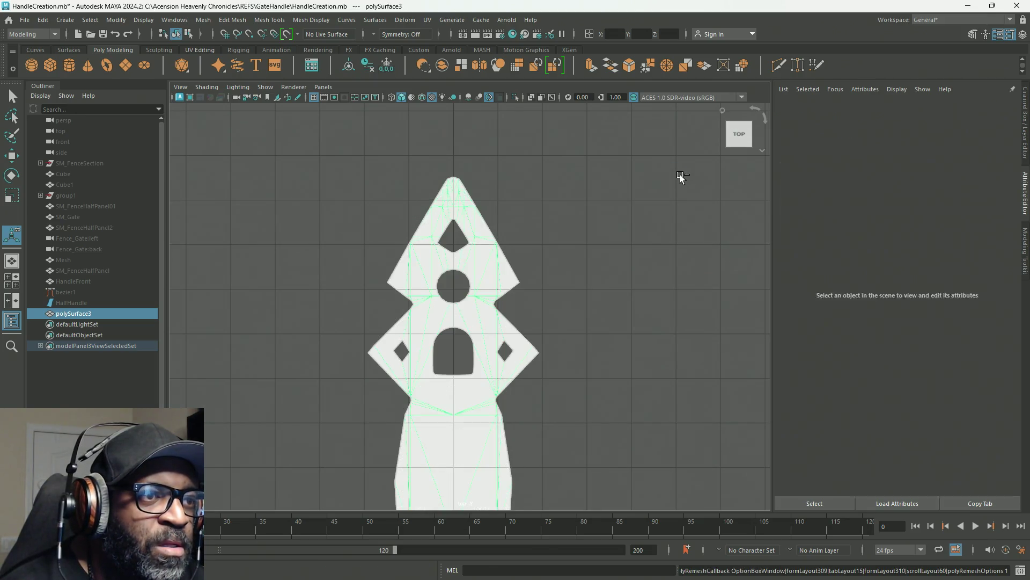
Step: Apply Quadrangulate from its option box to polySurface3, adding polyQuad1
scroll(502, 248, "up", 4)
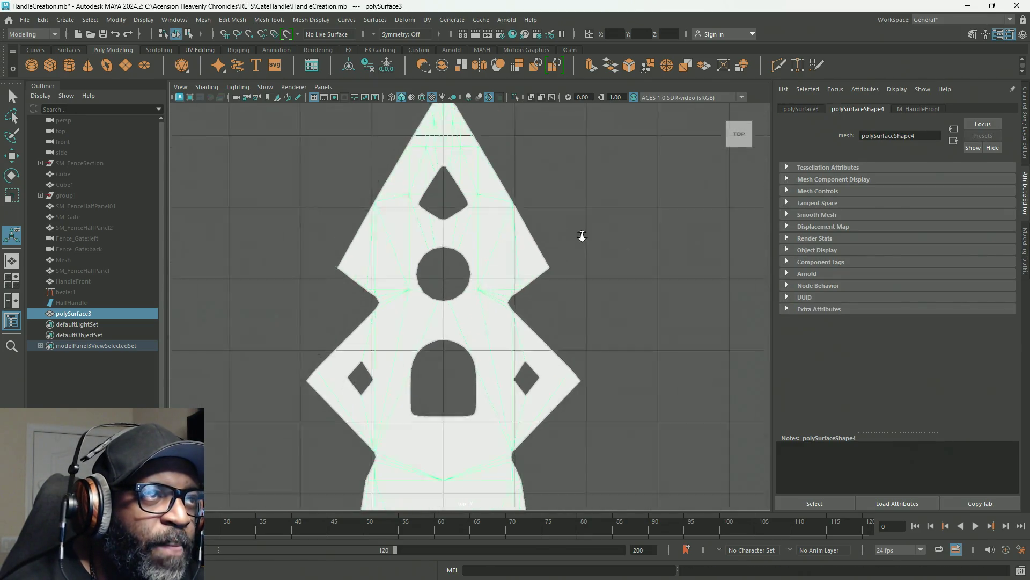
scroll(502, 248, "down", 3)
left_click(204, 20)
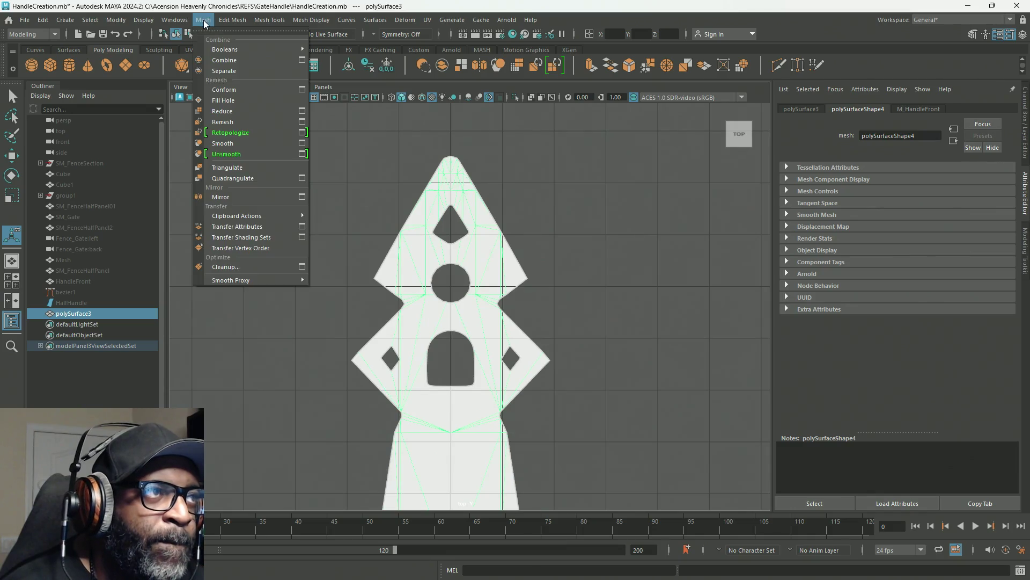
left_click(301, 178)
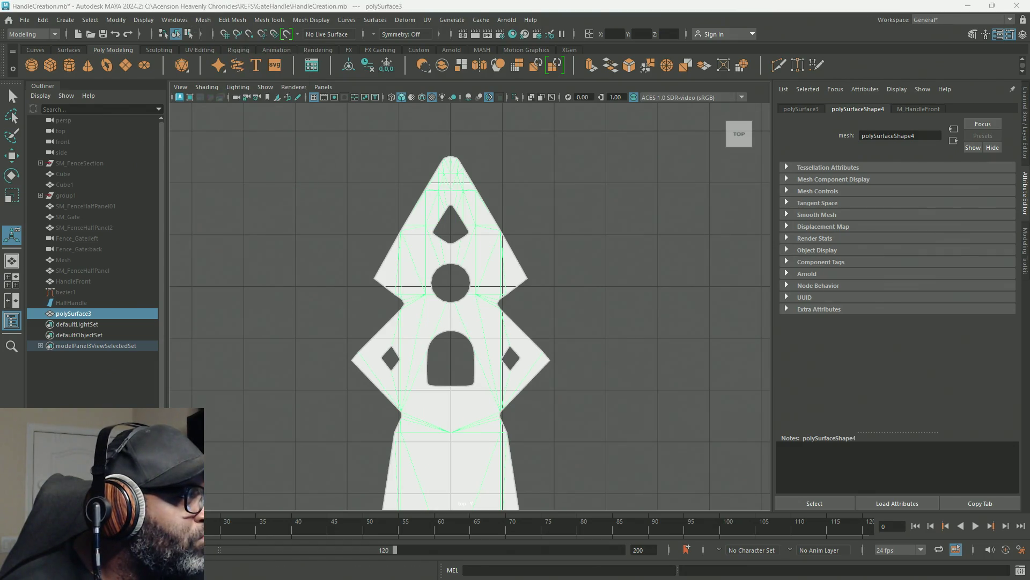
key("g")
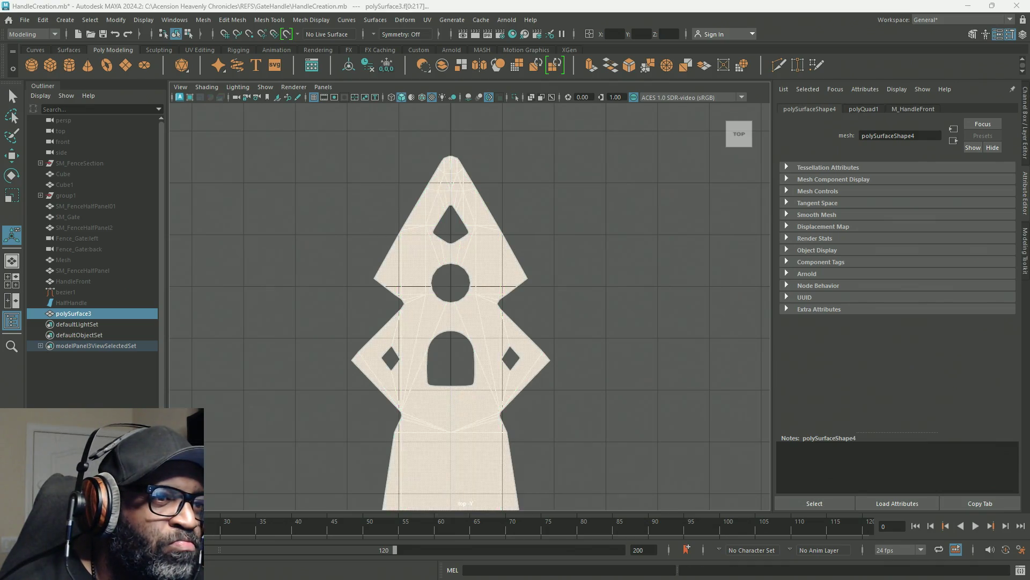
Step: Zoom and pan the top view to inspect the quadrangulated faces from apex to shaft
mouse_move(529, 277)
right_mouse_down("alt")
mouse_move(661, 308)
mouse_move(584, 265)
mouse_move(477, 236)
mouse_move(515, 218)
mouse_move(570, 292)
mouse_move(697, 315)
right_mouse_up("alt")
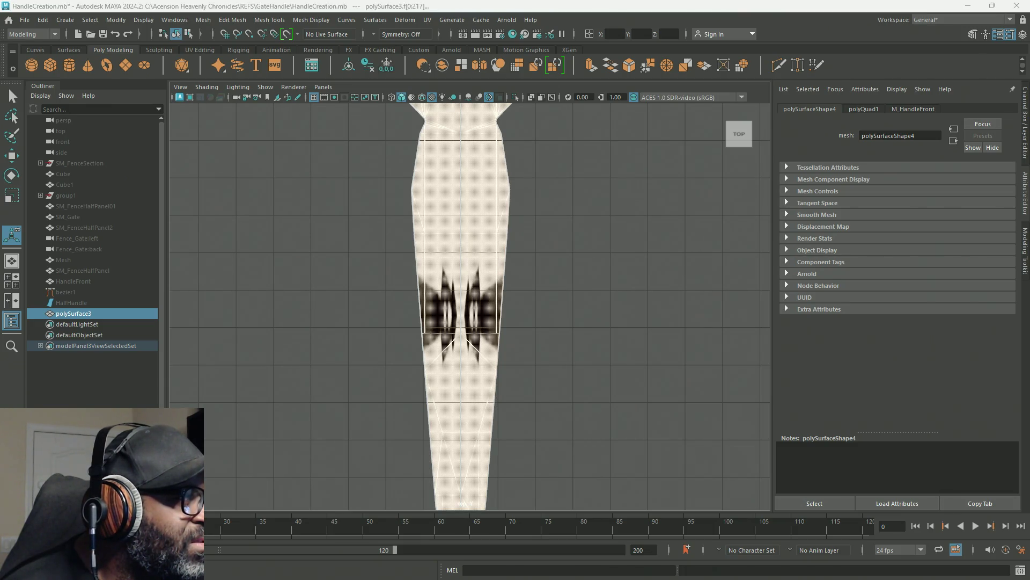
scroll(529, 214, "down", 5)
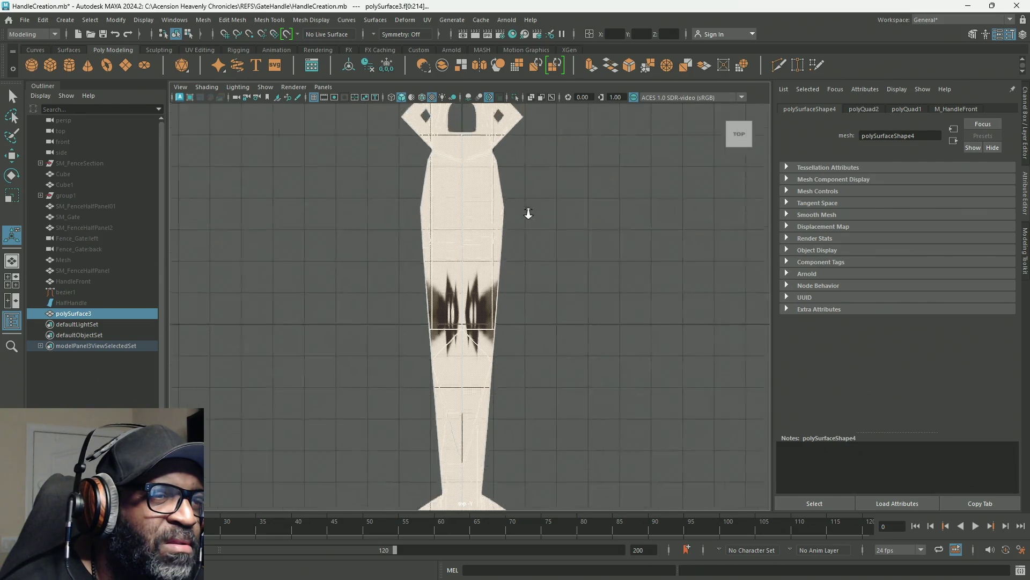
scroll(713, 293, "up", 8)
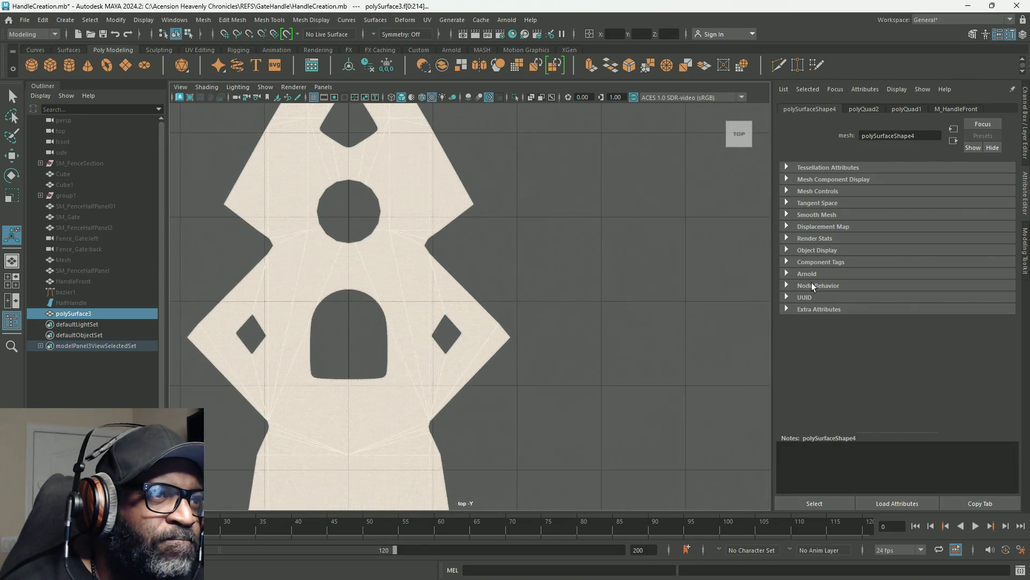
mouse_move(594, 249)
middle_mouse_down("alt")
mouse_move(695, 340)
mouse_move(707, 366)
middle_mouse_up("alt")
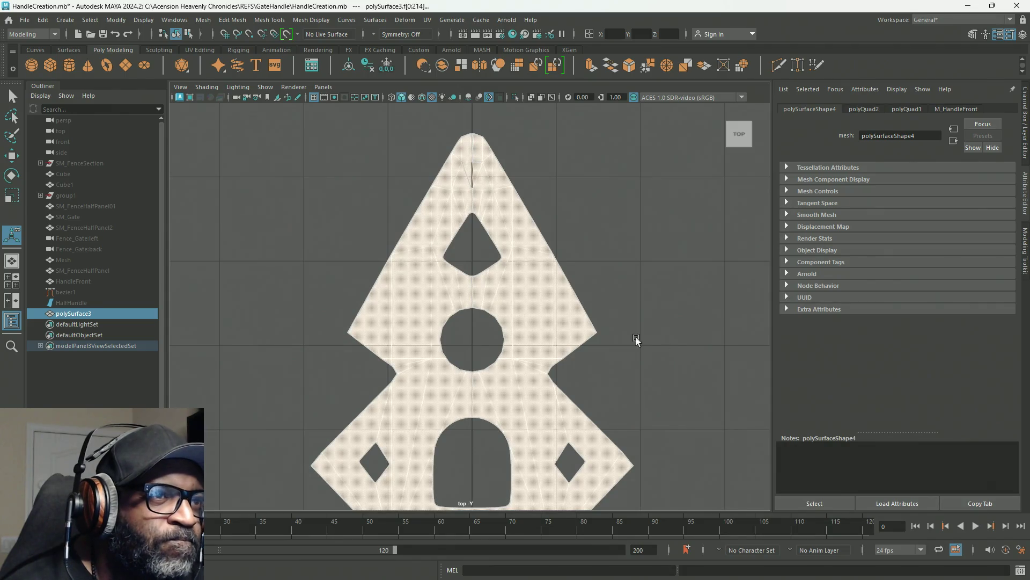
mouse_move(511, 230)
right_mouse_down("alt")
mouse_move(558, 226)
mouse_move(515, 188)
mouse_move(410, 147)
right_mouse_up("alt")
middle_click_drag(588, 419, 559, 219, "alt")
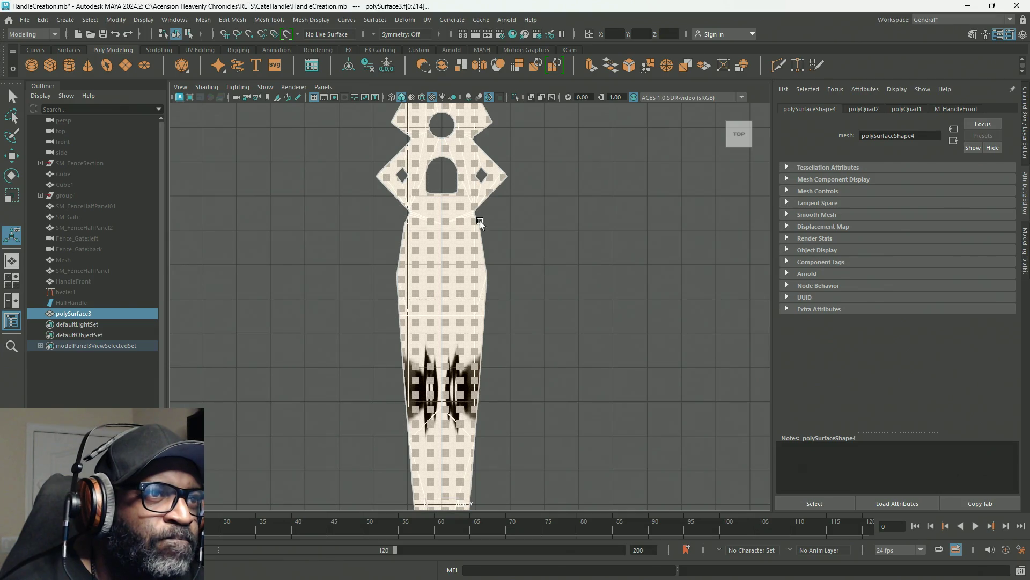
mouse_move(431, 172)
right_mouse_down("alt")
mouse_move(501, 292)
mouse_move(428, 292)
mouse_move(469, 230)
mouse_move(466, 246)
mouse_move(588, 388)
mouse_move(594, 375)
mouse_move(537, 365)
mouse_move(668, 325)
mouse_move(570, 288)
right_mouse_up("alt")
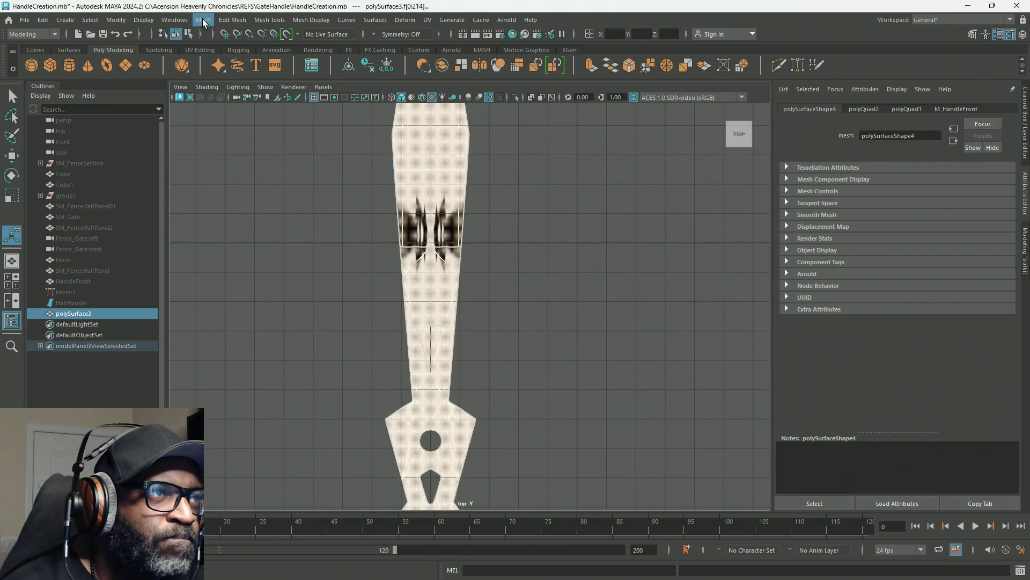
Step: Run Retopologize from its option box; it is refused over thin triangles
left_click(207, 20)
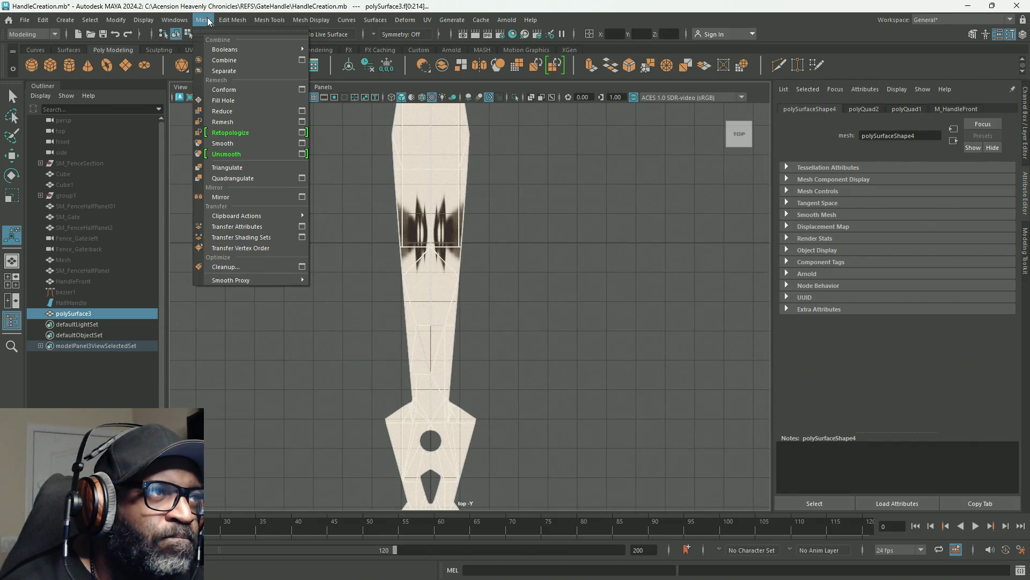
left_click(304, 137)
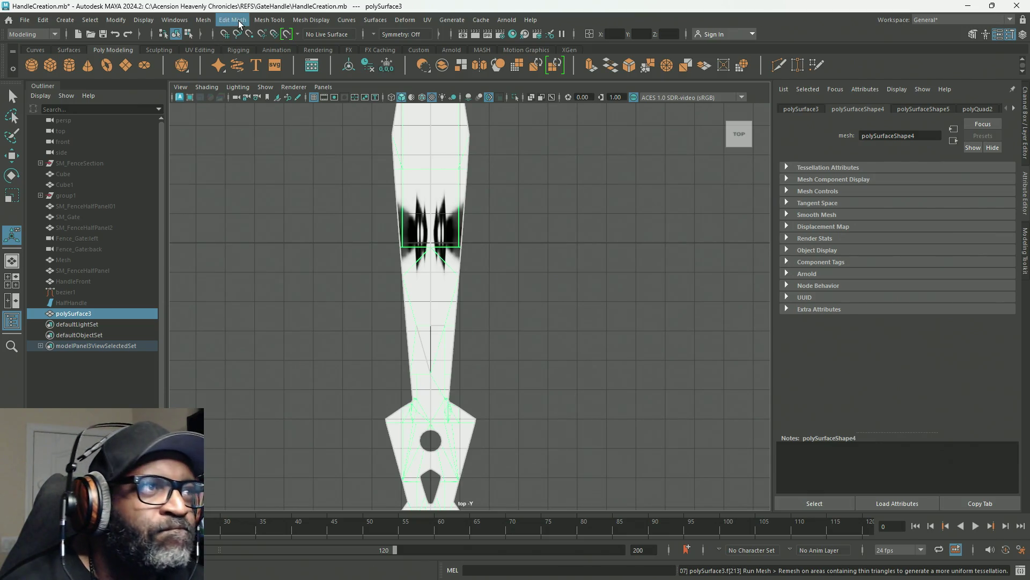
left_click(207, 20)
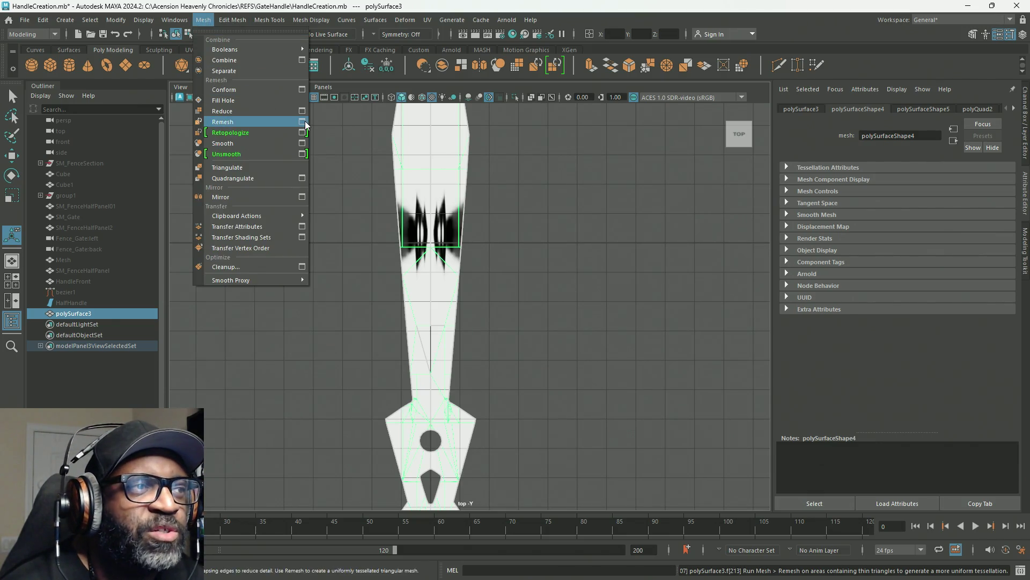
left_click(231, 124)
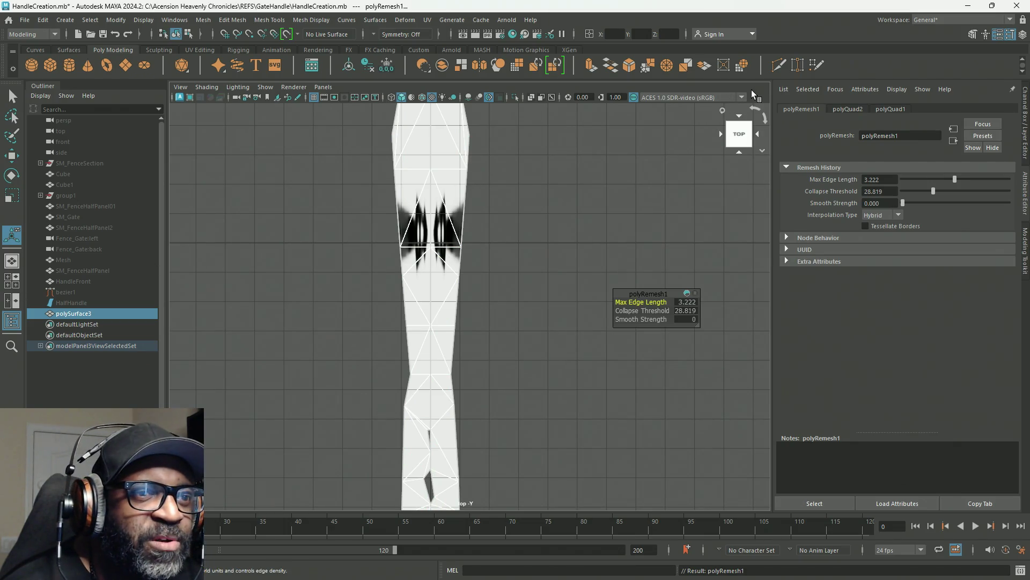
key("ctrl+z")
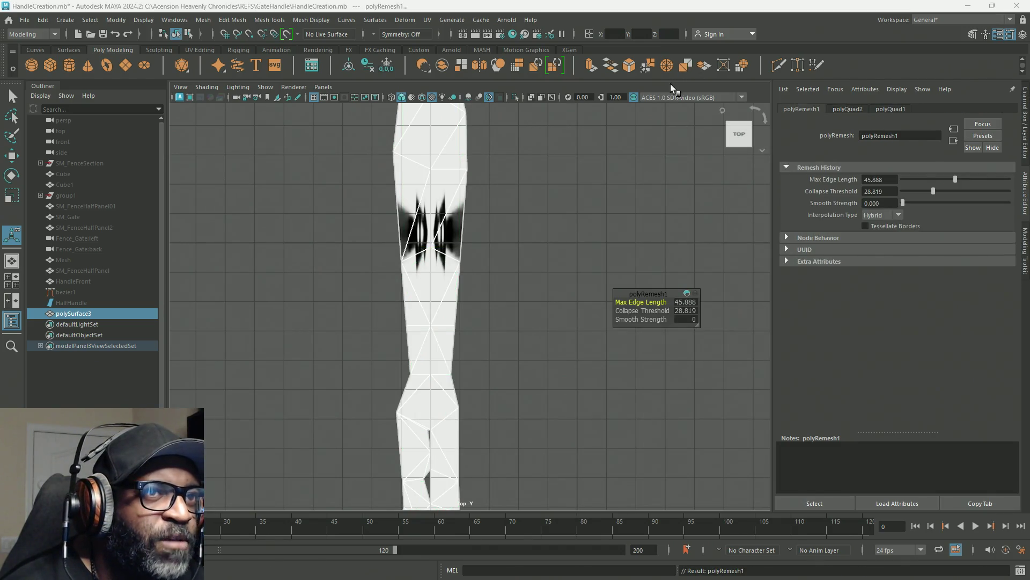
key("ctrl+z")
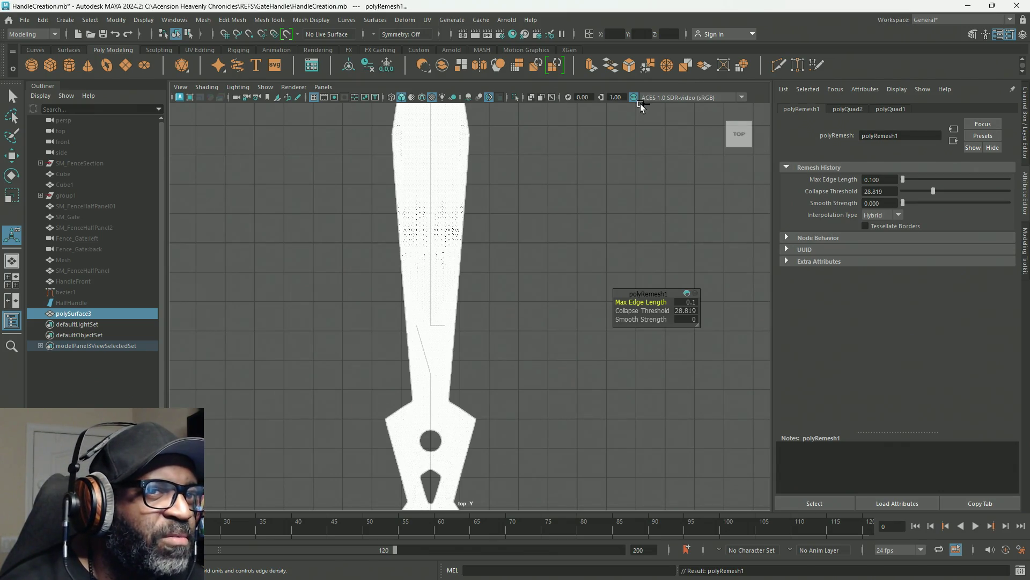
key("ctrl+z")
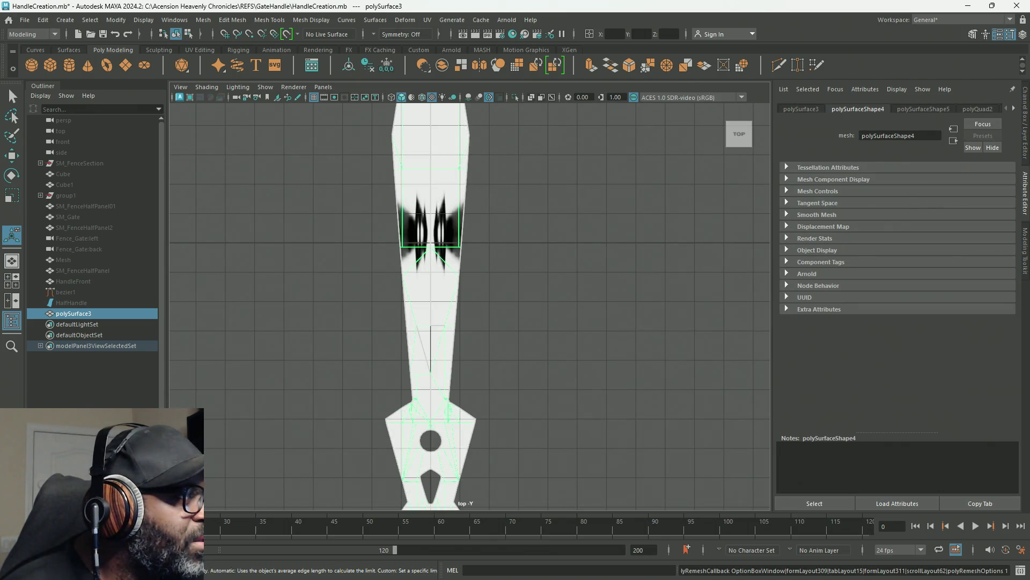
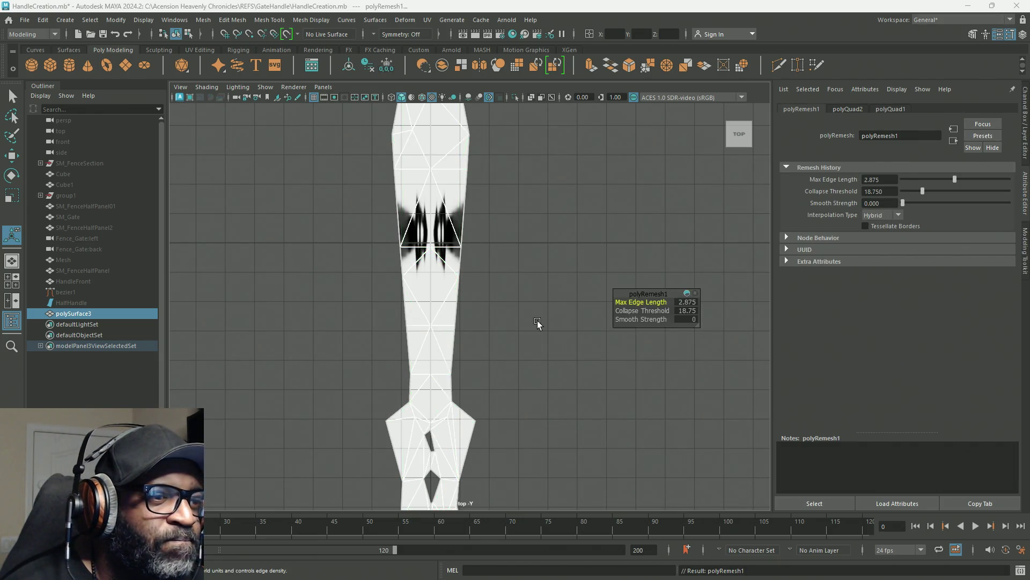
Step: Undo and reapply the remesh on the handle mesh to compare results
key("ctrl+z")
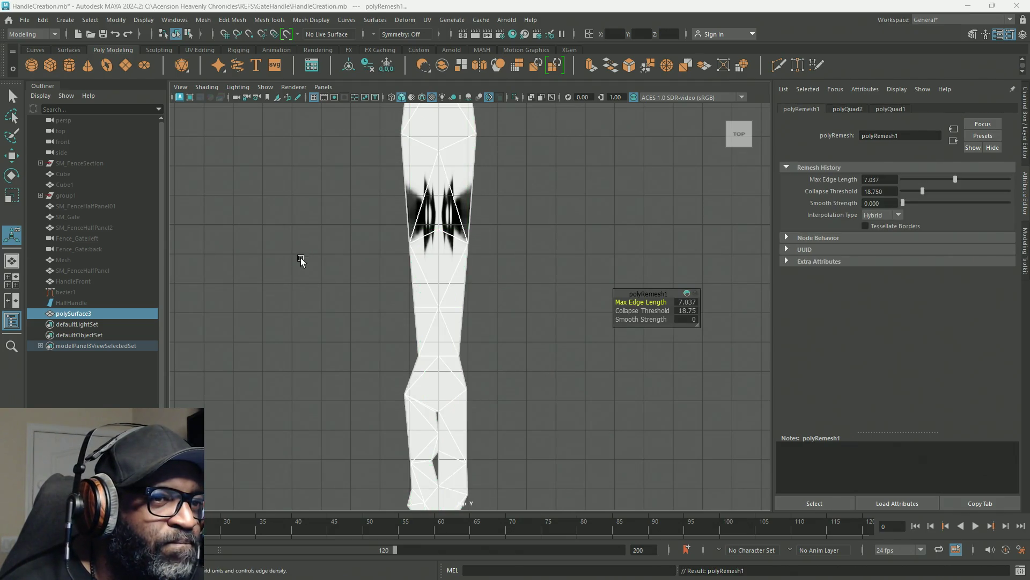
key("ctrl+z")
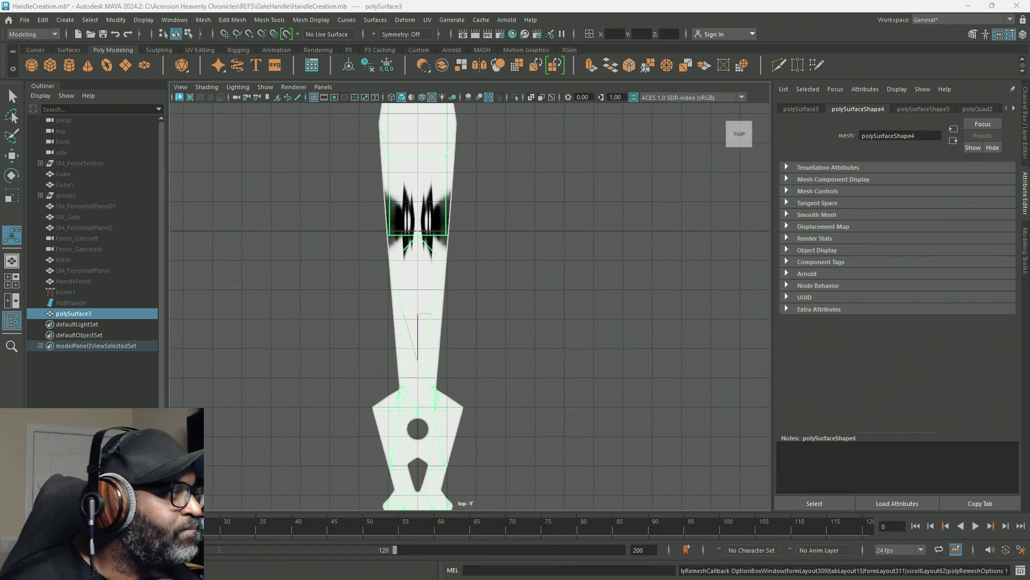
key("g")
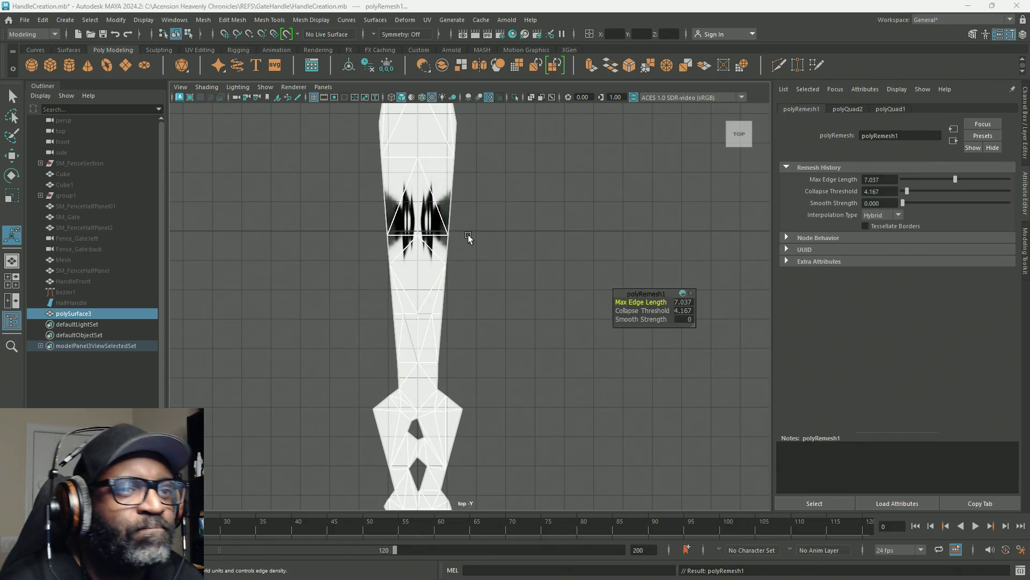
mouse_move(649, 218)
middle_mouse_down("alt")
mouse_move(648, 191)
mouse_move(646, 208)
middle_mouse_up("alt")
key("ctrl+z")
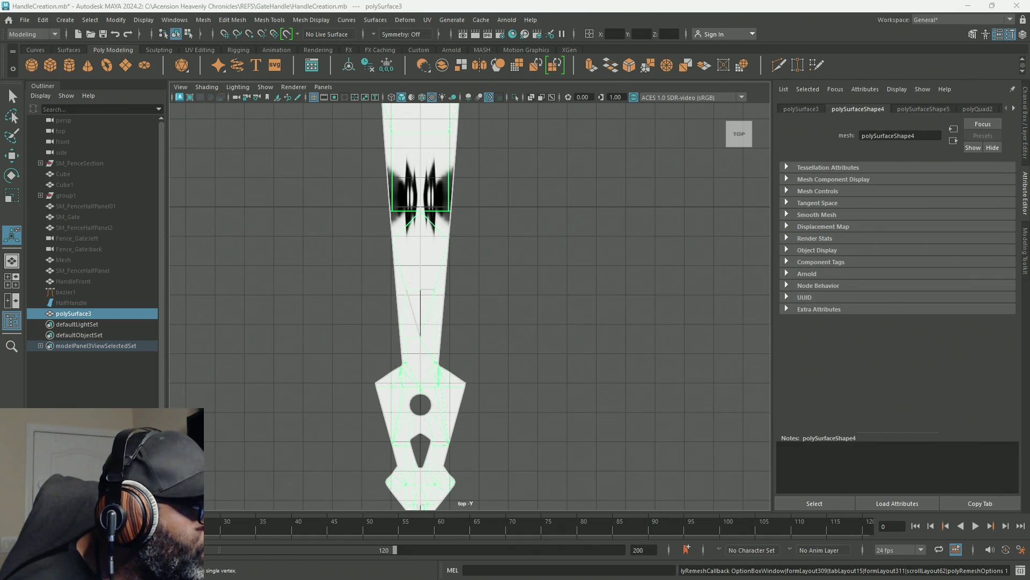
key("shift+z")
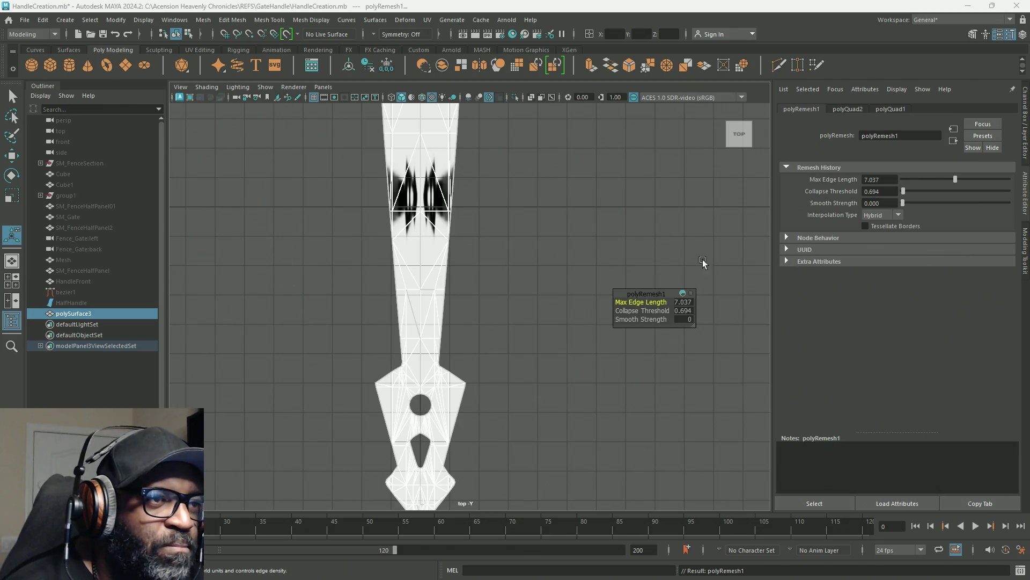
Step: Try a lower collapse threshold, then revert to the original mesh and select all faces
mouse_move(489, 247)
middle_mouse_down()
mouse_move(511, 270)
mouse_move(504, 255)
middle_mouse_up()
left_click_drag(453, 190, 499, 350, "alt")
mouse_move(495, 230)
right_mouse_down("alt")
mouse_move(713, 327)
mouse_move(563, 230)
mouse_move(542, 340)
mouse_move(427, 246)
mouse_move(702, 366)
mouse_move(654, 300)
right_mouse_up("alt")
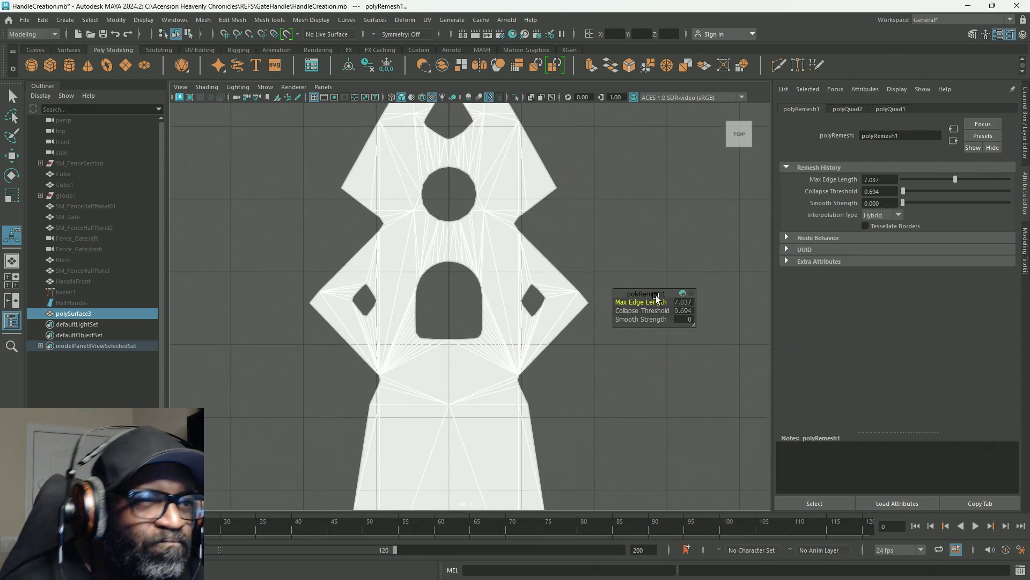
key("q")
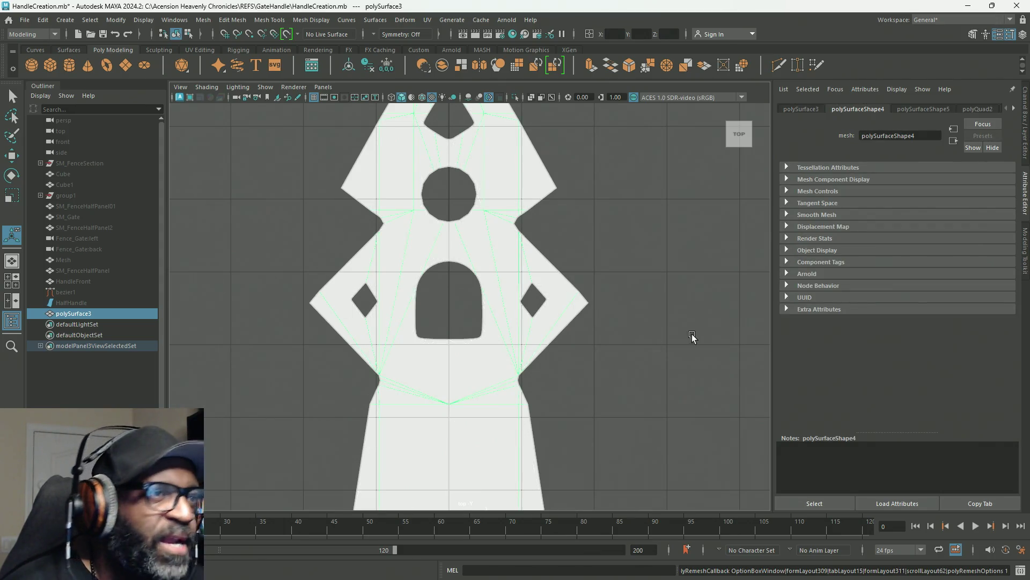
mouse_move(607, 301)
right_mouse_down("alt")
mouse_move(343, 249)
mouse_move(739, 363)
mouse_move(571, 306)
mouse_move(594, 315)
right_mouse_up("alt")
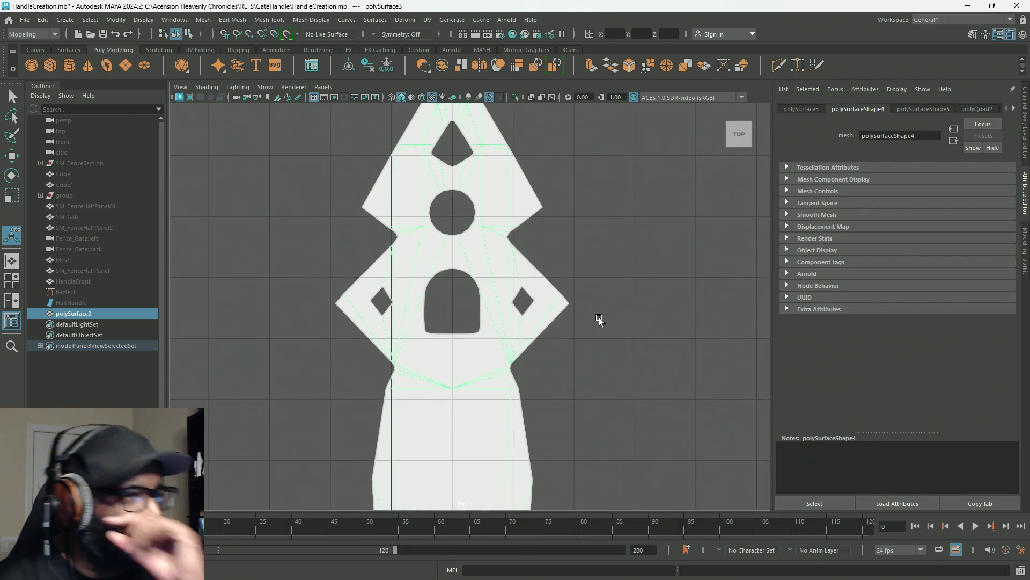
mouse_move(520, 326)
right_mouse_down("alt")
mouse_move(524, 280)
mouse_move(518, 301)
right_mouse_up("alt")
double_click(473, 334)
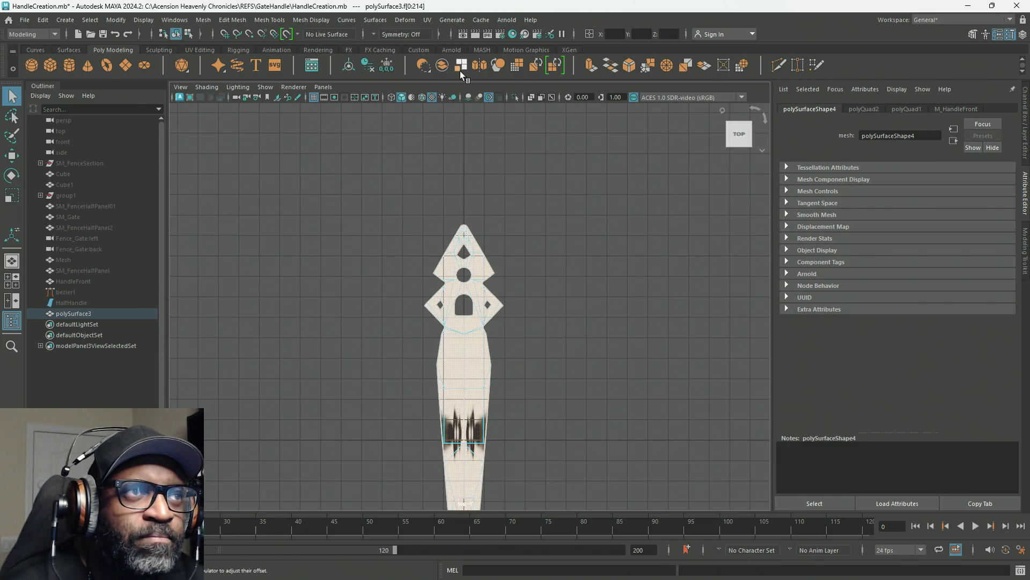
Step: Bring up the UV layout of the selected handle faces and choose planar mapping
left_click(427, 20)
left_click(440, 40)
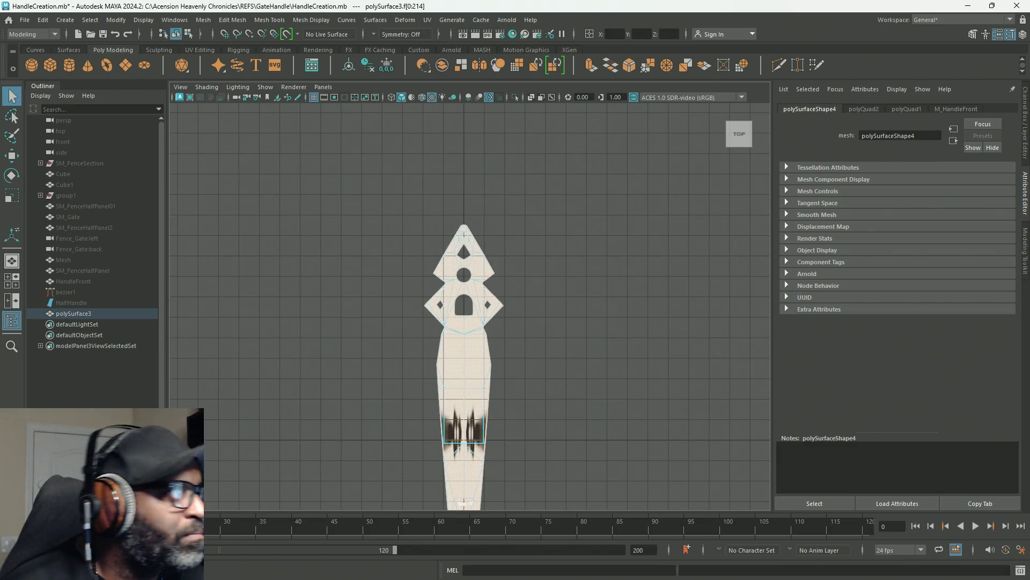
scroll(380, 331, "down", 8)
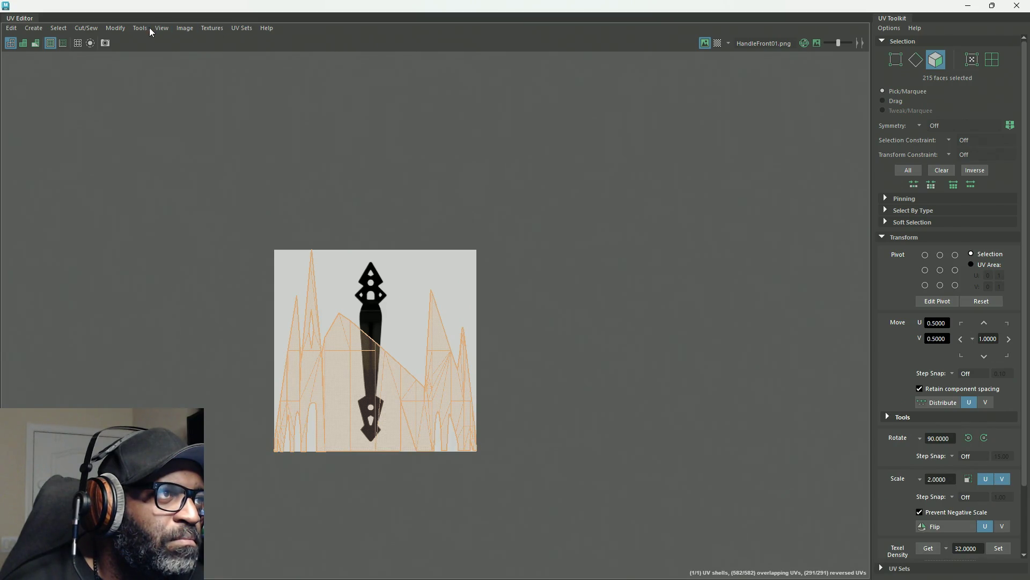
mouse_move(356, 95)
right_mouse_down("shift")
mouse_move(359, 65)
mouse_move(346, 55)
mouse_move(389, 42)
right_mouse_up("shift")
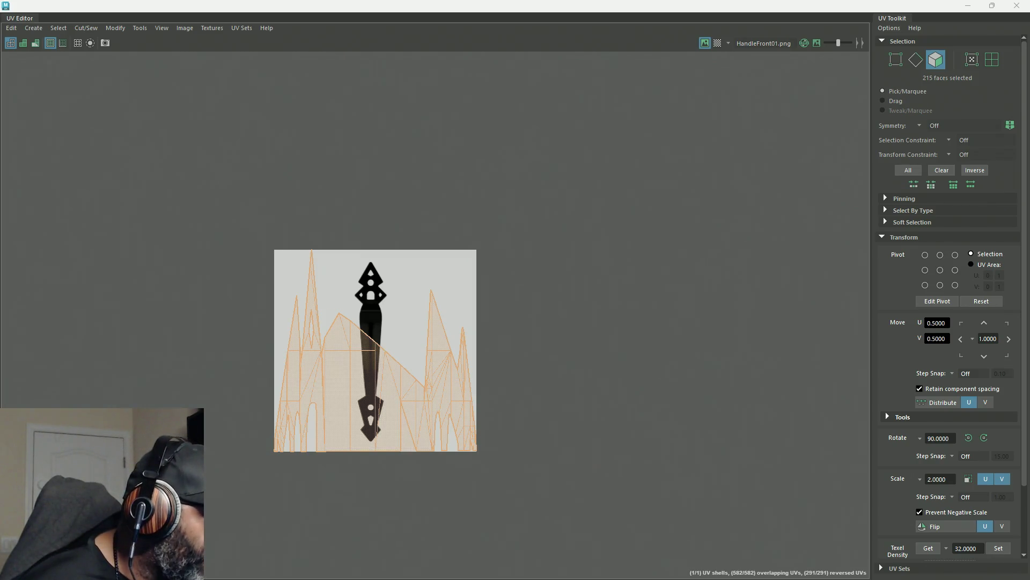
Step: Frame the whole handle in the scene view, then return to the UV Editor with a clean projection
key("alt+Tab")
key("Escape")
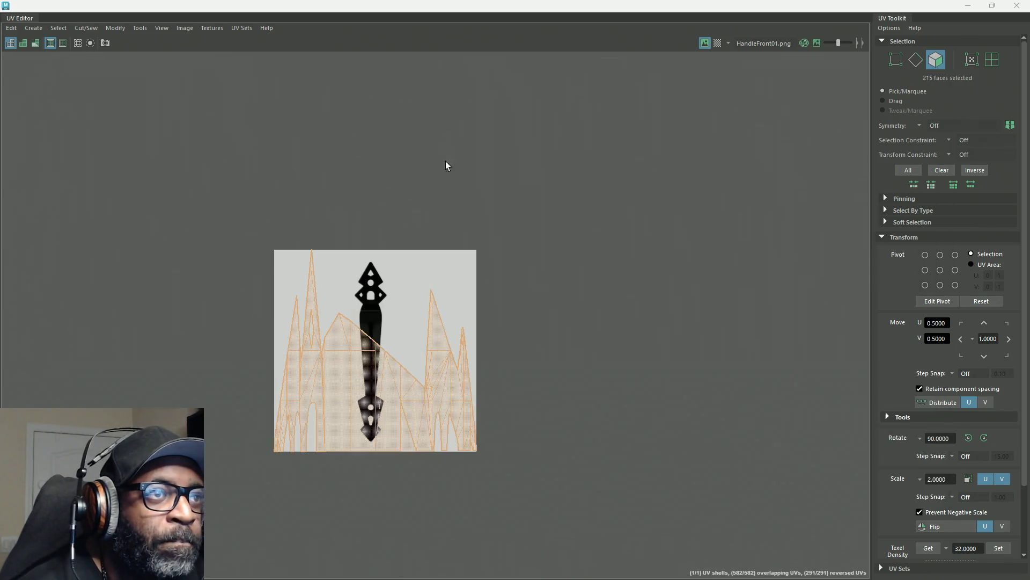
key("alt+Tab")
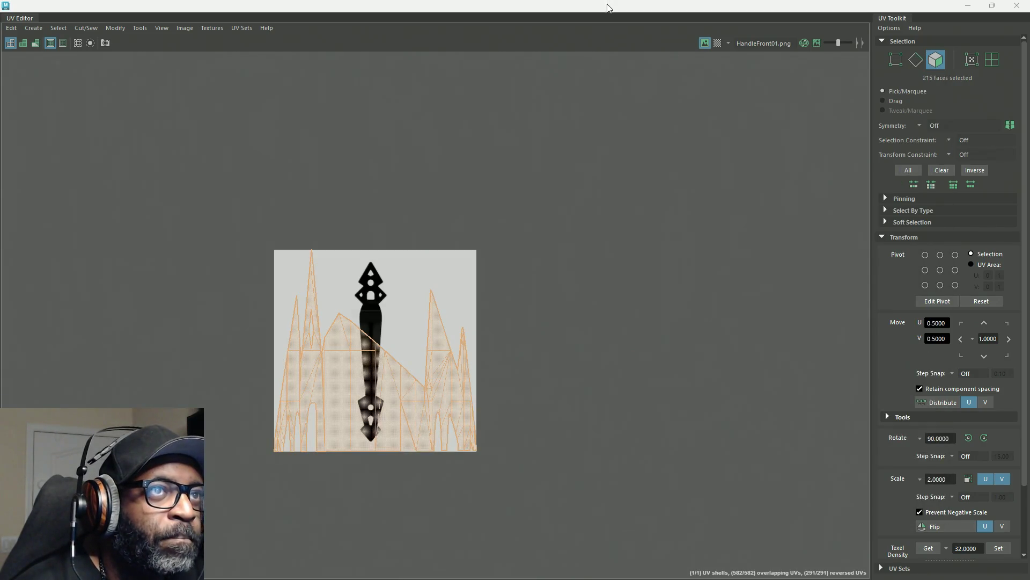
key("alt+Tab")
scroll(494, 299, "down", 3)
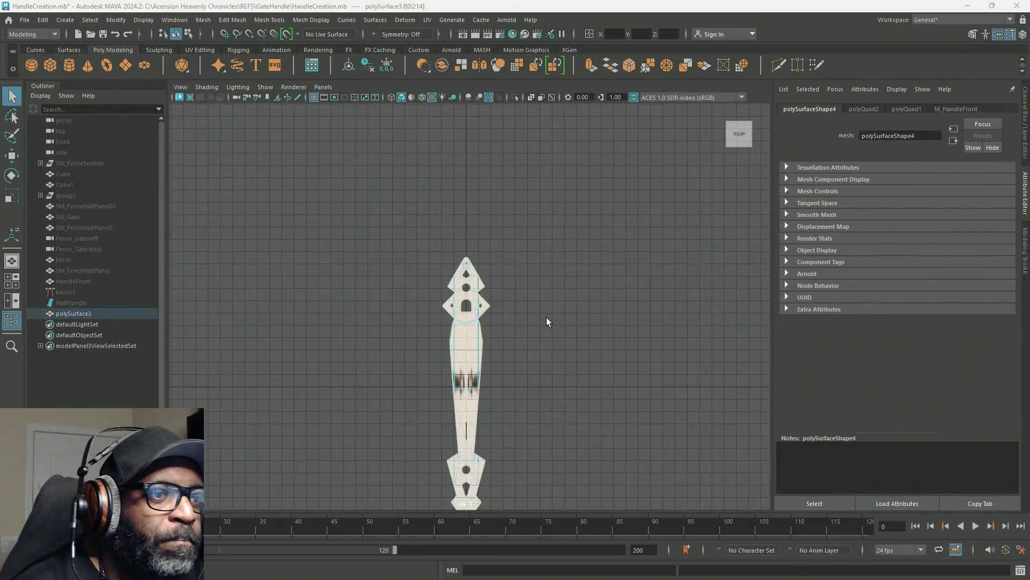
key("f")
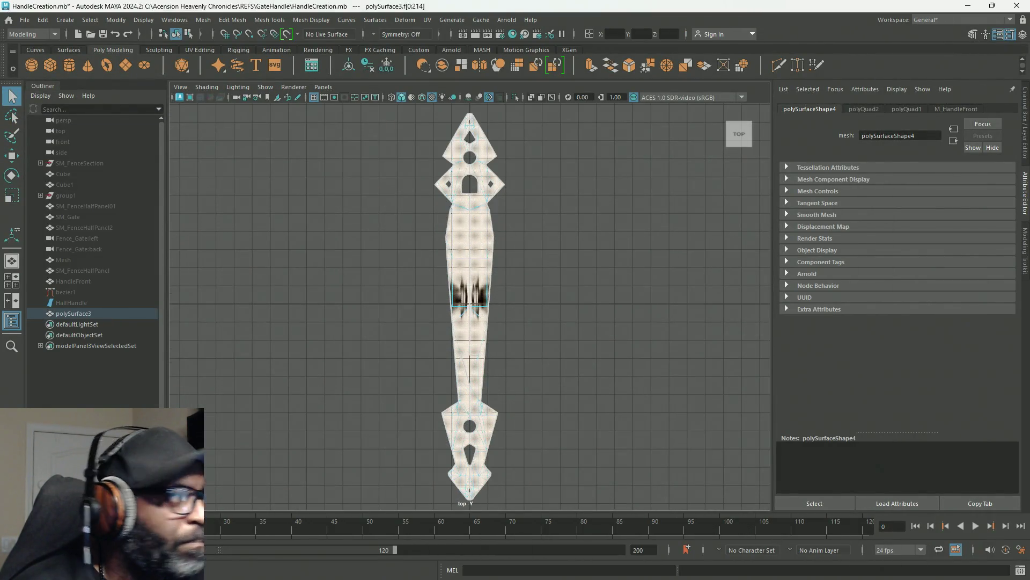
key("alt+Tab")
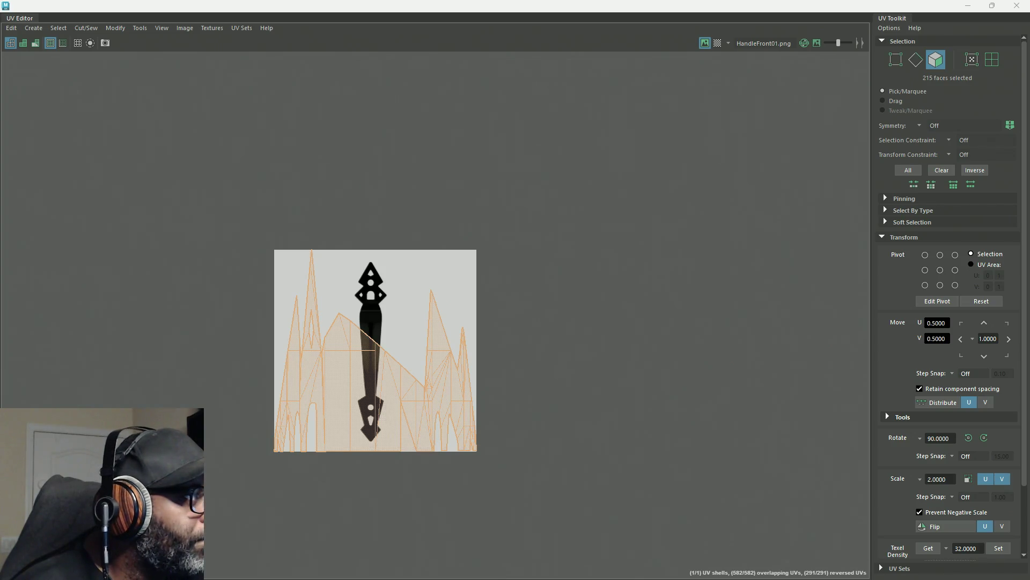
key("ctrl+z")
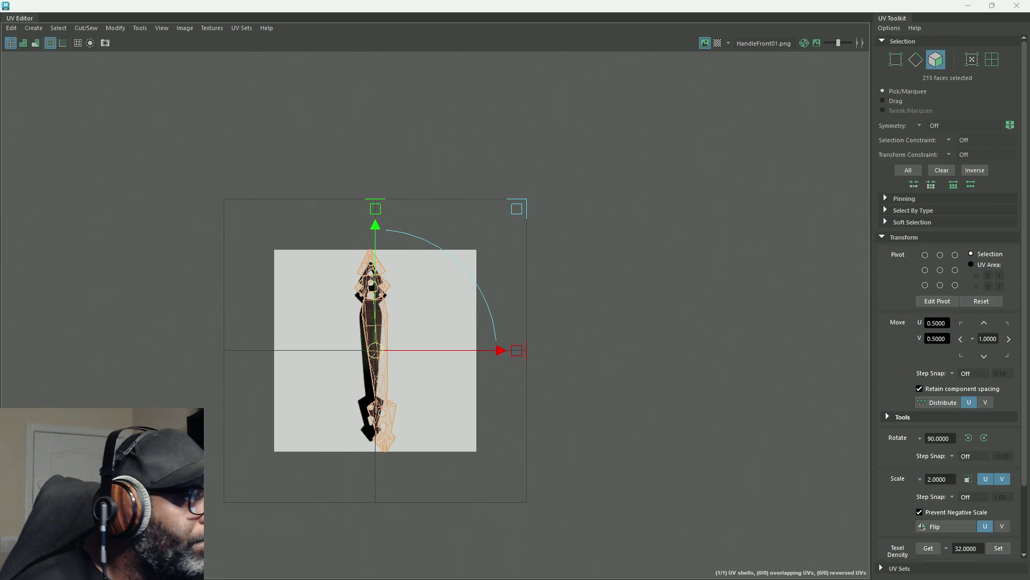
Step: Scale the UV shell down and move it to fit the texture's handle shape
key("ctrl+z")
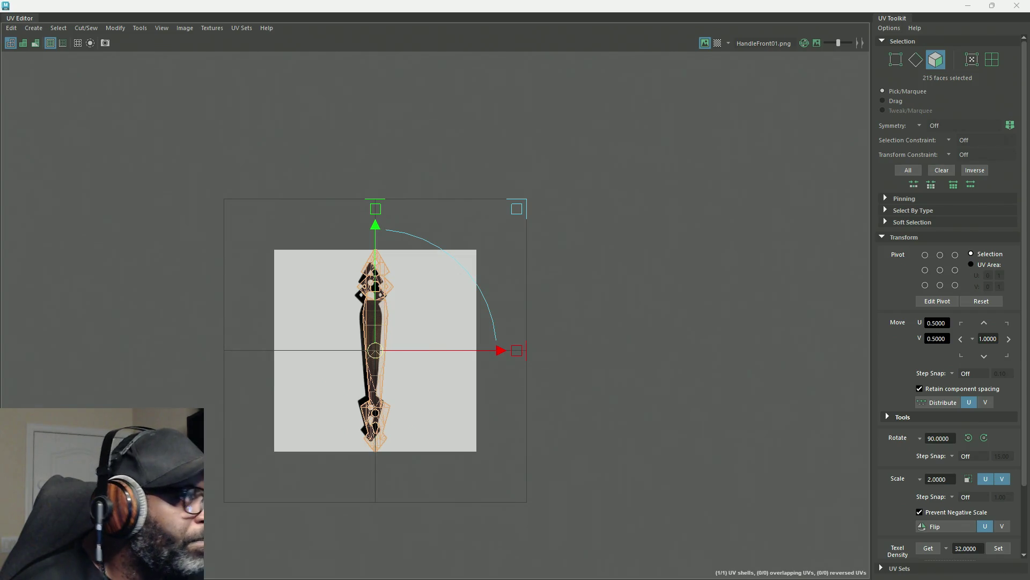
key("ctrl+z")
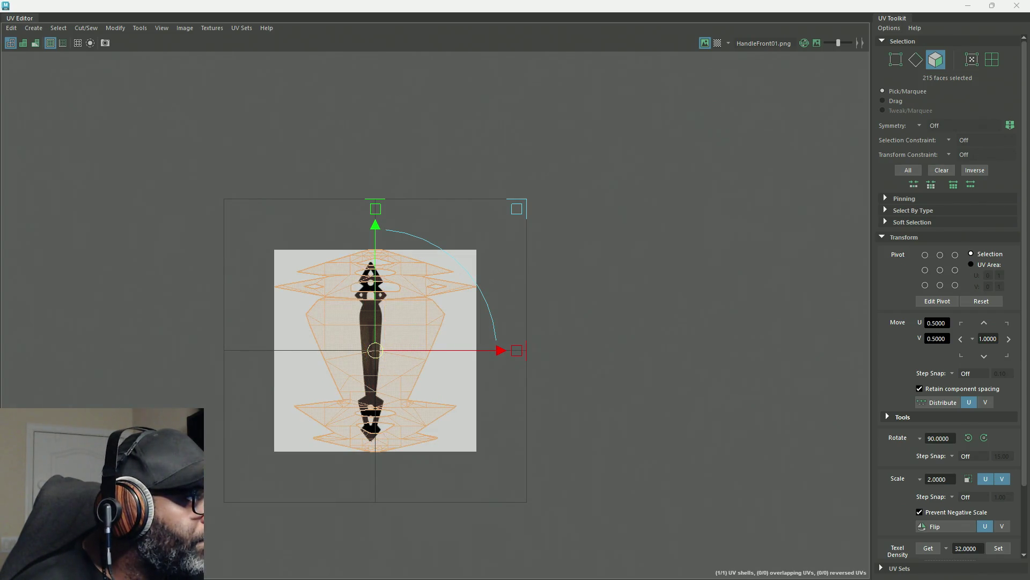
key("ctrl+z")
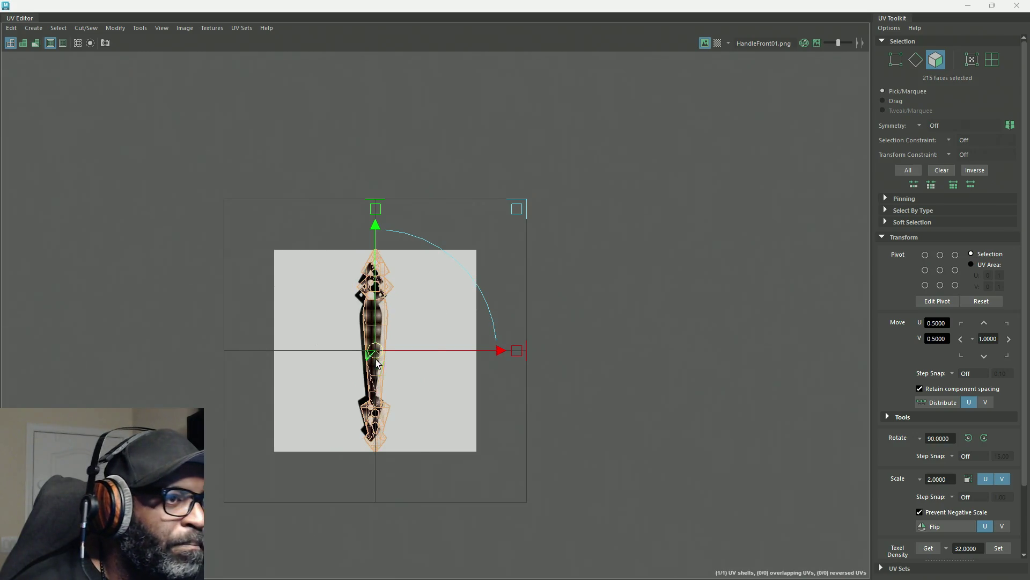
scroll(384, 370, "up", 5)
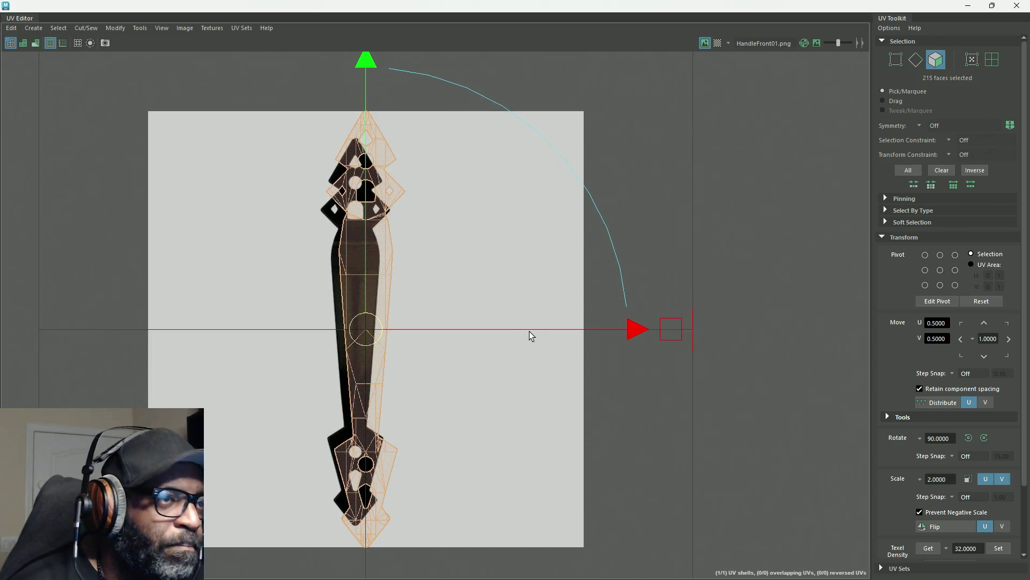
key("r")
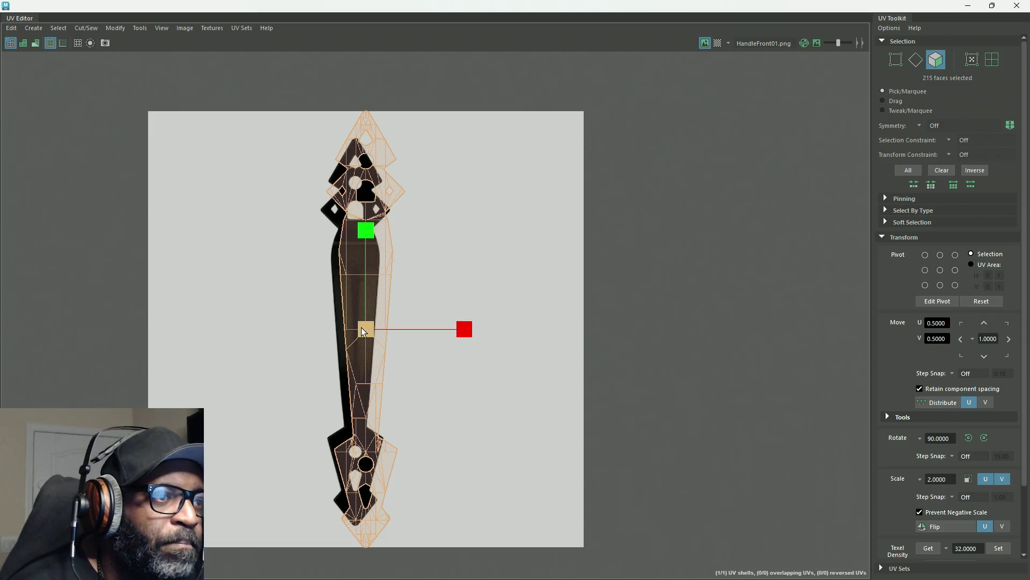
left_click_drag(365, 332, 354, 334)
key("w")
left_click(353, 331)
scroll(368, 276, "up", 3)
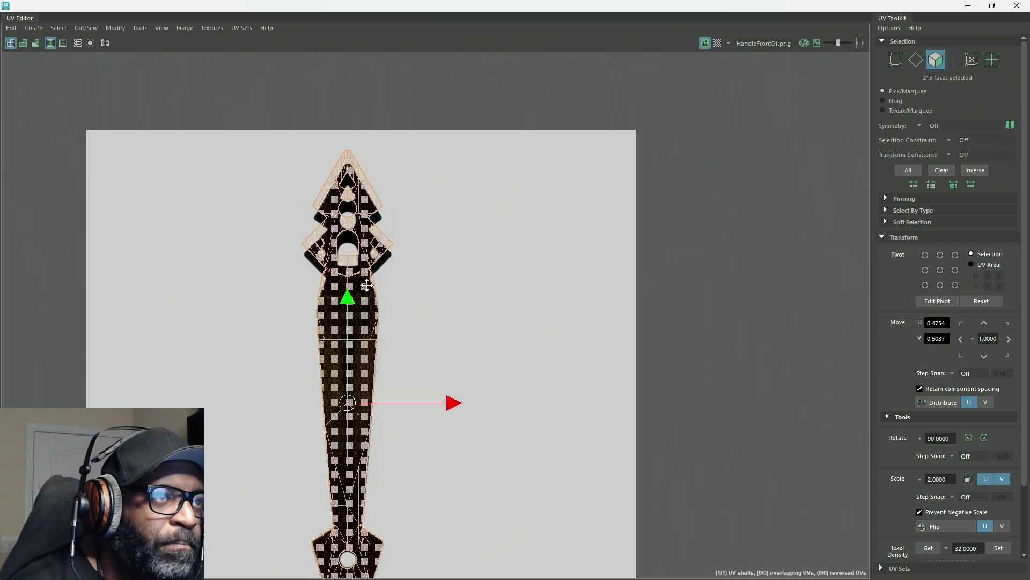
Step: Select the handle head's UVs and move them down onto the texture
right_click_drag(417, 222, 469, 224)
mouse_move(452, 150)
left_mouse_down()
mouse_move(325, 237)
mouse_move(266, 311)
left_mouse_up()
left_click_drag(462, 79, 195, 362)
left_click_drag(348, 160, 347, 172)
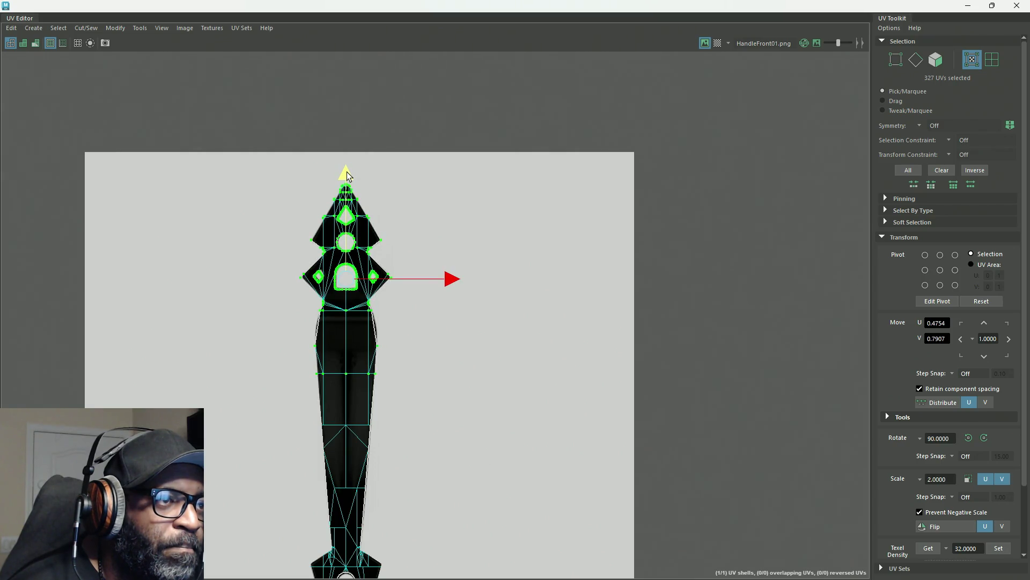
Step: Shift the left and right diamond hole UVs inward to match the texture
scroll(326, 264, "up", 6)
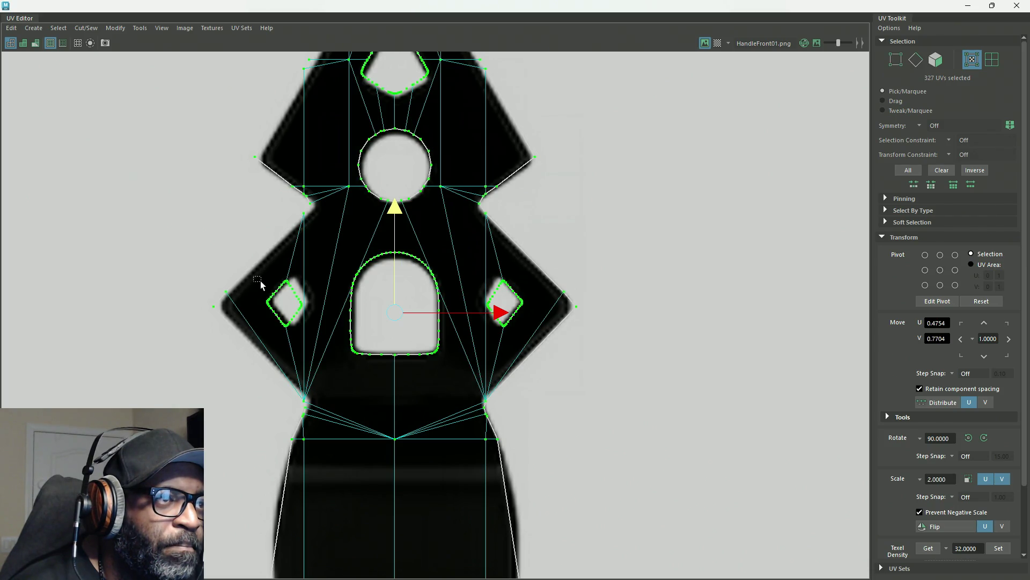
left_click_drag(254, 277, 311, 340)
left_click_drag(334, 307, 340, 307)
left_click(648, 244)
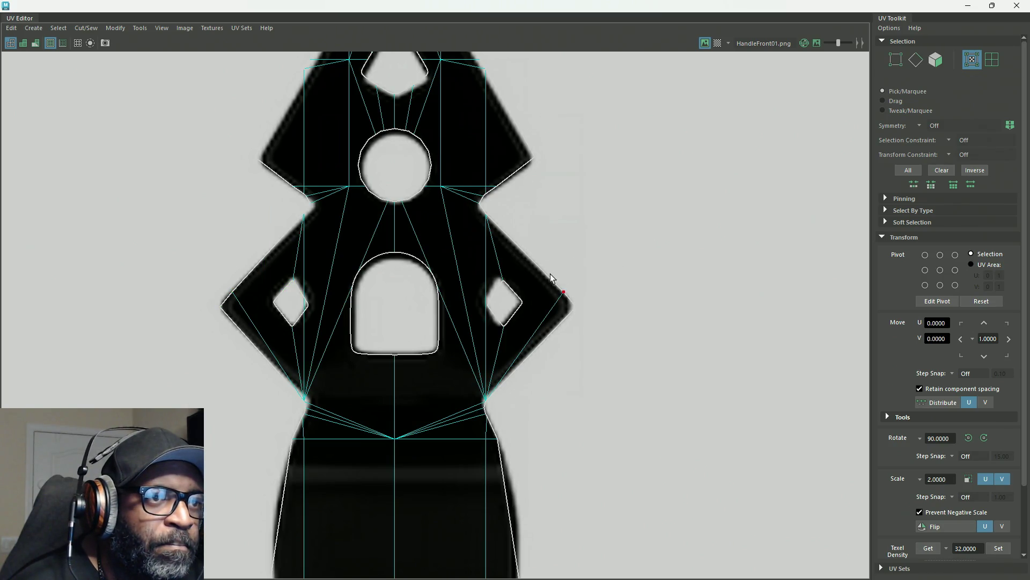
left_click_drag(540, 263, 465, 336)
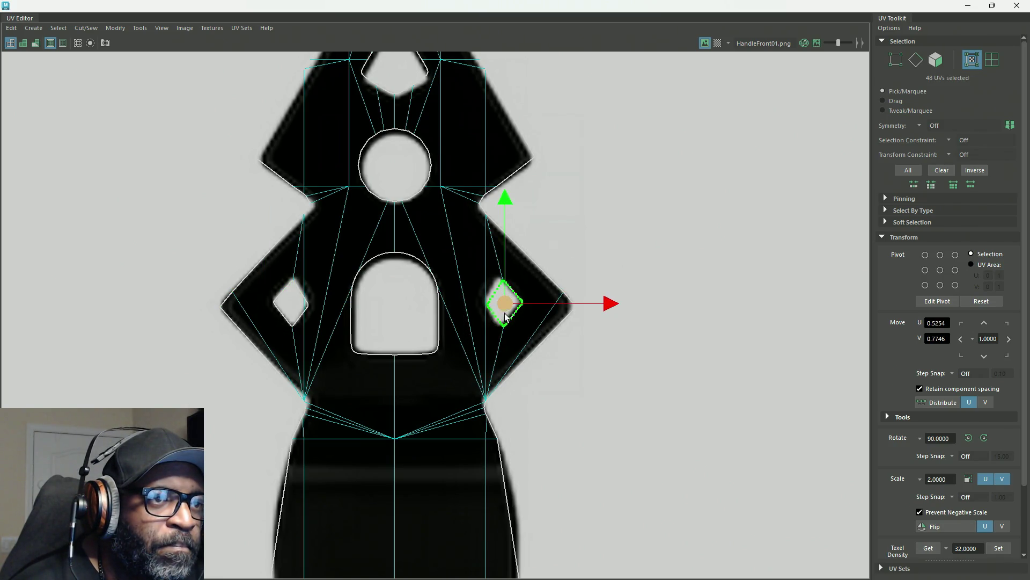
left_click_drag(506, 307, 504, 308)
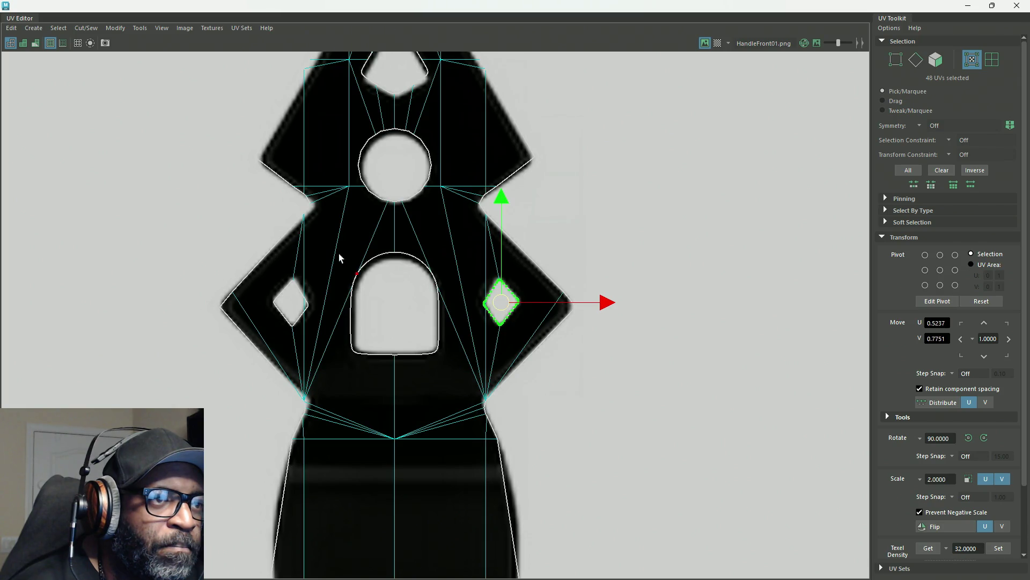
Step: Nudge the arch hole and circle hole UVs into alignment with the texture
left_click_drag(331, 246, 445, 361)
left_click_drag(397, 307, 399, 306)
middle_click_drag(439, 229, 438, 309, "alt")
left_click_drag(439, 310, 347, 198)
left_click_drag(393, 247, 394, 248)
middle_click_drag(397, 232, 413, 338, "alt")
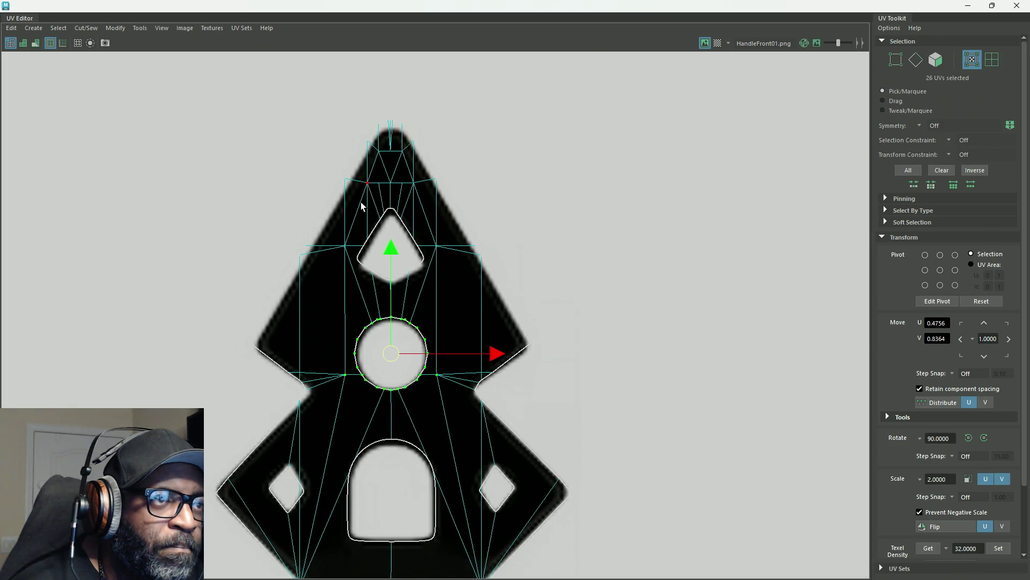
Step: Shift the UVs around the triangle hole and top slightly down
left_click_drag(436, 201, 354, 285)
left_click_drag(383, 251, 391, 257)
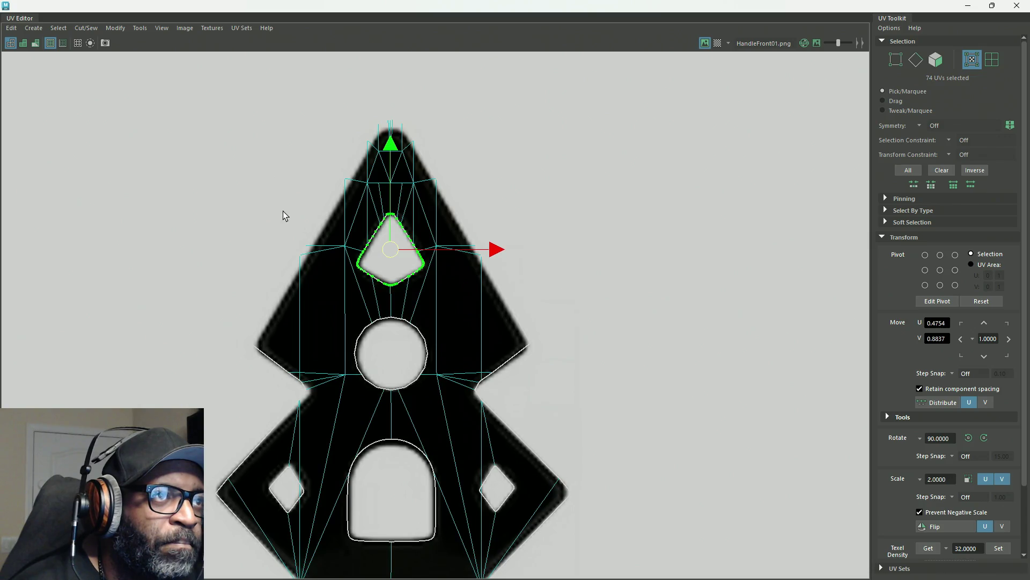
left_click(330, 166)
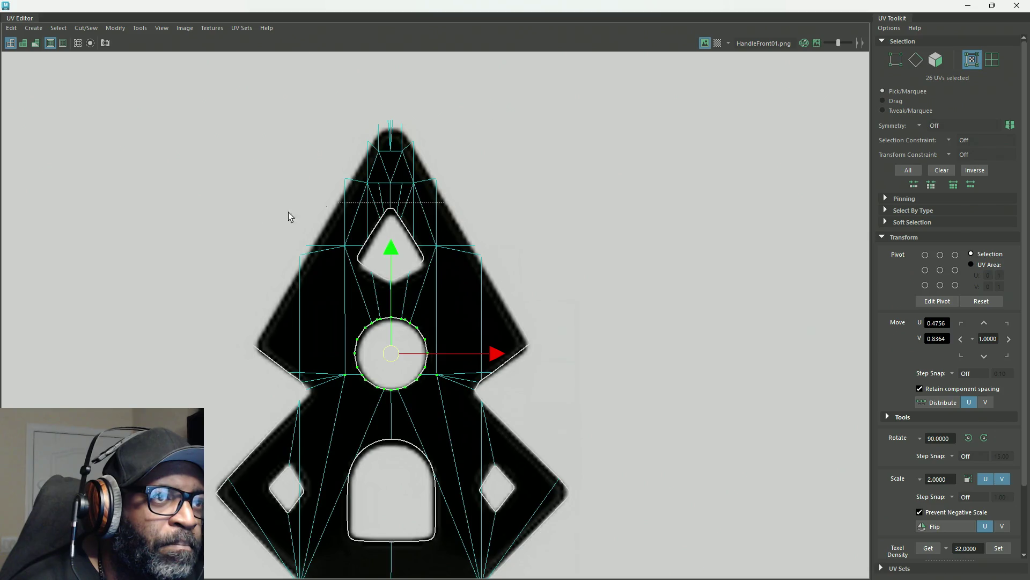
key("ctrl+z")
left_click_drag(391, 200, 391, 210)
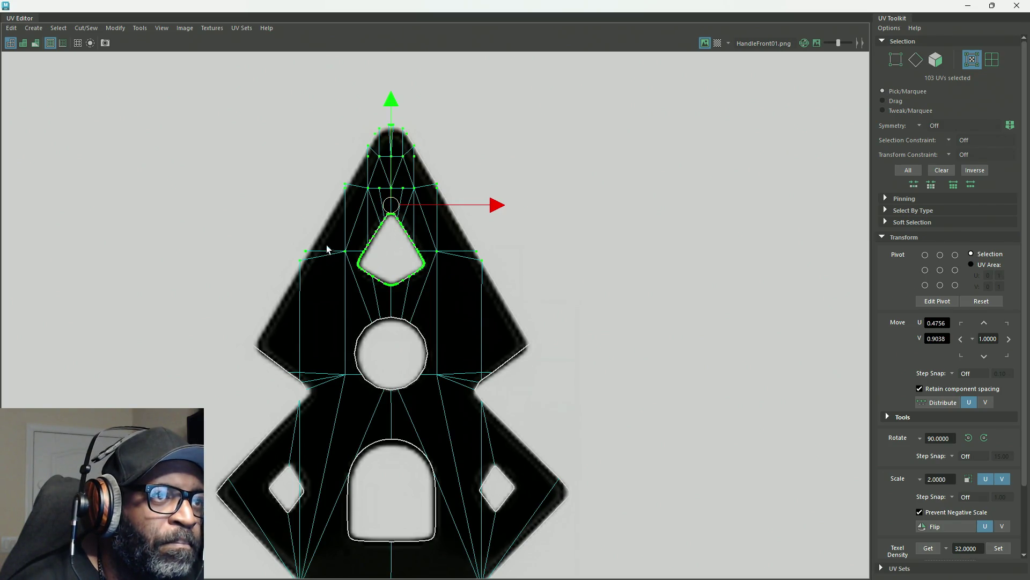
Step: Adjust the UVs at the shell's left corner, right corner and upper-right vertex
mouse_move(284, 246)
left_mouse_down()
mouse_move(312, 297)
mouse_move(307, 264)
left_mouse_up()
left_click(262, 358)
mouse_move(229, 323)
left_mouse_down()
mouse_move(265, 369)
mouse_move(259, 349)
left_mouse_up()
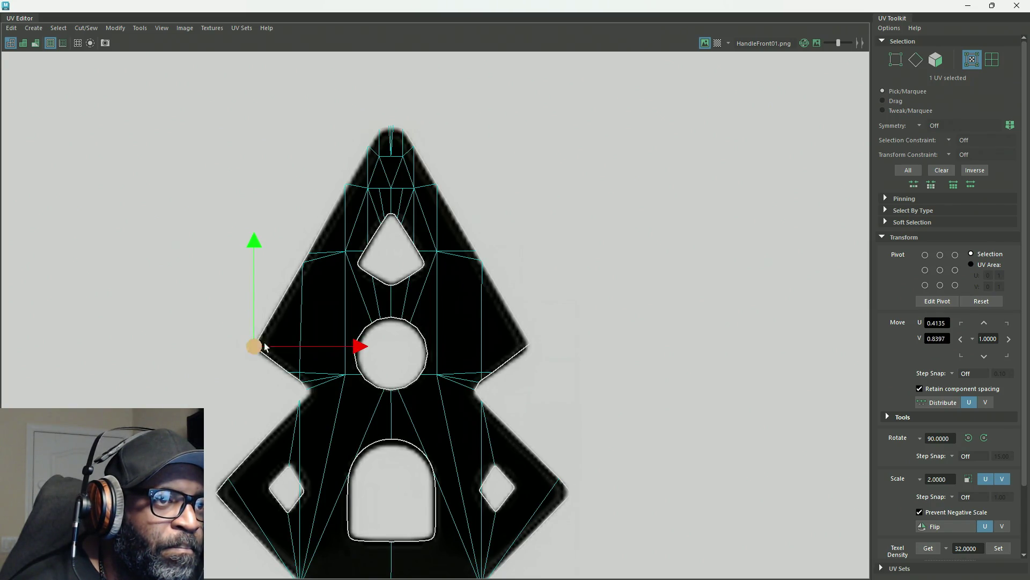
mouse_move(610, 304)
left_mouse_down()
mouse_move(504, 369)
mouse_move(532, 346)
left_mouse_up()
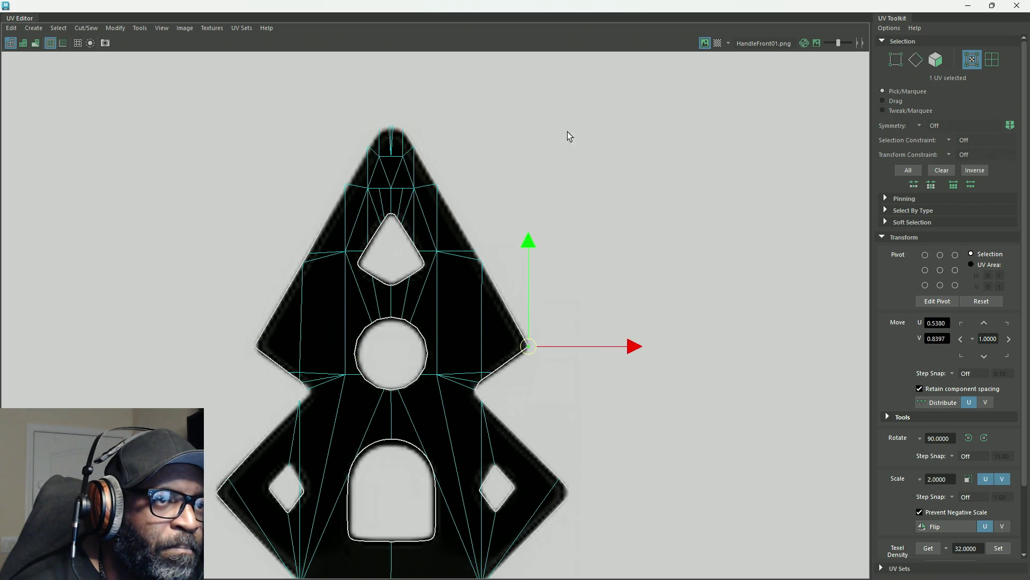
left_click_drag(460, 279, 460, 280)
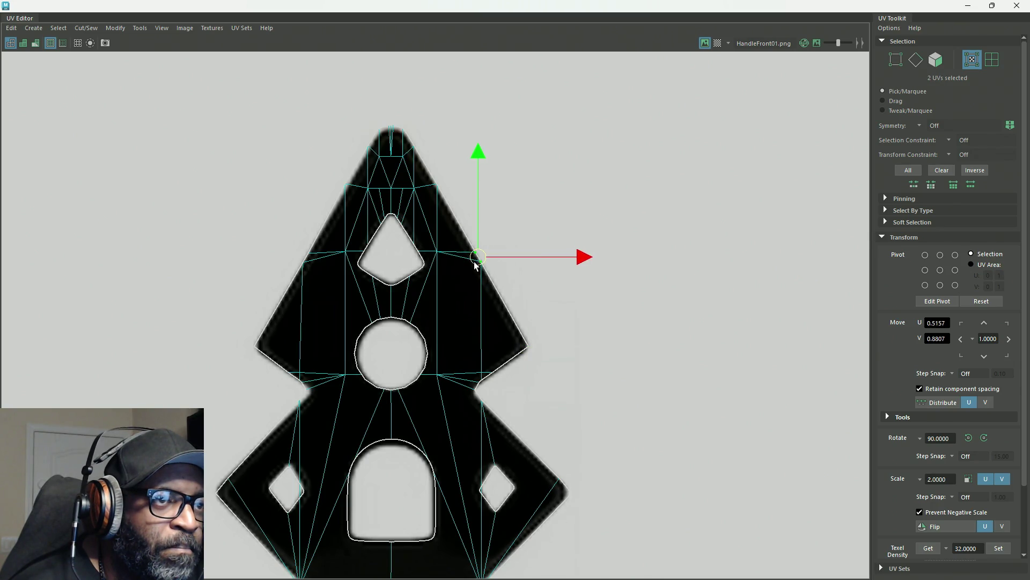
left_click(462, 130)
Step: Shift the shell's top-tip UVs slightly down onto the texture
middle_click_drag(462, 130, 472, 209, "alt")
left_click_drag(487, 133, 297, 263)
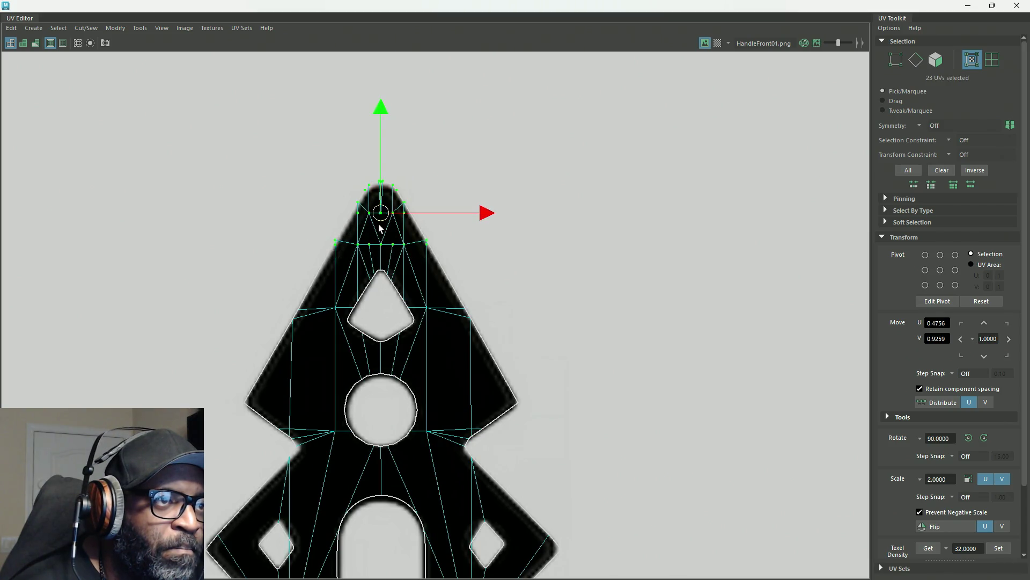
left_click_drag(381, 219, 382, 223)
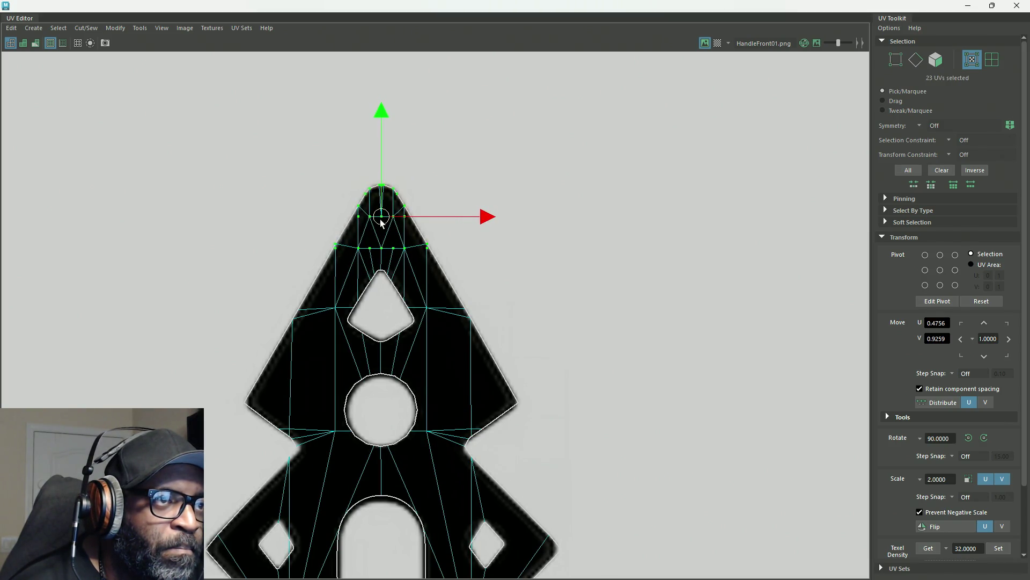
left_click(611, 224)
scroll(537, 411, "down", 5)
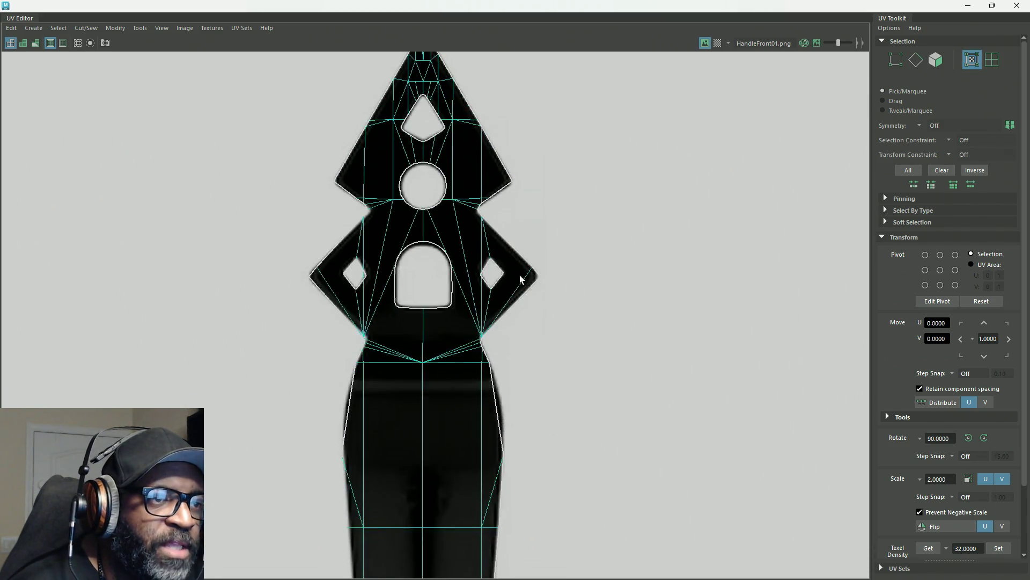
Step: Nudge the lower round hole's UVs right and down onto the texture
mouse_move(541, 433)
middle_mouse_down("alt")
mouse_move(529, 172)
mouse_move(508, 152)
mouse_move(515, 191)
middle_mouse_up("alt")
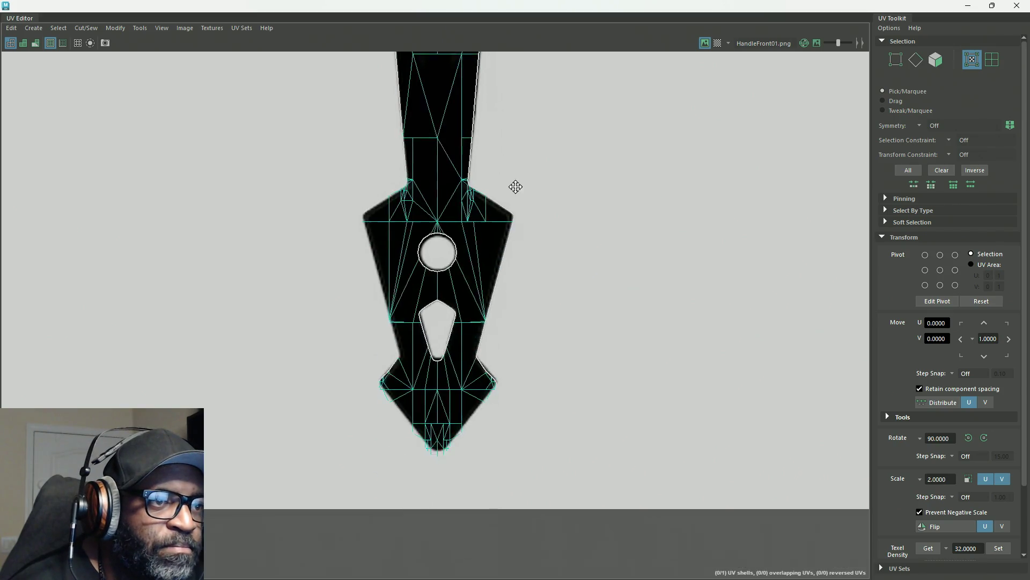
scroll(426, 243, "up", 3)
scroll(404, 203, "up", 2)
mouse_move(403, 200)
left_mouse_down()
mouse_move(440, 287)
mouse_move(510, 341)
left_mouse_up()
left_click_drag(456, 262, 457, 256)
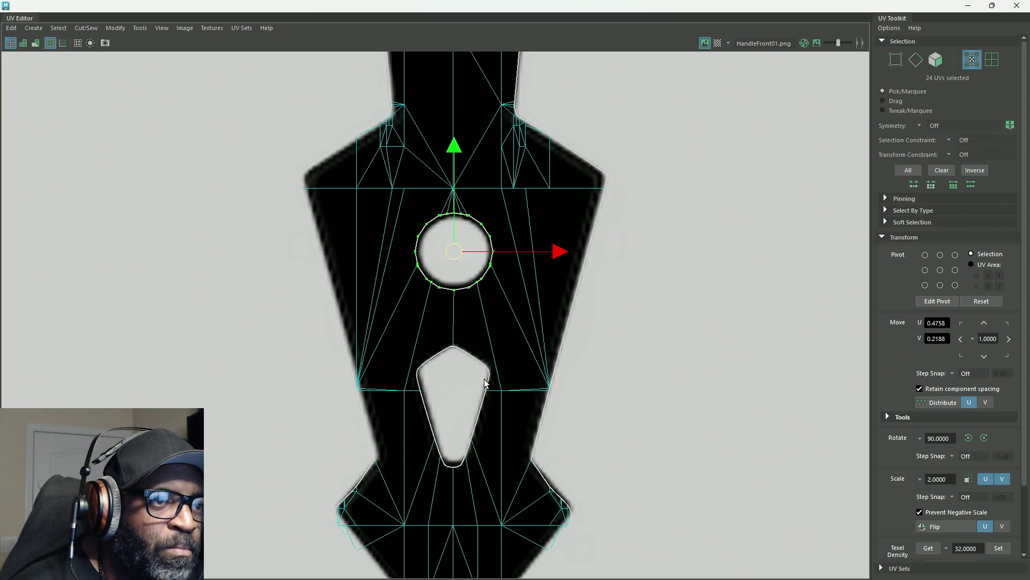
Step: Shift the teardrop hole's border UVs up slightly to match the texture
middle_click_drag(469, 375, 458, 335, "alt")
left_click_drag(496, 296, 400, 433)
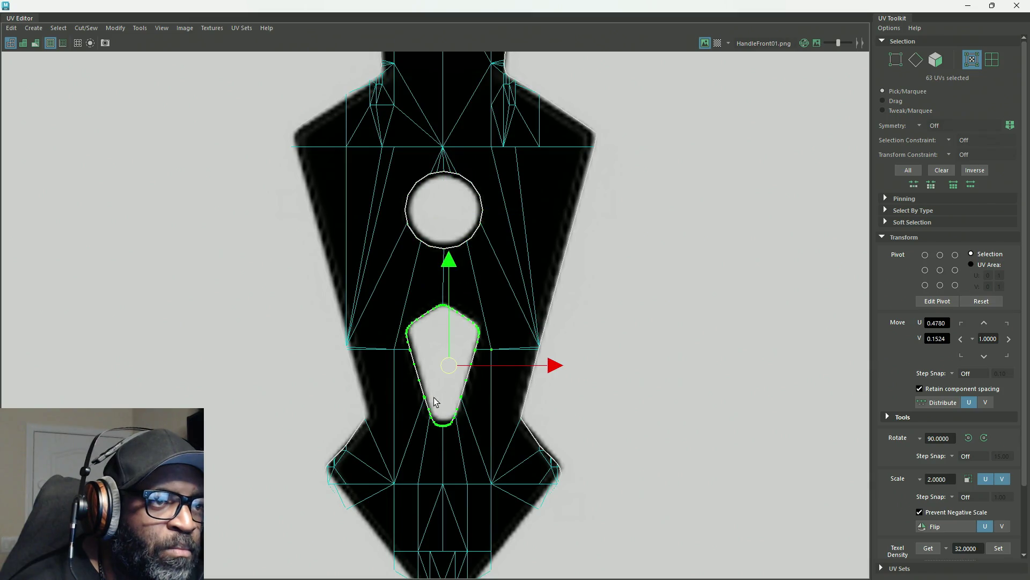
left_click_drag(449, 372, 450, 369)
left_click(657, 230)
Step: Nudge the upper edge UVs and the lower-left corner UVs onto the texture
middle_click_drag(259, 129, 255, 183, "alt")
mouse_move(258, 145)
left_mouse_down()
mouse_move(330, 229)
mouse_move(336, 269)
mouse_move(324, 247)
left_mouse_up()
left_click_drag(292, 191, 294, 191)
left_click_drag(355, 159, 352, 143)
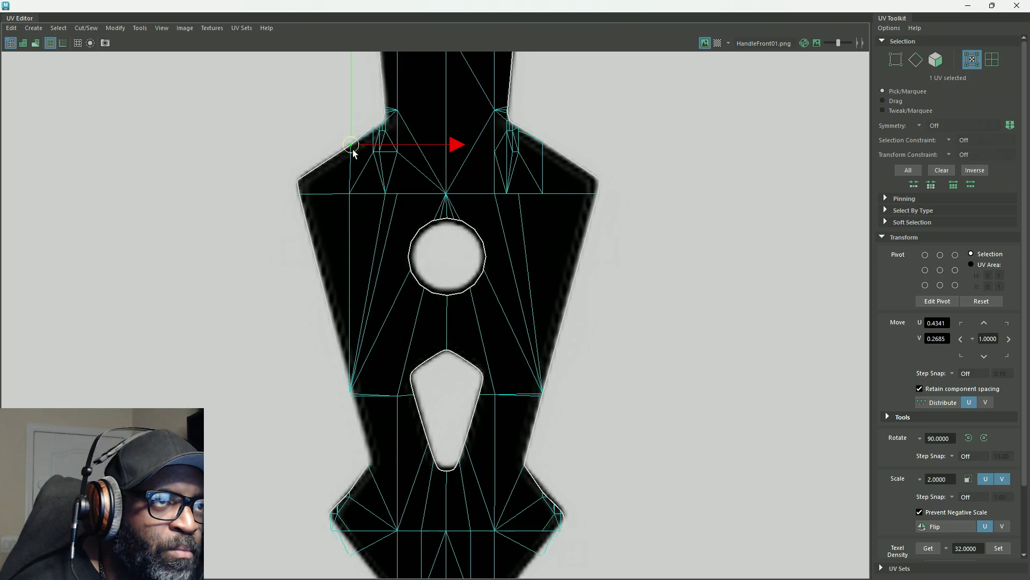
left_click_drag(364, 417, 344, 382)
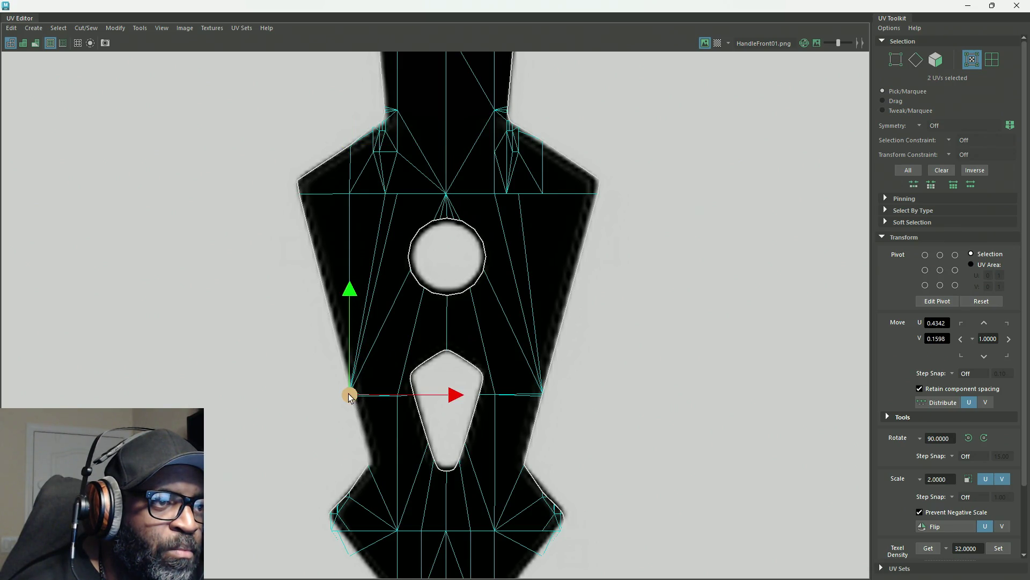
middle_click_drag(320, 453, 345, 319, "alt")
mouse_move(346, 322)
left_mouse_down()
mouse_move(394, 411)
mouse_move(396, 474)
left_mouse_up()
left_click_drag(363, 396, 370, 391)
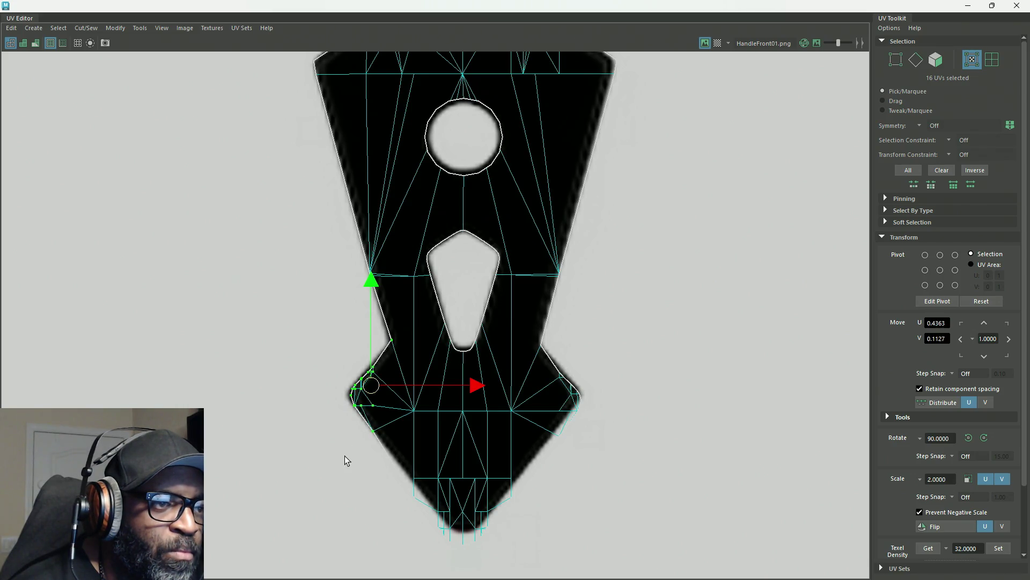
Step: Shift the bottom-tip UVs up onto the texture's tip
middle_click_drag(423, 493, 368, 375, "alt")
left_click_drag(517, 516, 310, 384)
left_click_drag(419, 436, 420, 417)
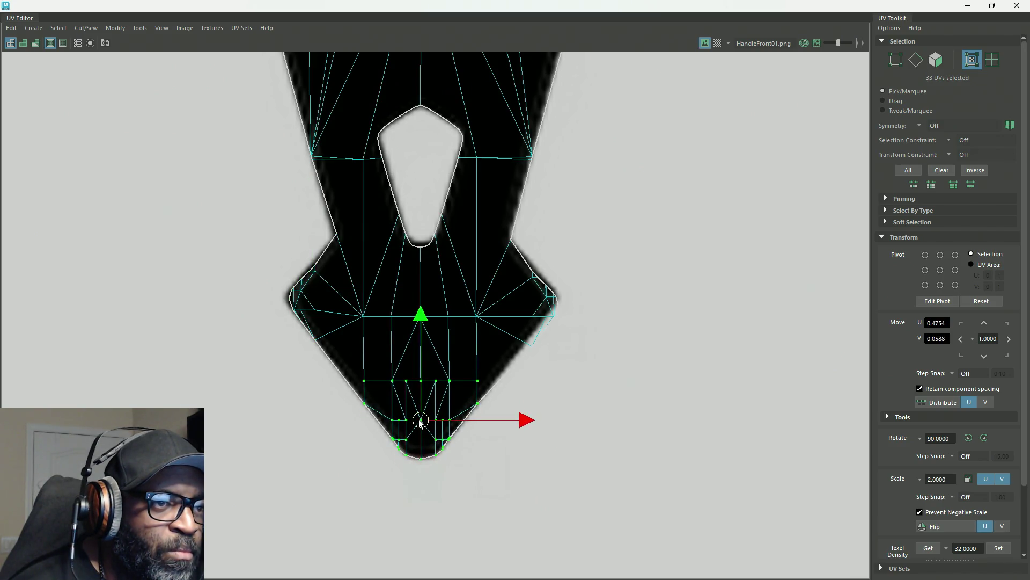
middle_click_drag(559, 365, 537, 358, "alt")
Step: Align the right-corner and right-edge UVs beside the teardrop with the texture
left_click_drag(542, 282, 437, 420)
left_click_drag(459, 232, 433, 283, "shift")
left_click_drag(480, 325, 477, 319)
mouse_move(517, 401)
left_mouse_down()
mouse_move(432, 359)
mouse_move(472, 368)
left_mouse_up()
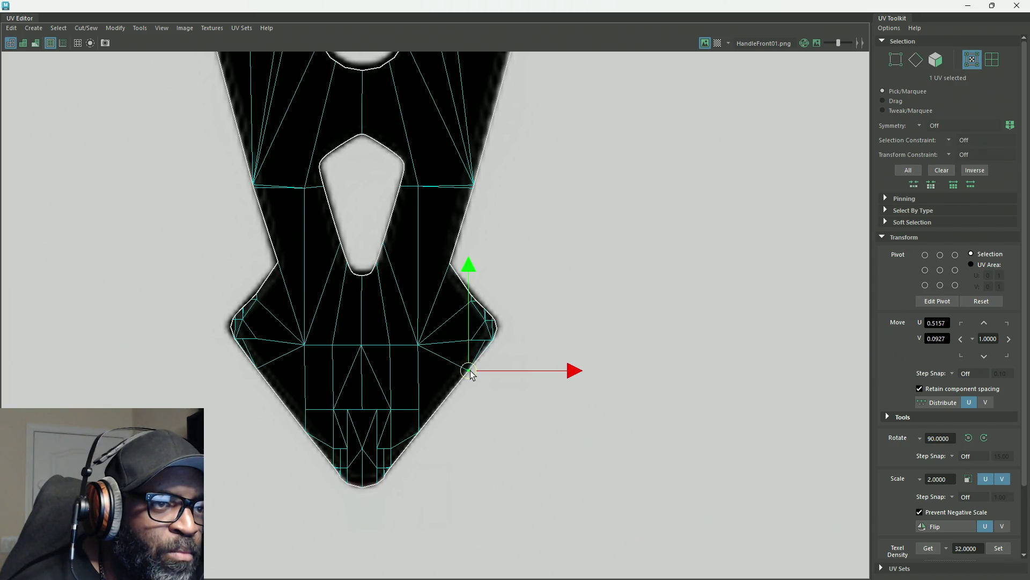
mouse_move(491, 274)
middle_mouse_down("alt")
mouse_move(518, 320)
mouse_move(422, 292)
middle_mouse_up("alt")
left_click_drag(423, 292, 472, 259)
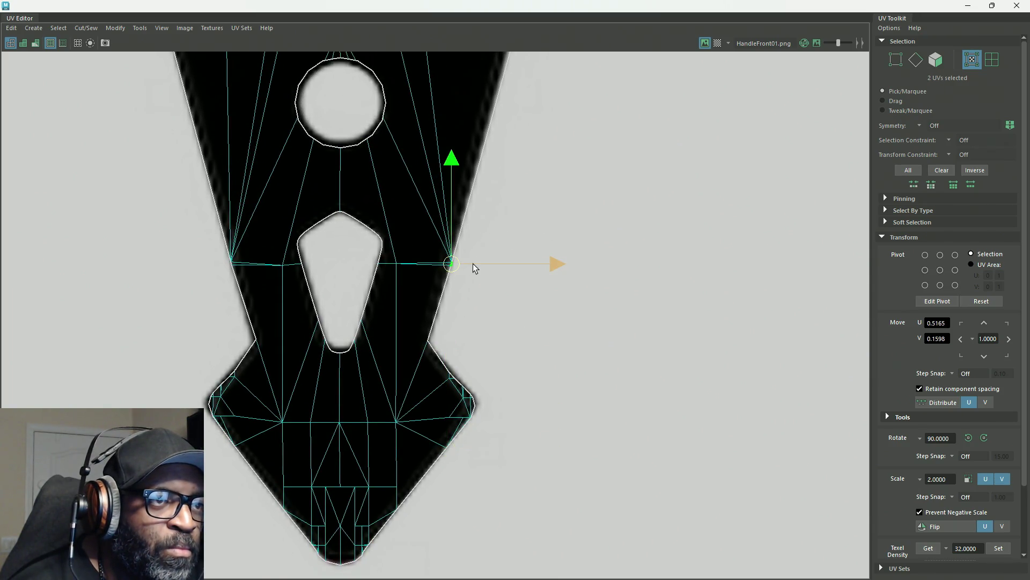
left_click(427, 339)
Step: Close the UV Editor, return the handle to object mode and frame it in the top view
mouse_move(513, 264)
right_mouse_down("alt")
mouse_move(482, 223)
mouse_move(381, 198)
mouse_move(334, 158)
mouse_move(263, 188)
right_mouse_up("alt")
left_click(1017, 5)
right_click_drag(472, 204, 542, 180)
left_click(524, 207)
mouse_move(473, 225)
right_mouse_down("alt")
mouse_move(855, 362)
mouse_move(732, 317)
mouse_move(595, 298)
mouse_move(496, 336)
mouse_move(467, 267)
mouse_move(506, 350)
mouse_move(564, 391)
mouse_move(404, 288)
mouse_move(506, 295)
right_mouse_up("alt")
Step: Orbit and zoom the perspective view to inspect the textured handle
key("space")
key("space")
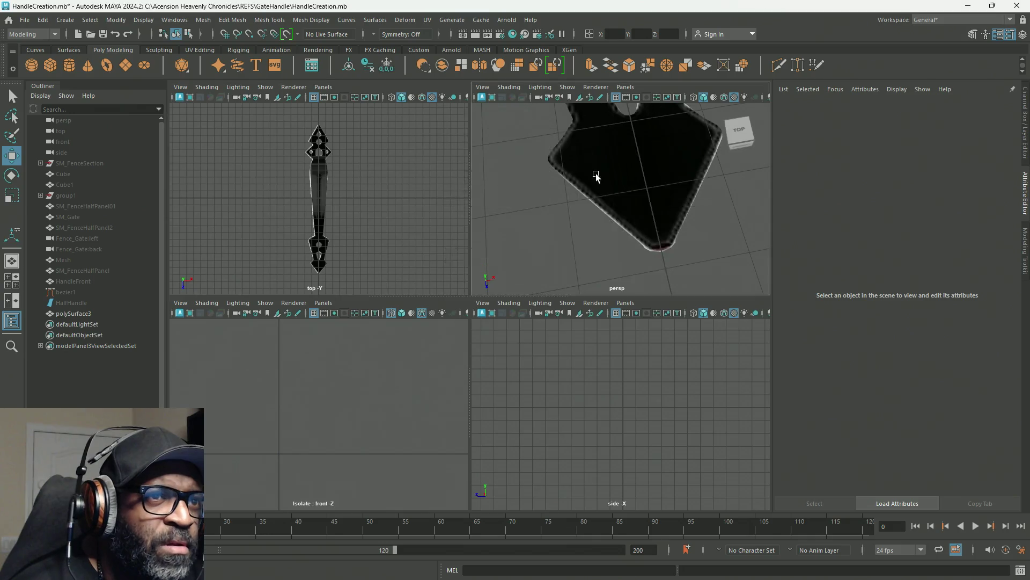
mouse_move(582, 231)
right_mouse_down("alt")
mouse_move(350, 170)
mouse_move(366, 222)
right_mouse_up("alt")
mouse_move(366, 220)
left_mouse_down("alt")
mouse_move(503, 239)
mouse_move(568, 196)
mouse_move(558, 199)
left_mouse_up("alt")
mouse_move(320, 255)
right_mouse_down("alt")
mouse_move(484, 349)
mouse_move(371, 299)
mouse_move(397, 329)
right_mouse_up("alt")
mouse_move(398, 329)
left_mouse_down("alt")
mouse_move(352, 355)
mouse_move(402, 288)
mouse_move(400, 239)
left_mouse_up("alt")
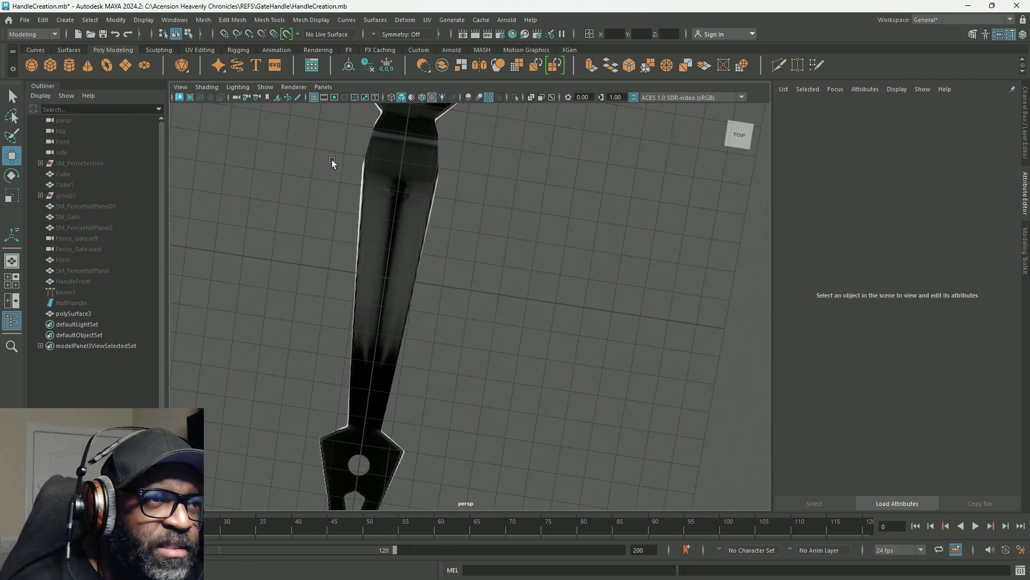
key("space")
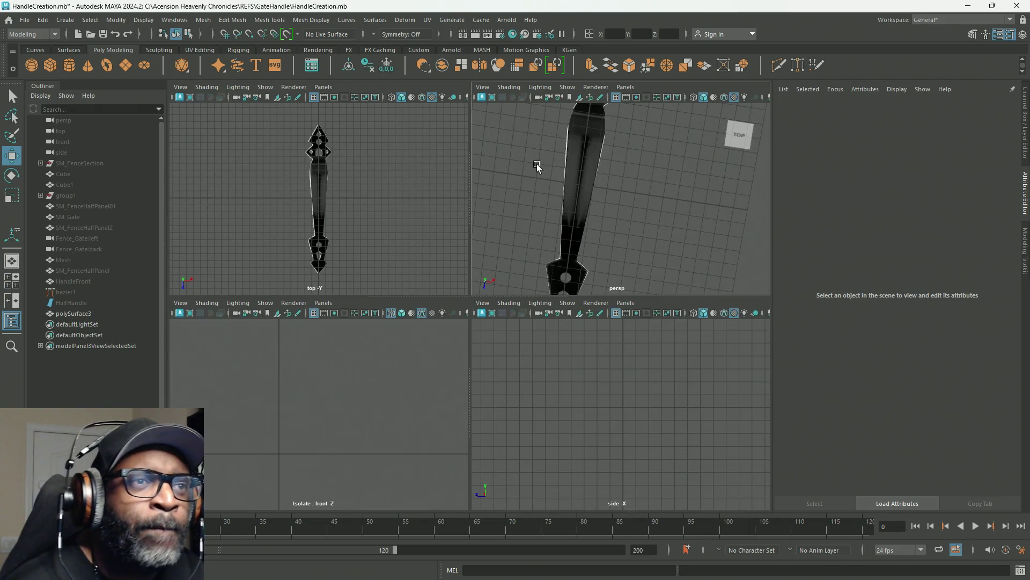
Step: Select polySurface3 and open its UVs in the UV Editor
left_click(579, 160)
left_click(427, 20)
left_click(463, 40)
Step: Show the texture on the UV shell and try the shaded display before returning to textured view
left_click(237, 29)
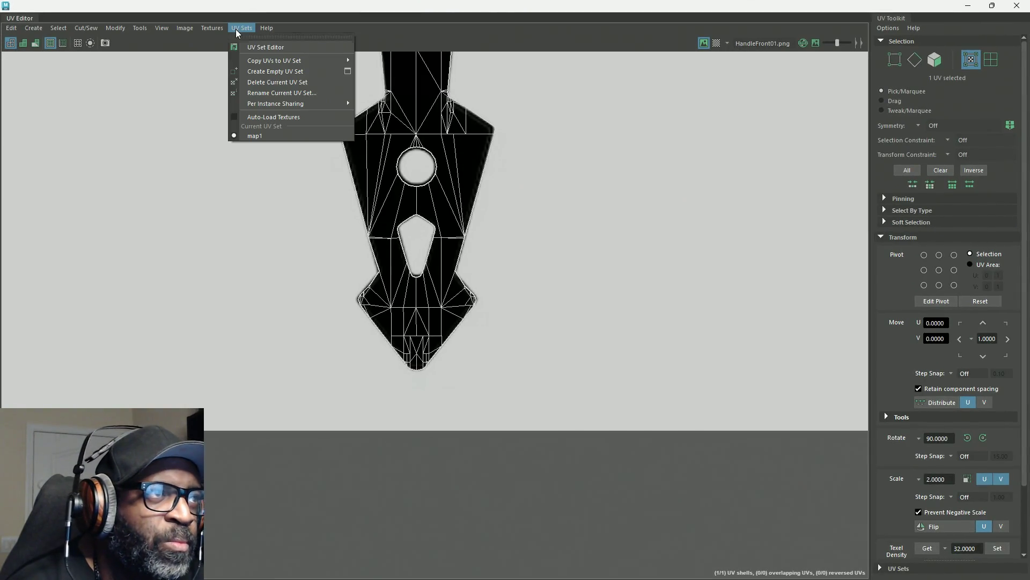
left_click(558, 27)
left_click(36, 47)
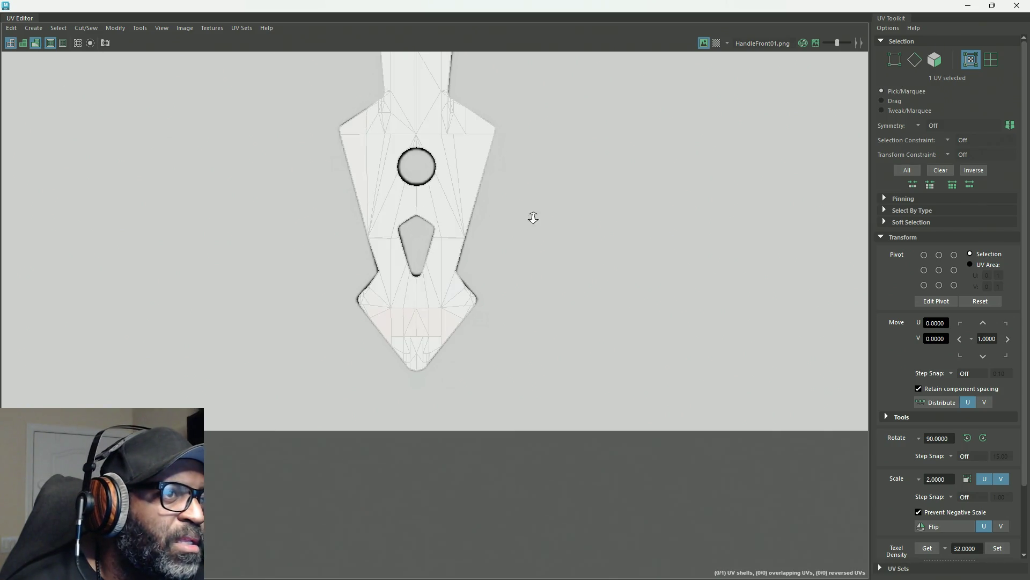
scroll(532, 217, "down", 3)
middle_click_drag(269, 115, 273, 363)
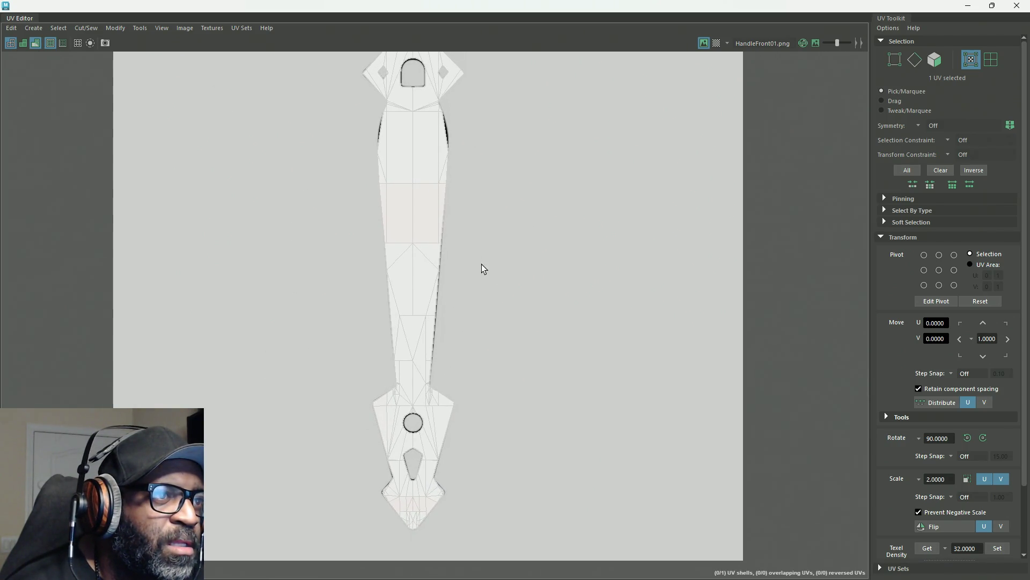
left_click(24, 44)
left_click(25, 46)
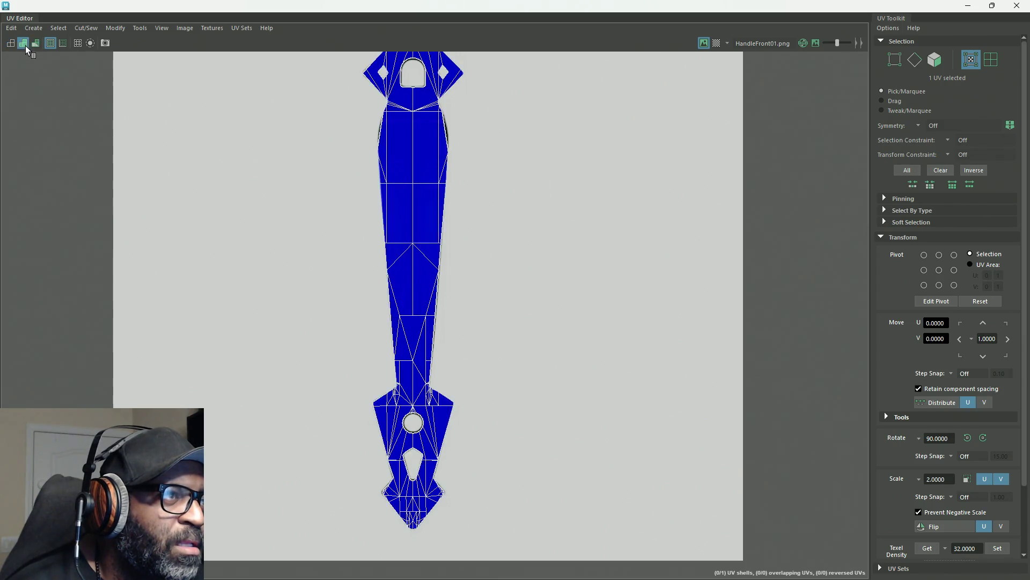
left_click(37, 44)
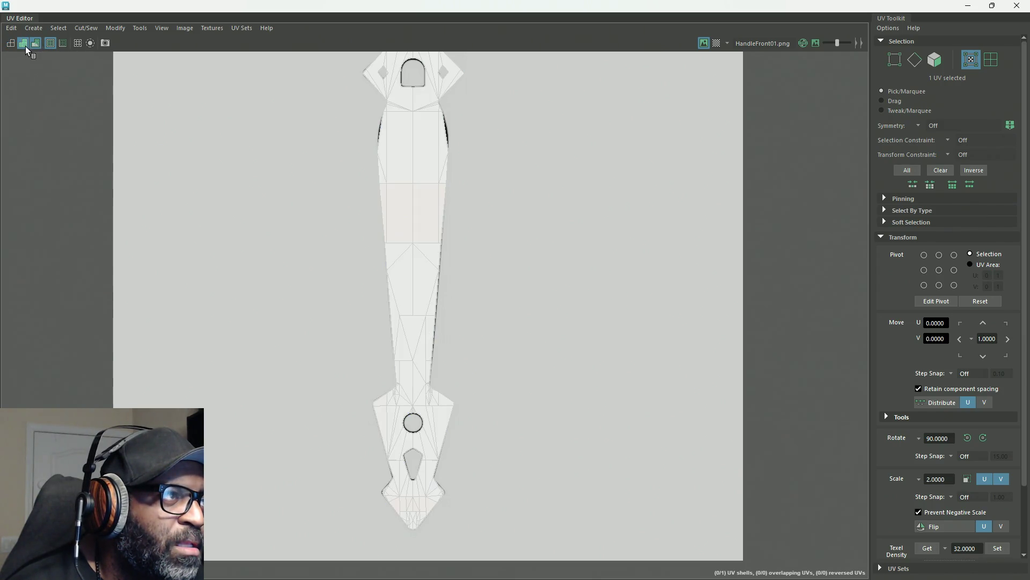
scroll(536, 215, "down", 2)
scroll(483, 214, "up", 4)
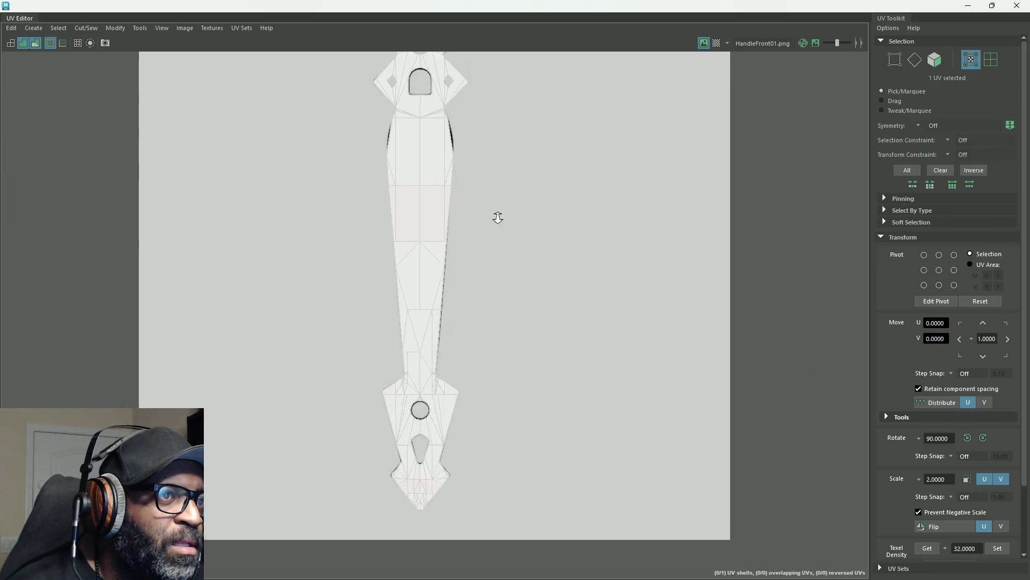
Step: Select the handle's middle UV rows and stretch them vertically with the scale tool
right_click_drag(354, 211, 399, 209)
left_click_drag(459, 177, 322, 290)
scroll(408, 229, "up", 2)
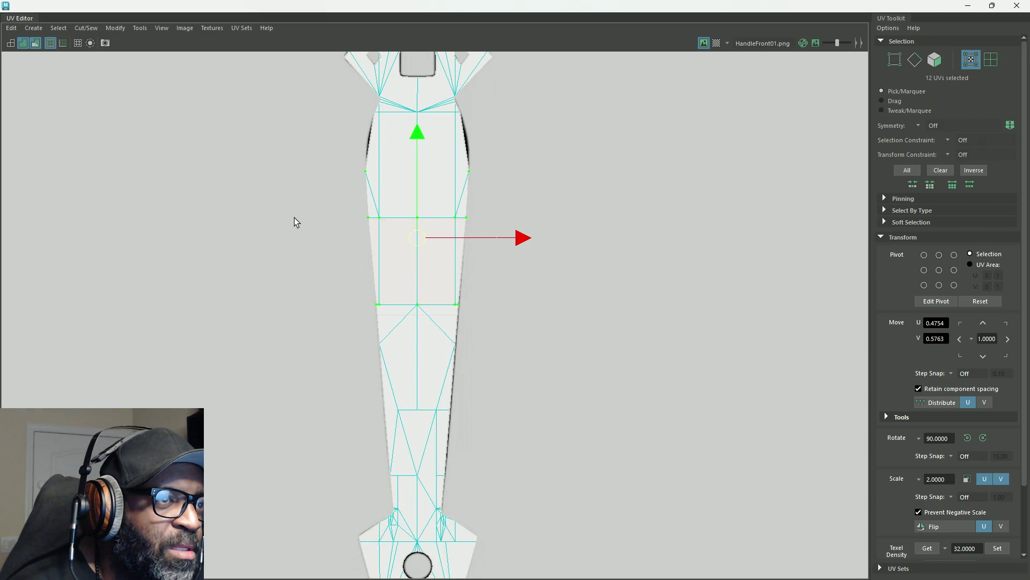
left_click_drag(291, 206, 483, 155, "ctrl")
key("r")
left_click_drag(417, 177, 420, 167)
mouse_move(420, 170)
left_mouse_down()
mouse_move(416, 197)
mouse_move(420, 157)
left_mouse_up()
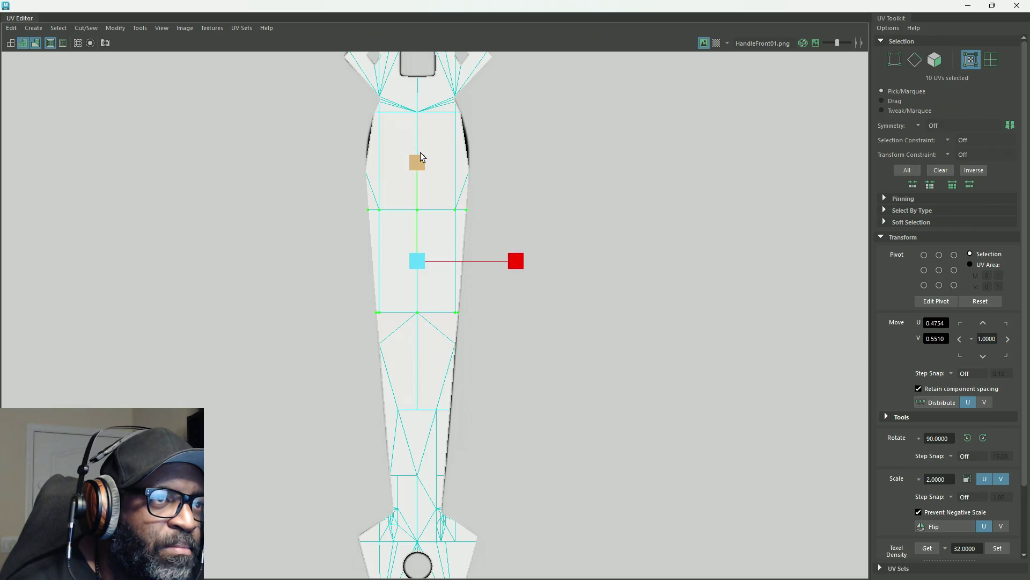
mouse_move(492, 185)
middle_mouse_down("alt")
mouse_move(492, 259)
mouse_move(525, 145)
mouse_move(512, 198)
middle_mouse_up("alt")
right_click_drag(515, 200, 563, 195)
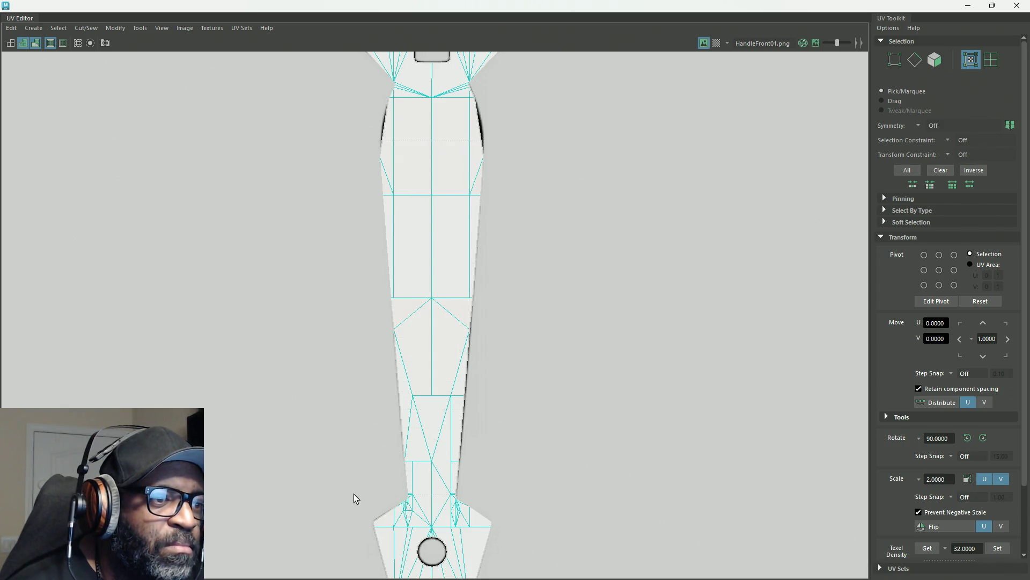
Step: Nudge the 24 shaft UVs slightly upward in V and inspect the upper shell
key("ctrl+z")
key("w")
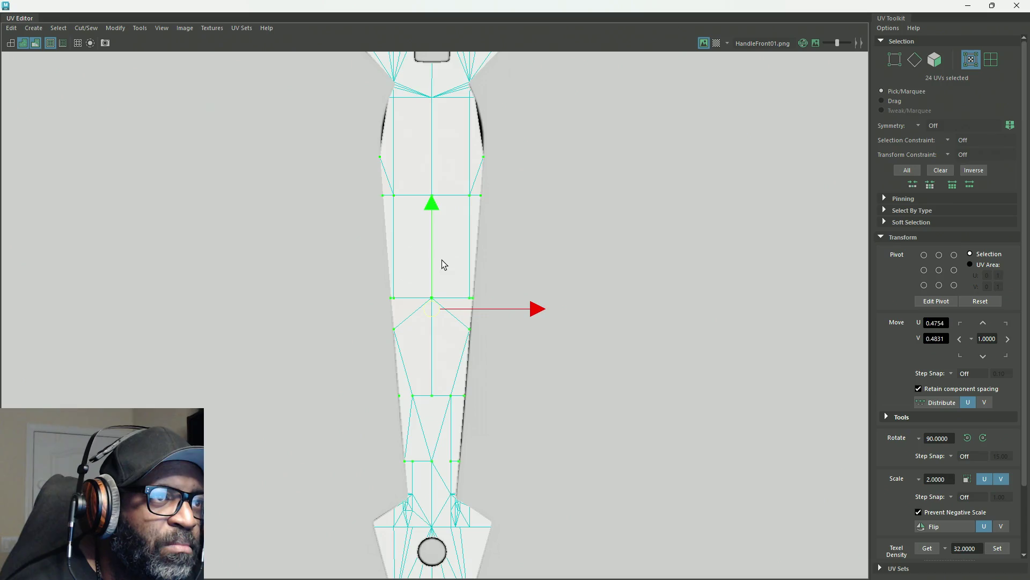
mouse_move(435, 206)
left_mouse_down()
mouse_move(433, 188)
mouse_move(434, 202)
left_mouse_up()
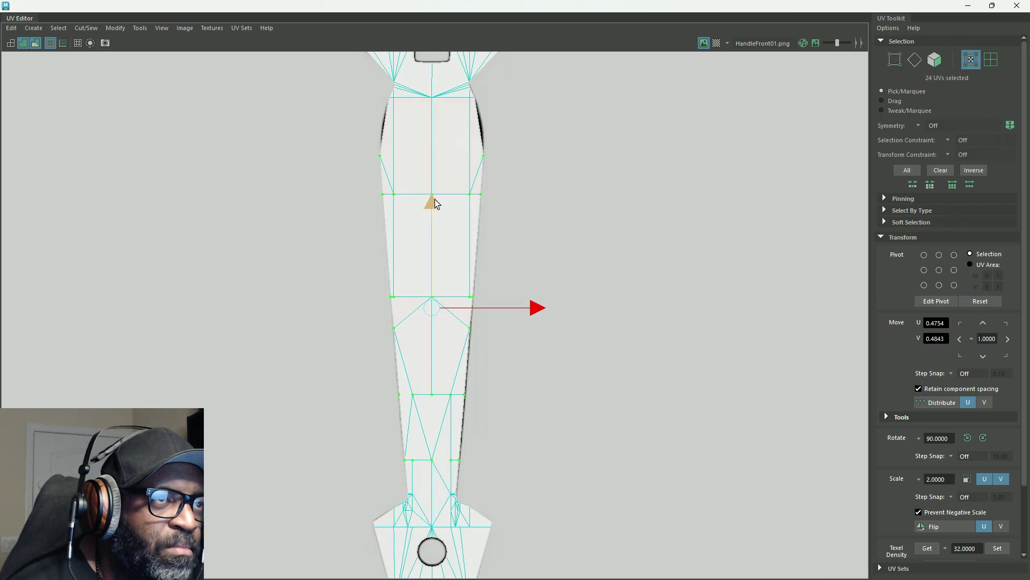
middle_click_drag(554, 311, 552, 186, "alt")
mouse_move(552, 186)
right_mouse_down("alt")
mouse_move(660, 396)
mouse_move(764, 430)
right_mouse_up("alt")
mouse_move(444, 356)
right_mouse_down("alt")
mouse_move(835, 453)
mouse_move(573, 359)
right_mouse_up("alt")
mouse_move(511, 250)
right_mouse_down()
mouse_move(574, 223)
mouse_move(511, 251)
right_mouse_up()
right_click_drag(587, 207, 584, 175)
Step: Fit the whole UV shell in view and close the UV Editor with Alt+F4
scroll(474, 241, "down", 3)
scroll(474, 242, "down", 5)
middle_click_drag(451, 214, 360, 306, "alt")
key("alt+F4")
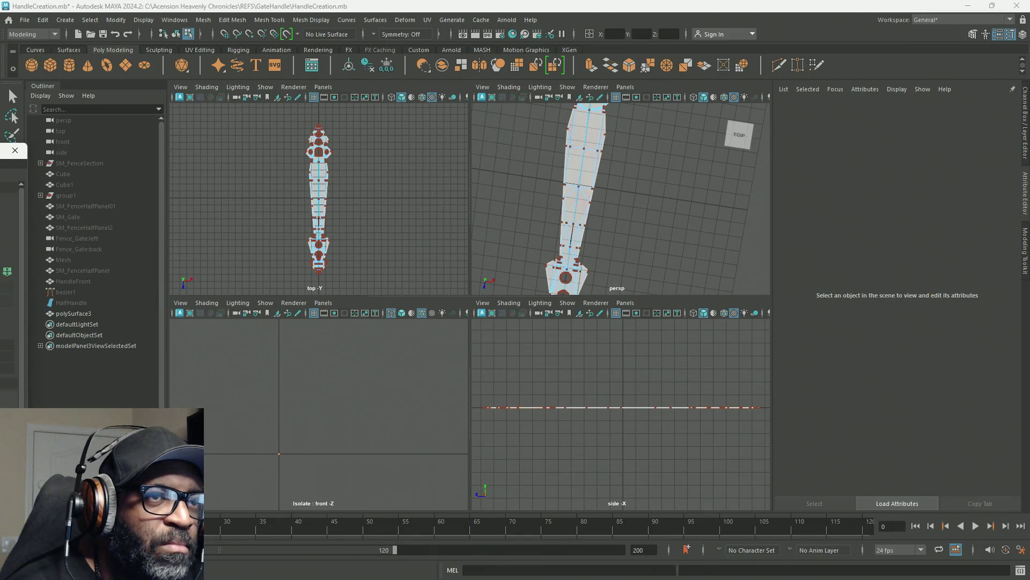
Step: Return to Object Mode, select the handle mesh polySurface3, and minimize the floating UV Editor
right_click_drag(620, 165, 644, 153)
left_click(679, 169)
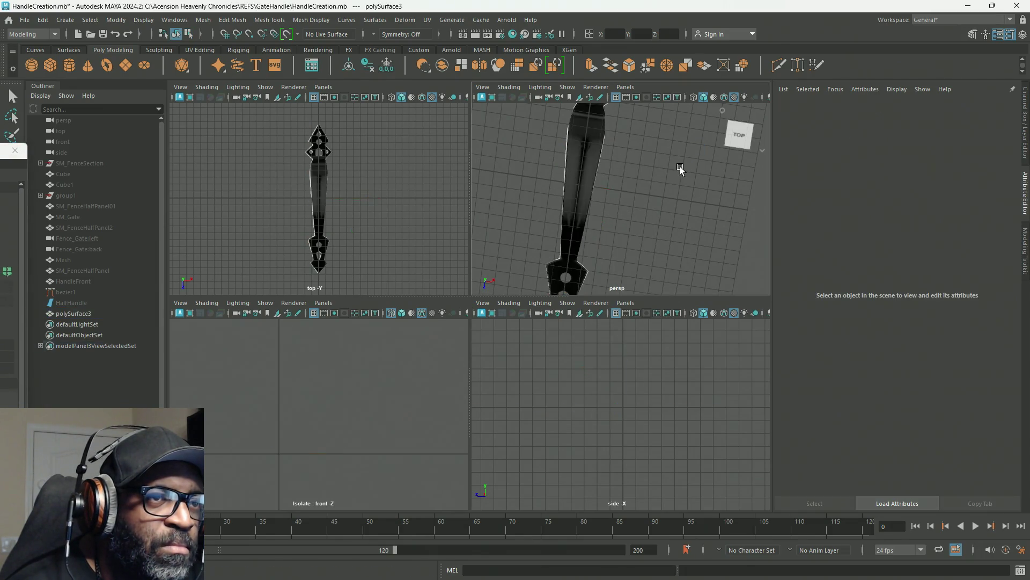
mouse_move(660, 228)
left_mouse_down("alt")
mouse_move(545, 185)
mouse_move(499, 191)
mouse_move(478, 219)
mouse_move(486, 228)
left_mouse_up("alt")
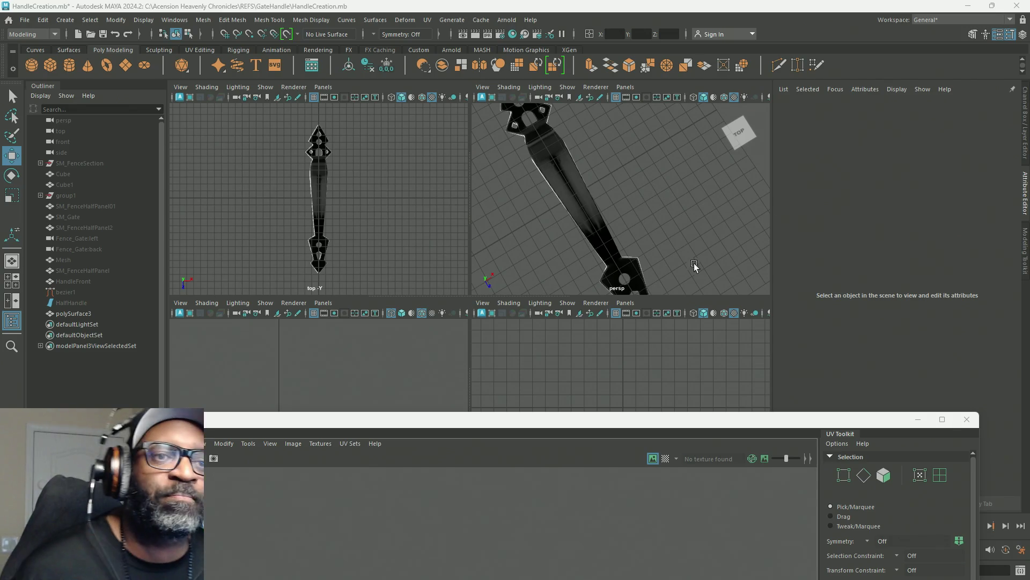
left_click(565, 257)
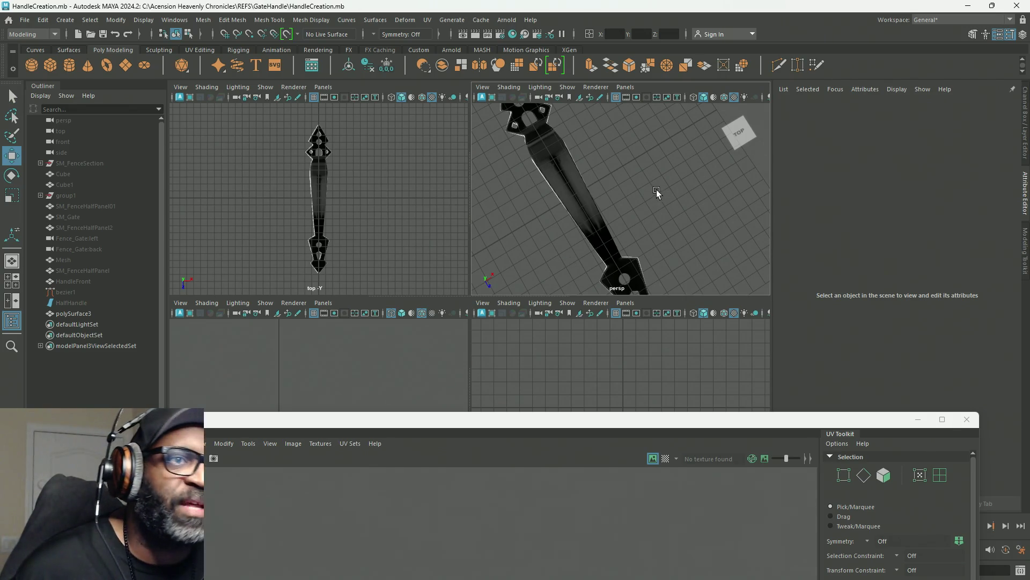
mouse_move(614, 246)
right_mouse_down("alt")
mouse_move(510, 204)
mouse_move(556, 232)
right_mouse_up("alt")
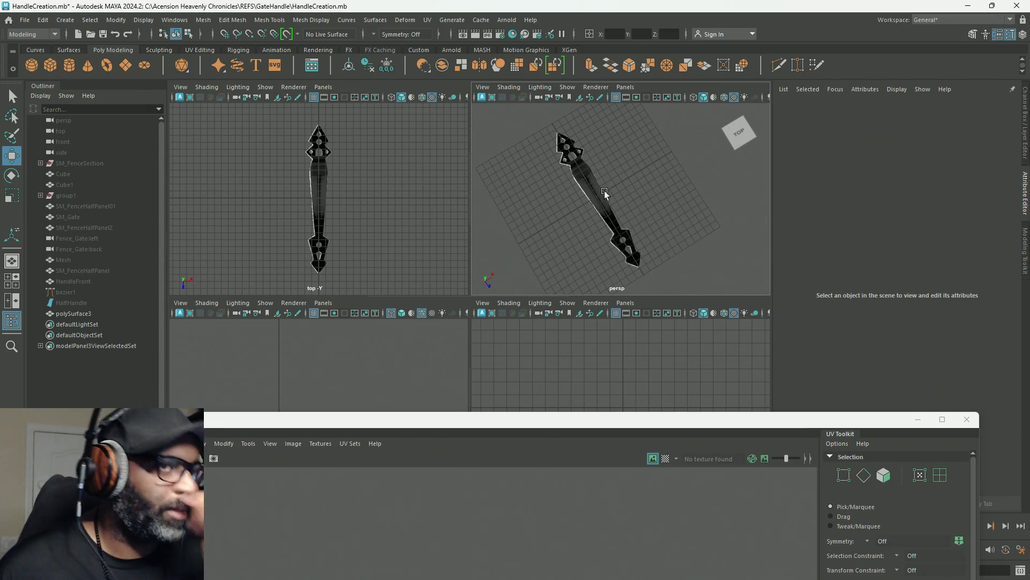
left_click(605, 189)
key("super+Down")
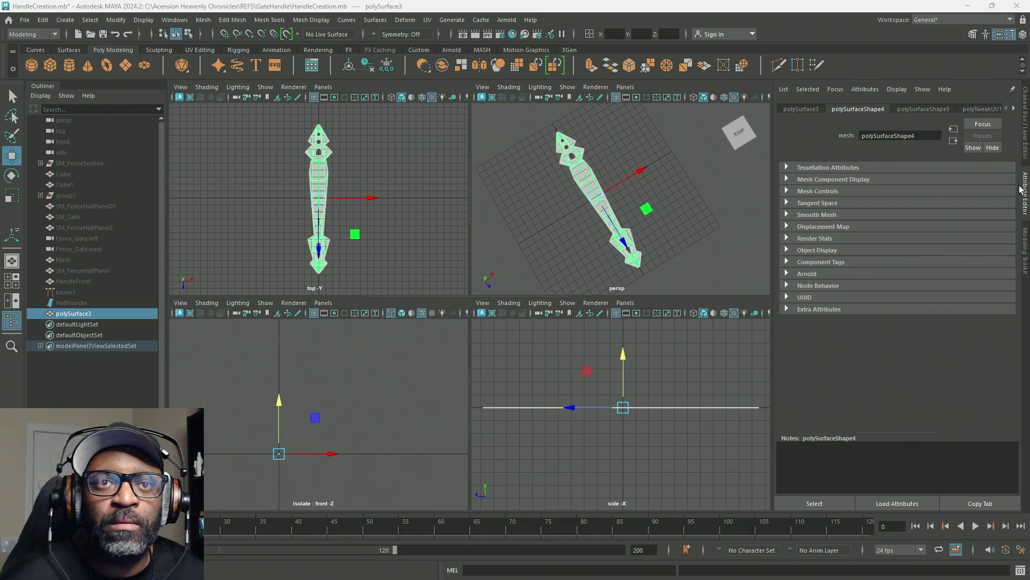
Step: Delete the handle mesh's construction history and save HandleCreation.mb
left_click(43, 20)
mouse_move(115, 156)
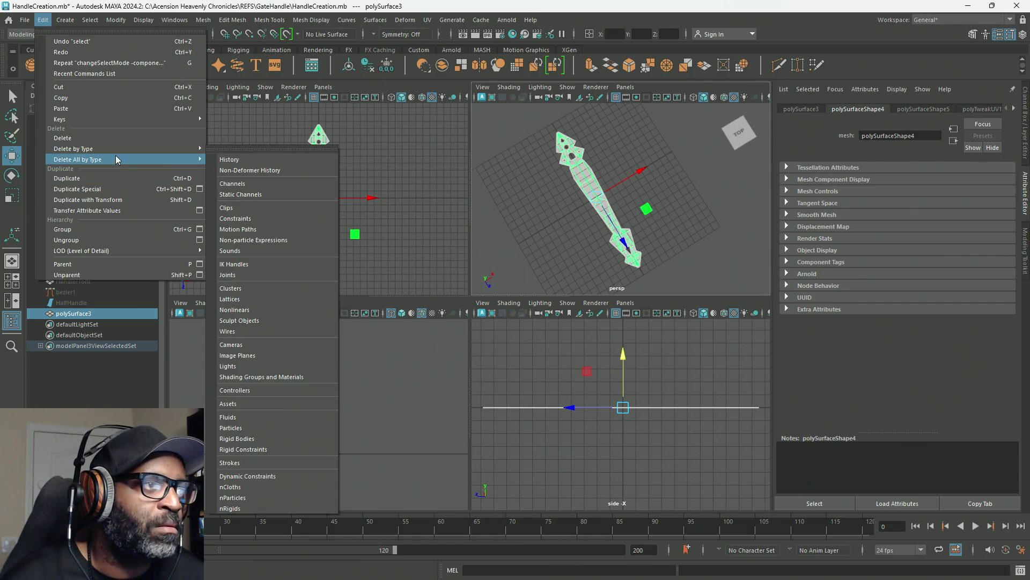
left_click(236, 159)
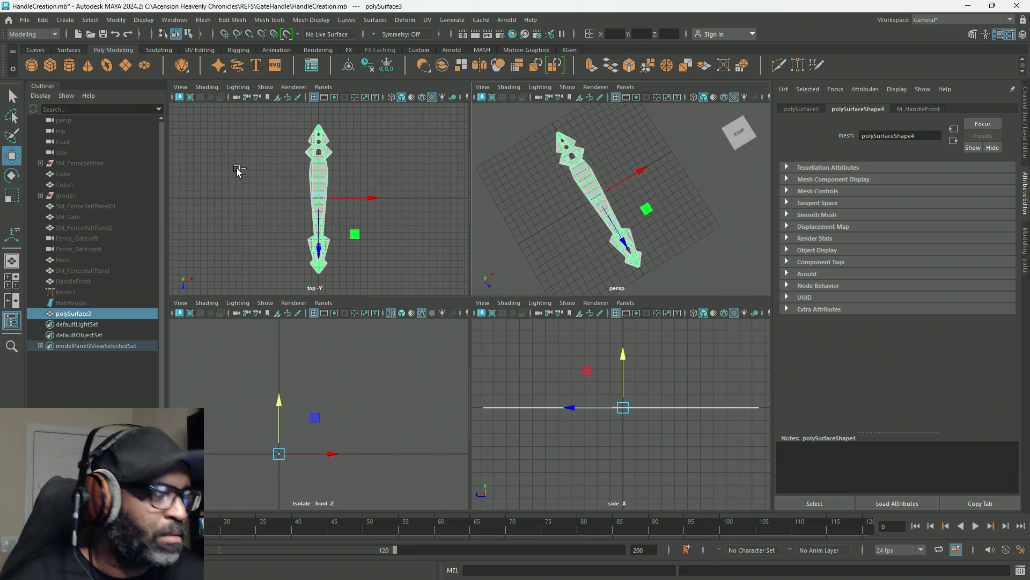
key("ctrl+s")
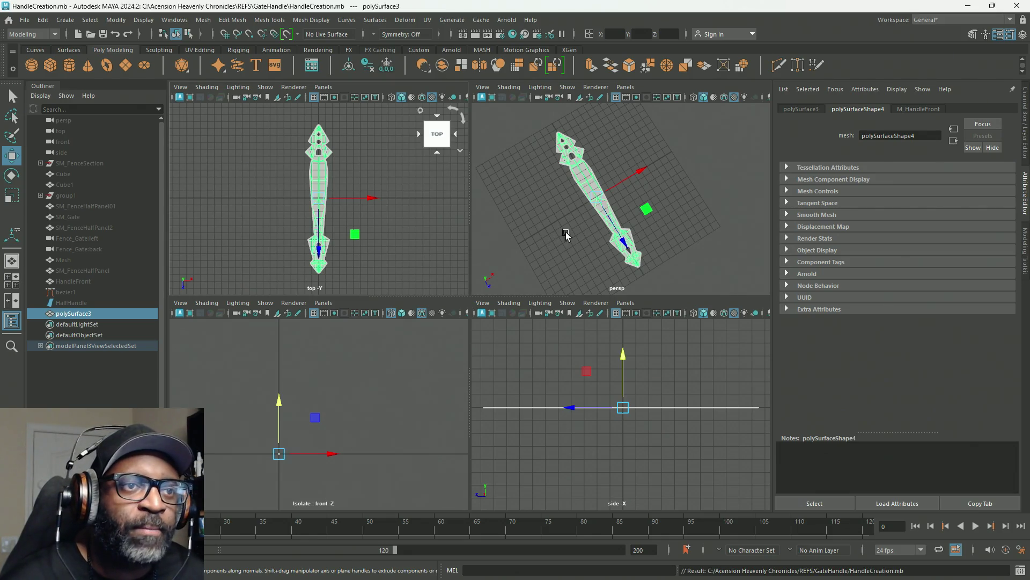
Step: Maximize the perspective view and tumble to a low side view of the whole handle
key("space")
mouse_move(442, 245)
left_mouse_down("alt")
mouse_move(529, 308)
mouse_move(582, 253)
mouse_move(610, 264)
mouse_move(460, 271)
mouse_move(552, 293)
mouse_move(502, 276)
mouse_move(518, 295)
mouse_move(505, 286)
mouse_move(508, 269)
mouse_move(542, 304)
mouse_move(329, 274)
mouse_move(477, 292)
mouse_move(398, 281)
mouse_move(600, 228)
left_mouse_up("alt")
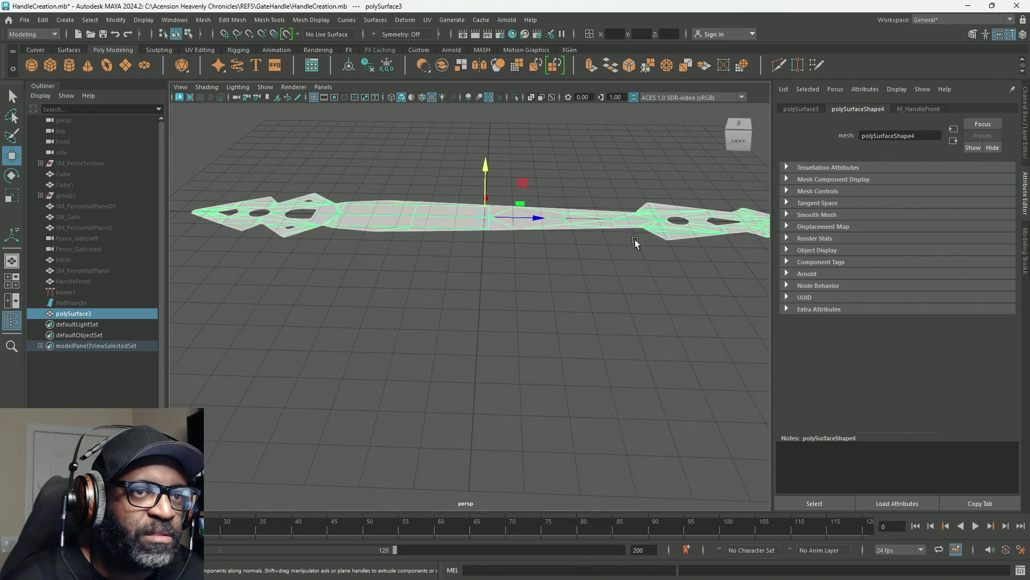
mouse_move(596, 292)
right_mouse_down("alt")
mouse_move(559, 268)
mouse_move(502, 256)
right_mouse_up("alt")
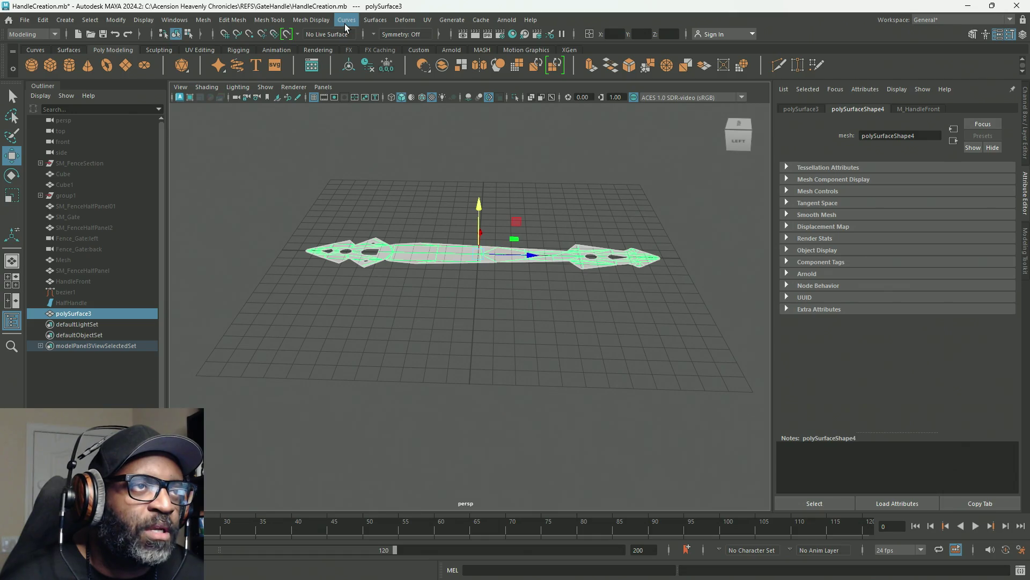
left_click(404, 22)
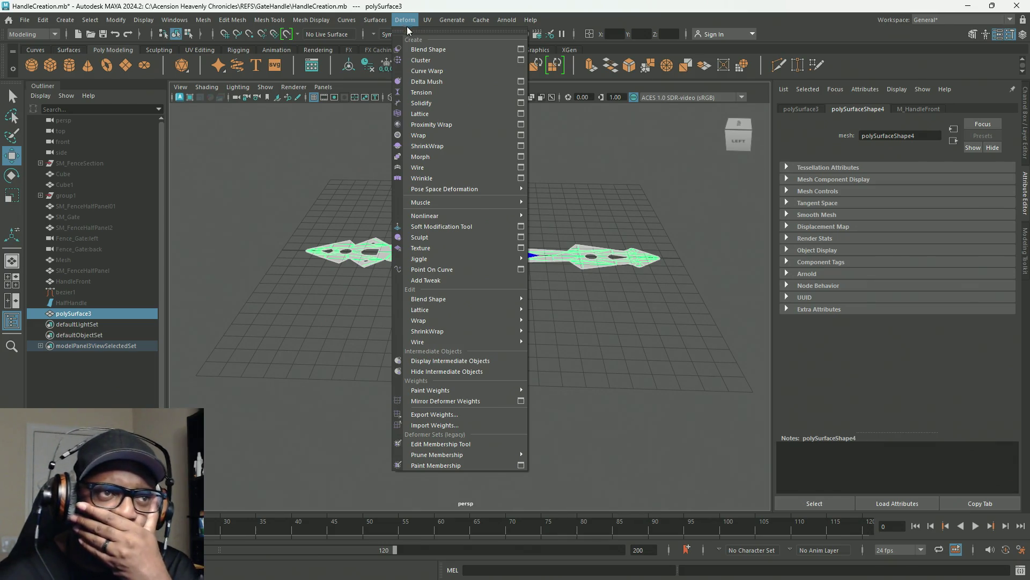
Step: Add a Nonlinear Bend deformer to the handle mesh and set its Curvature to 12.605
mouse_move(474, 194)
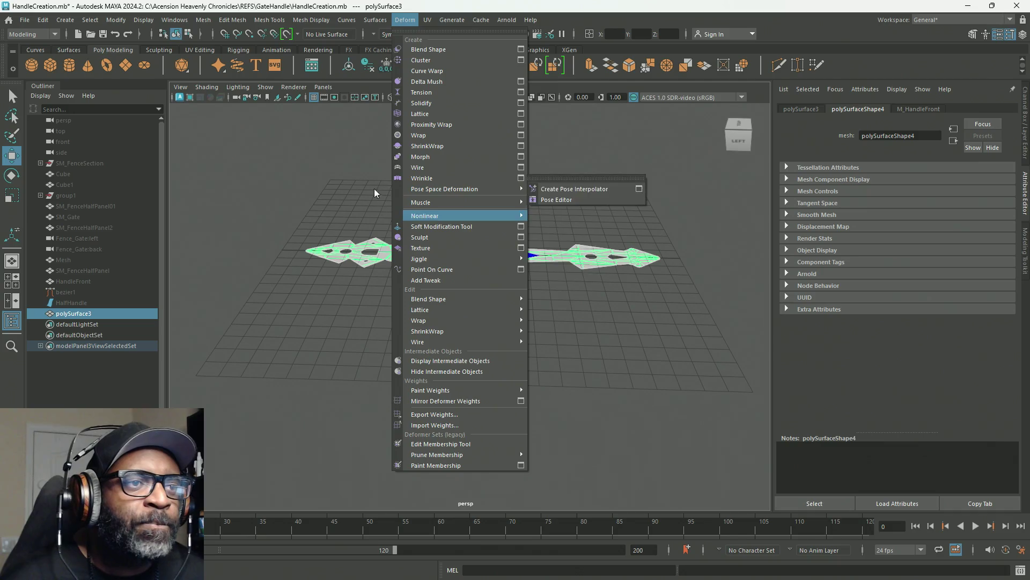
mouse_move(475, 215)
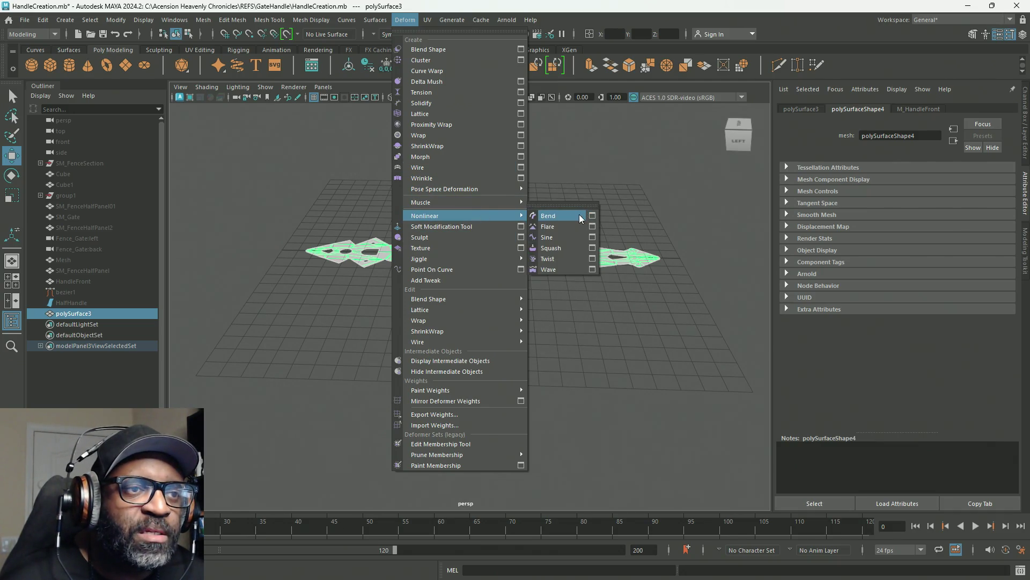
left_click(579, 214)
mouse_move(498, 298)
left_mouse_down("alt")
mouse_move(578, 297)
mouse_move(552, 301)
mouse_move(542, 265)
left_mouse_up("alt")
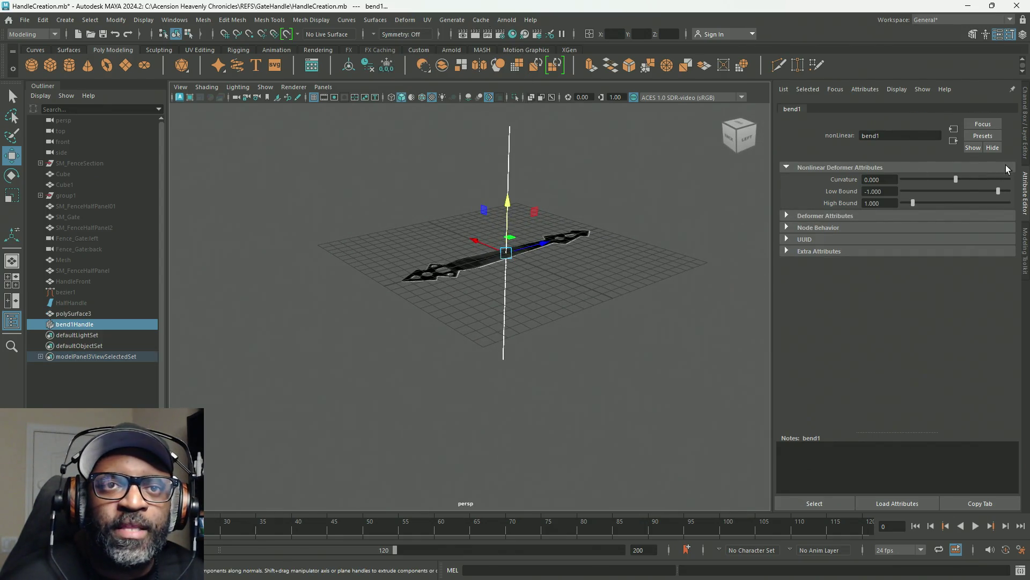
left_click(1024, 149)
mouse_move(670, 210)
left_mouse_down("alt")
mouse_move(615, 237)
mouse_move(626, 248)
left_mouse_up("alt")
mouse_move(626, 248)
right_mouse_down("alt")
mouse_move(725, 276)
mouse_move(668, 261)
right_mouse_up("alt")
left_click(966, 255)
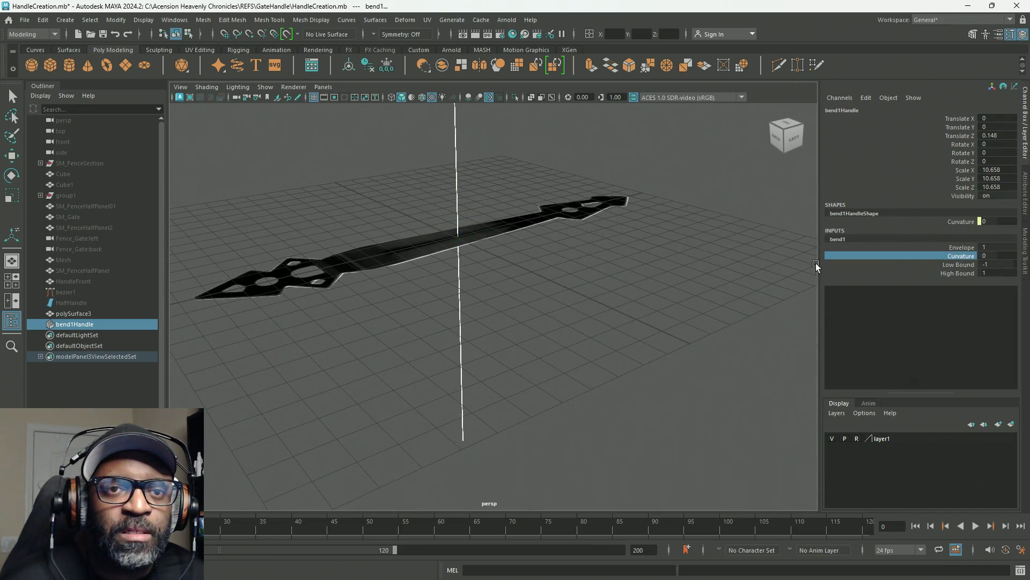
middle_click_drag(664, 269, 616, 287)
mouse_move(616, 287)
left_mouse_down("alt")
mouse_move(660, 292)
mouse_move(616, 299)
mouse_move(570, 278)
mouse_move(534, 282)
left_mouse_up("alt")
Step: Rotate the bend handle to X 90, Z -90 so it lies along the handle's length
key("e")
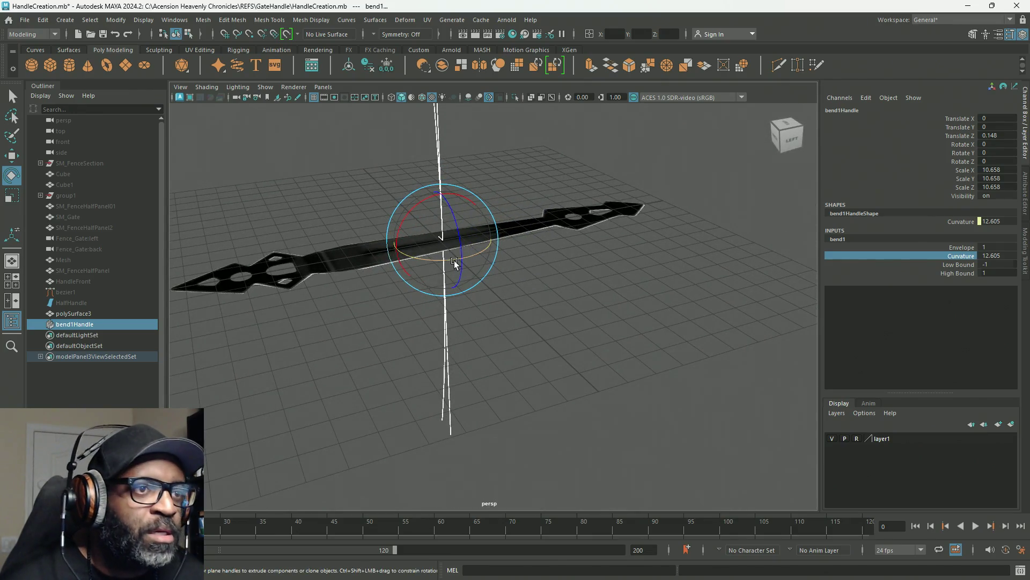
left_click_drag(453, 260, 387, 268)
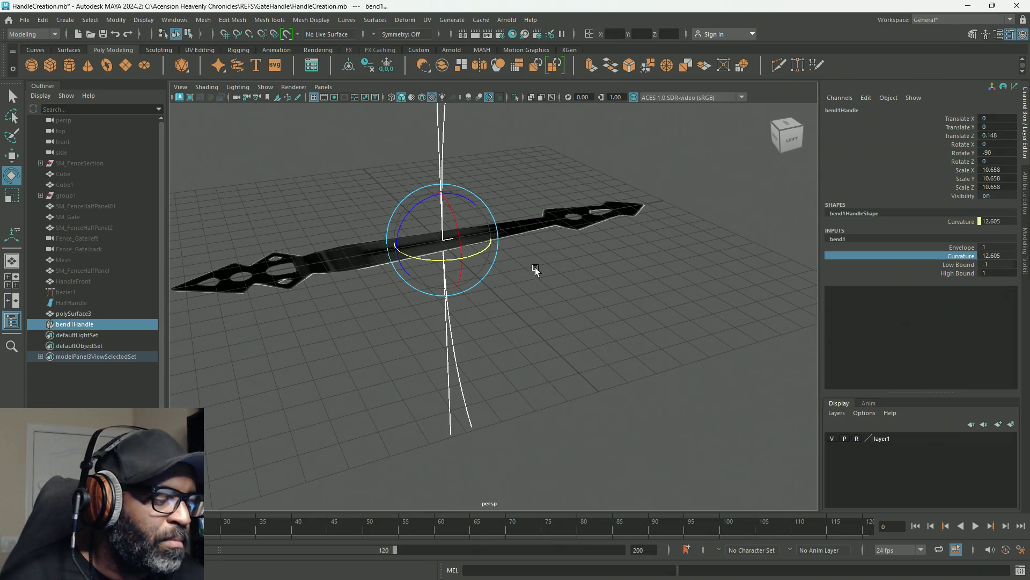
left_click_drag(424, 204, 493, 213)
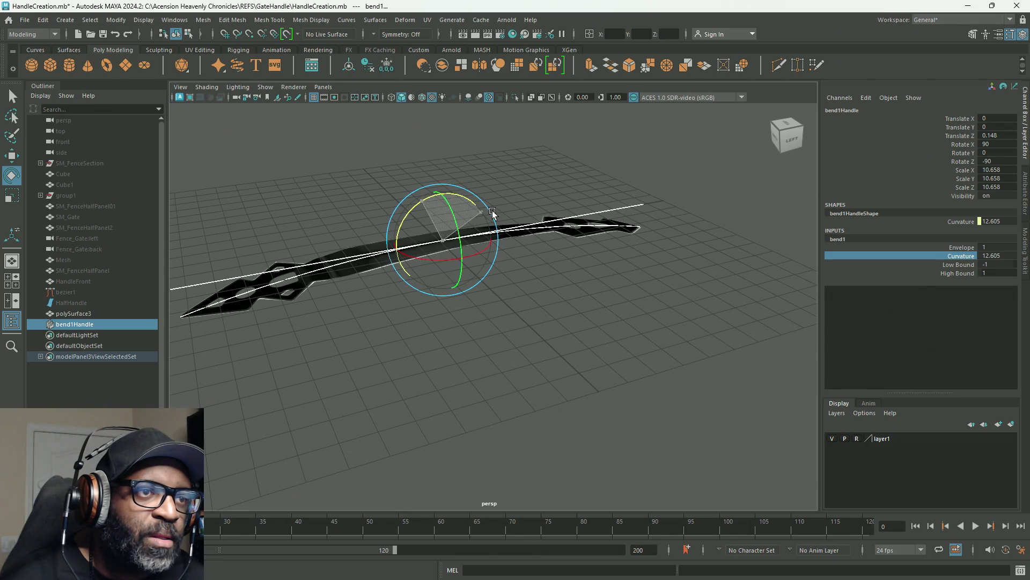
mouse_move(485, 346)
left_mouse_down("alt")
mouse_move(498, 315)
mouse_move(487, 304)
mouse_move(466, 324)
left_mouse_up("alt")
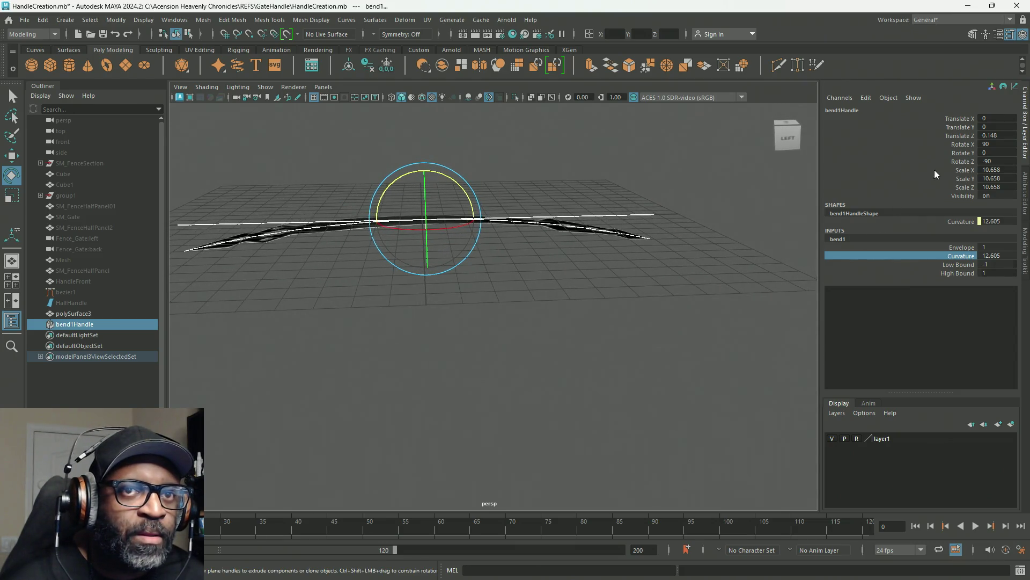
left_click(989, 135)
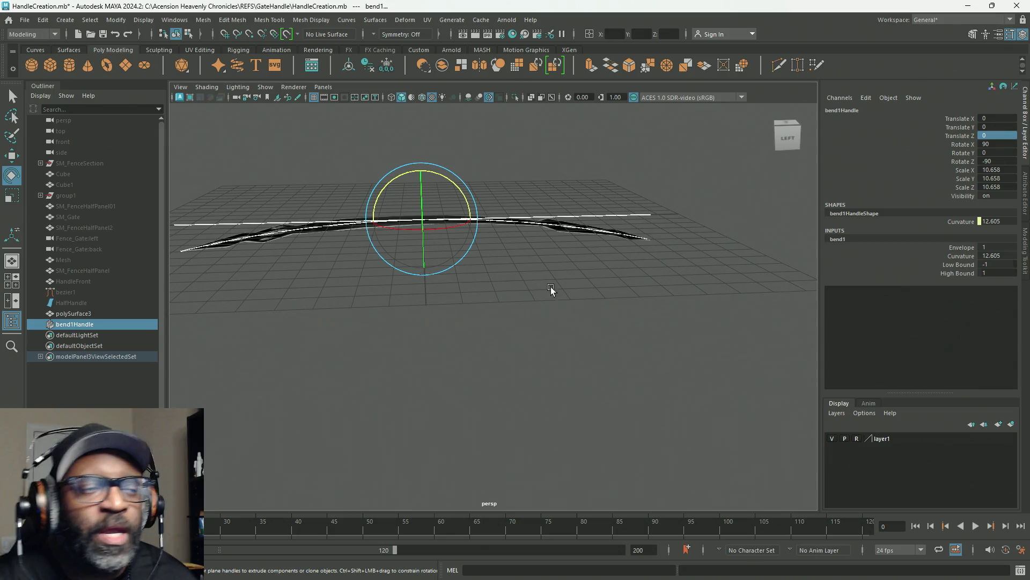
Step: Scrub the bend's Low Bound and Curvature, narrowing the lower bound to -0.5
left_click(976, 268)
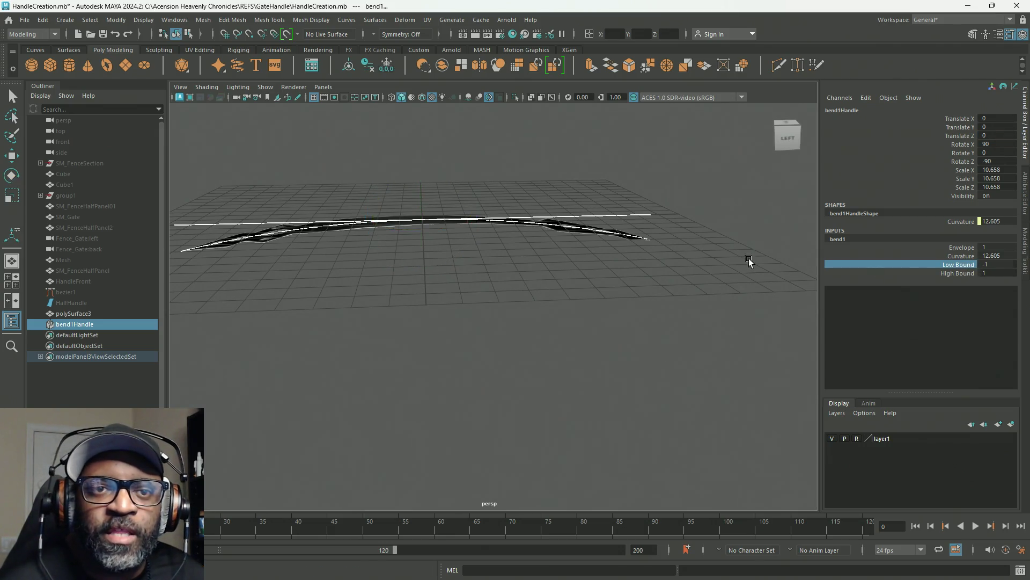
middle_click_drag(436, 279, 441, 279)
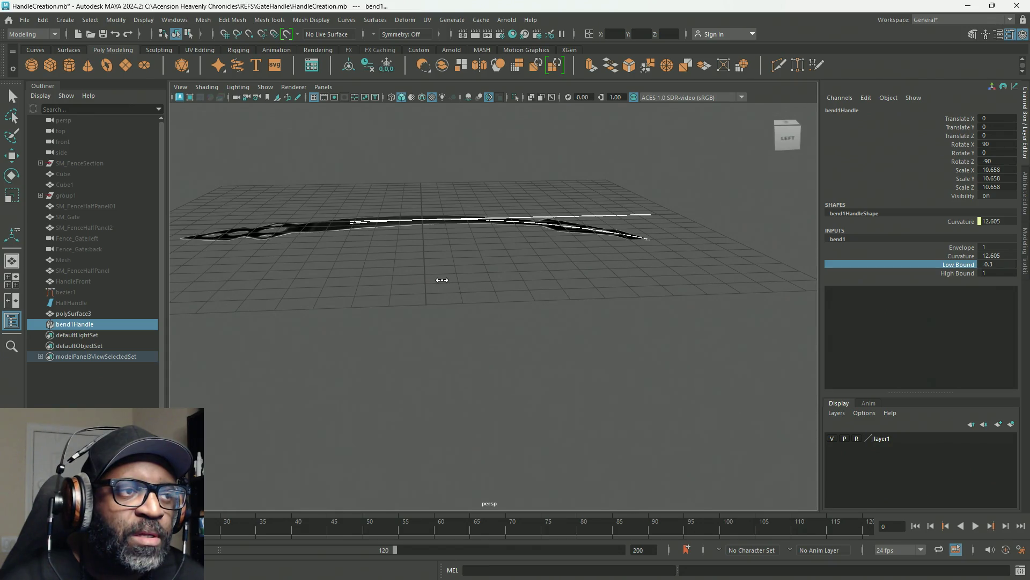
left_click(970, 255)
middle_click_drag(430, 273, 462, 278)
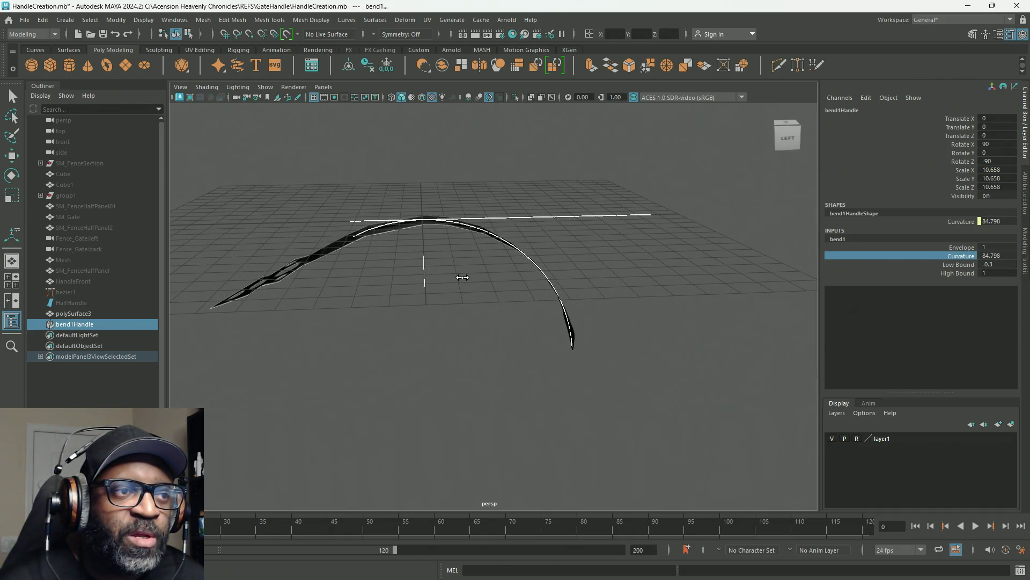
left_click(960, 265)
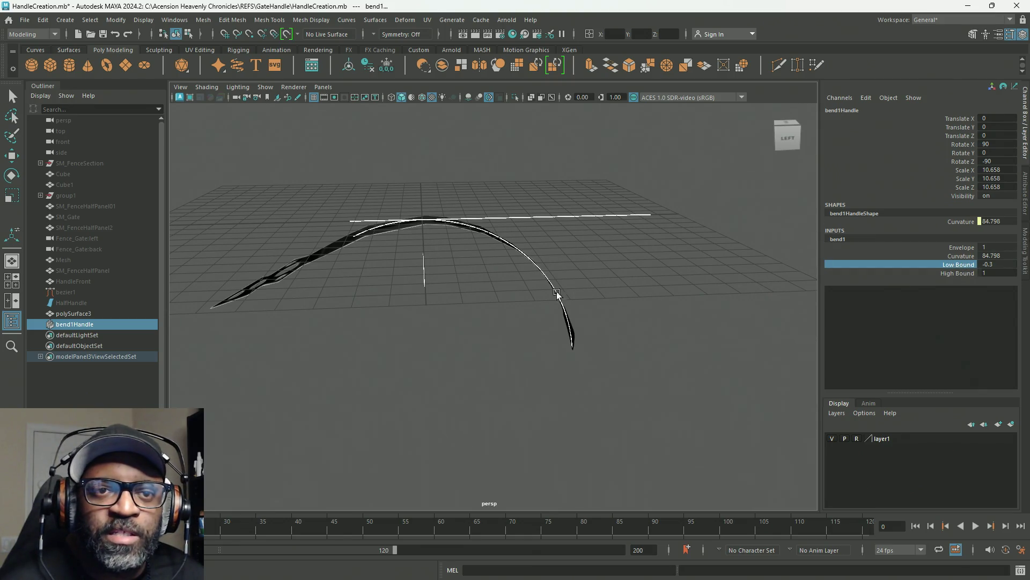
middle_click_drag(488, 311, 486, 310)
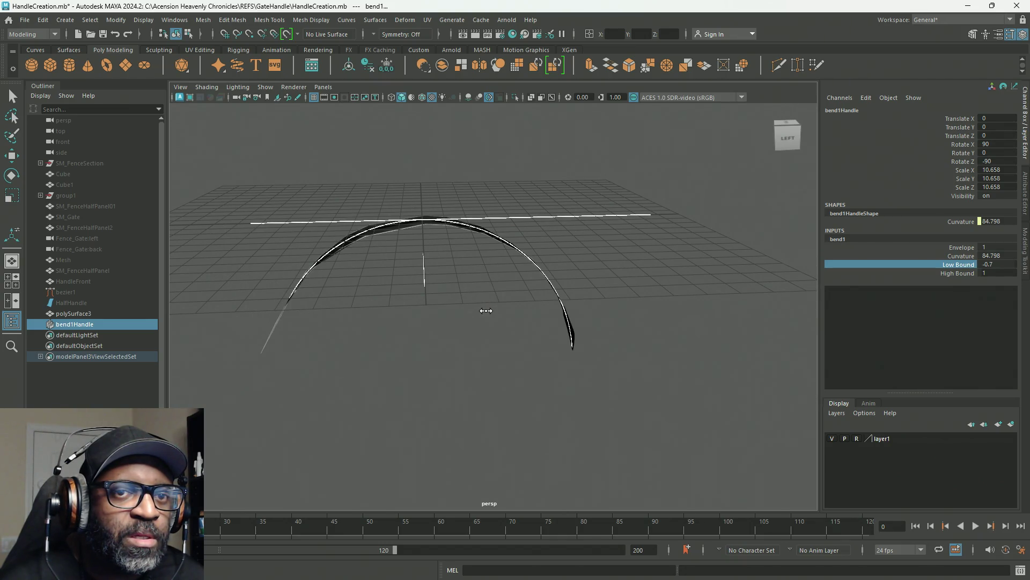
mouse_move(485, 314)
left_mouse_down("alt")
mouse_move(474, 306)
mouse_move(478, 230)
mouse_move(485, 324)
mouse_move(476, 336)
mouse_move(333, 338)
mouse_move(214, 318)
mouse_move(262, 313)
left_mouse_up("alt")
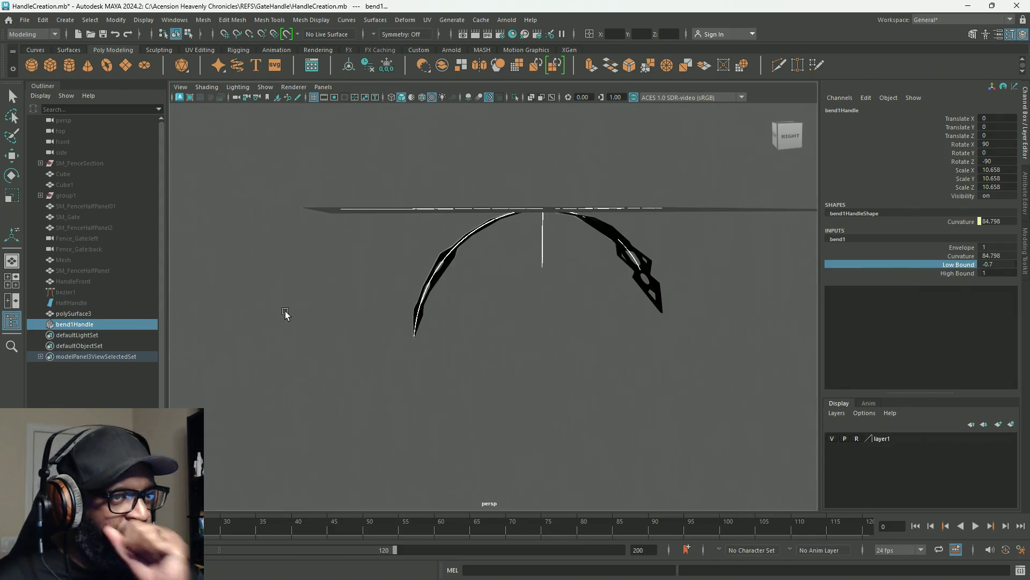
mouse_move(583, 324)
left_mouse_down("alt")
mouse_move(547, 322)
mouse_move(552, 306)
mouse_move(477, 314)
left_mouse_up("alt")
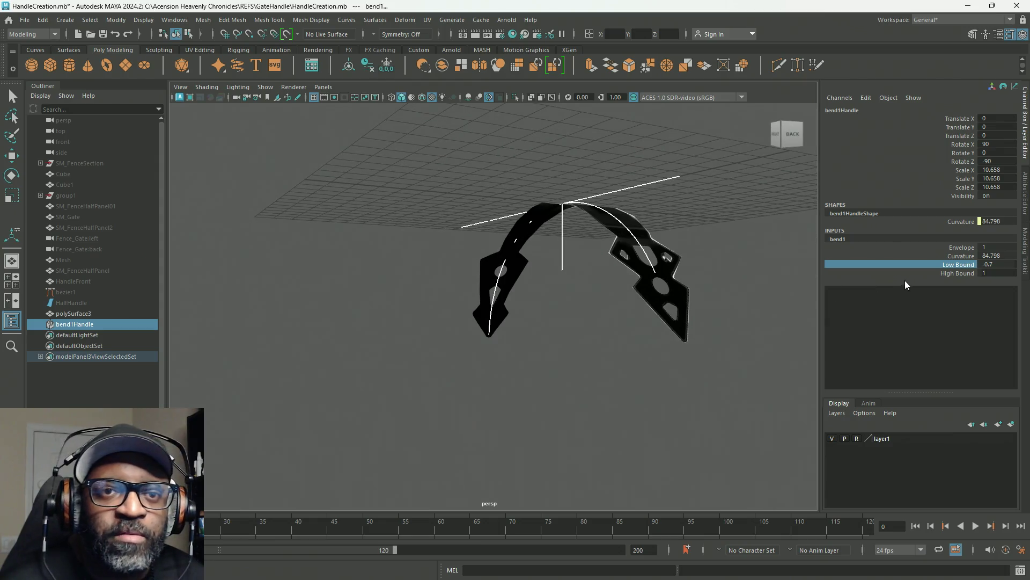
middle_click_drag(723, 316, 724, 317)
mouse_move(517, 372)
left_mouse_down("alt")
mouse_move(639, 379)
mouse_move(612, 373)
left_mouse_up("alt")
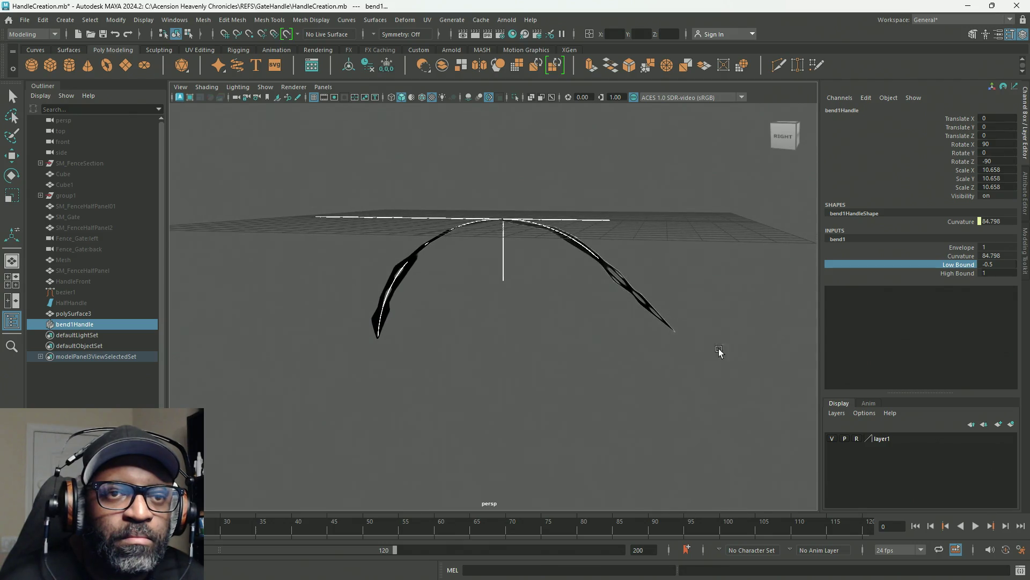
Step: Lower High Bound to 0.5, test the Envelope strength, and shrink Low Bound to -0.4
left_click(965, 272)
middle_click_drag(513, 363, 497, 373)
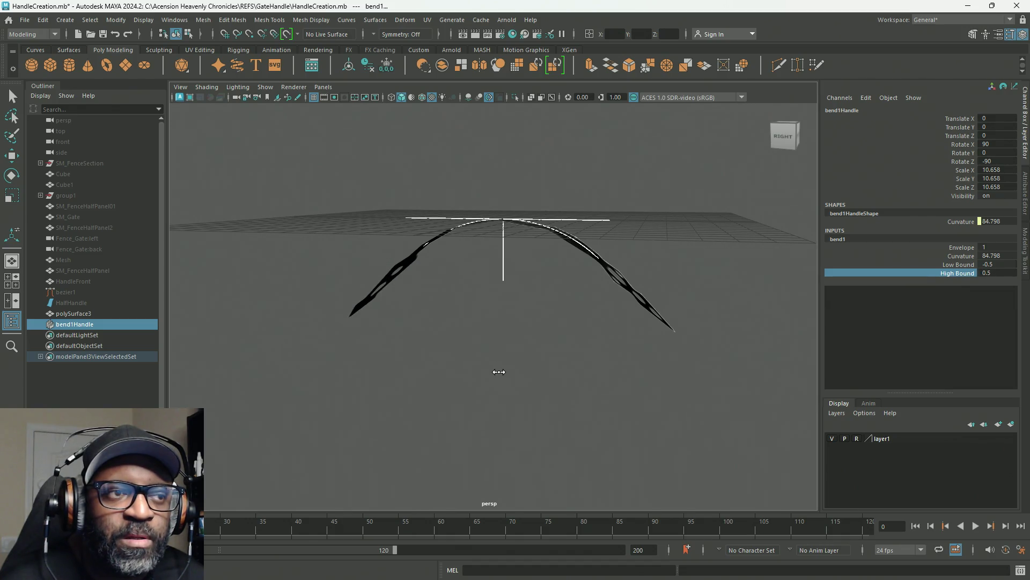
mouse_move(476, 388)
left_mouse_down("alt")
mouse_move(517, 375)
mouse_move(527, 386)
mouse_move(508, 388)
left_mouse_up("alt")
left_click(964, 248)
middle_click_drag(671, 338, 628, 349)
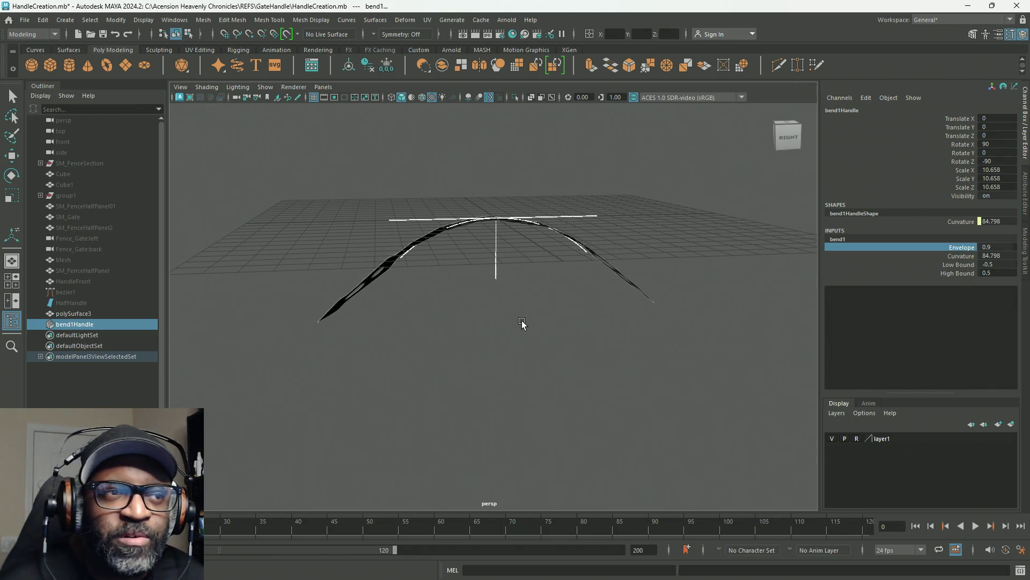
mouse_move(542, 324)
left_mouse_down("alt")
mouse_move(538, 338)
mouse_move(804, 290)
left_mouse_up("alt")
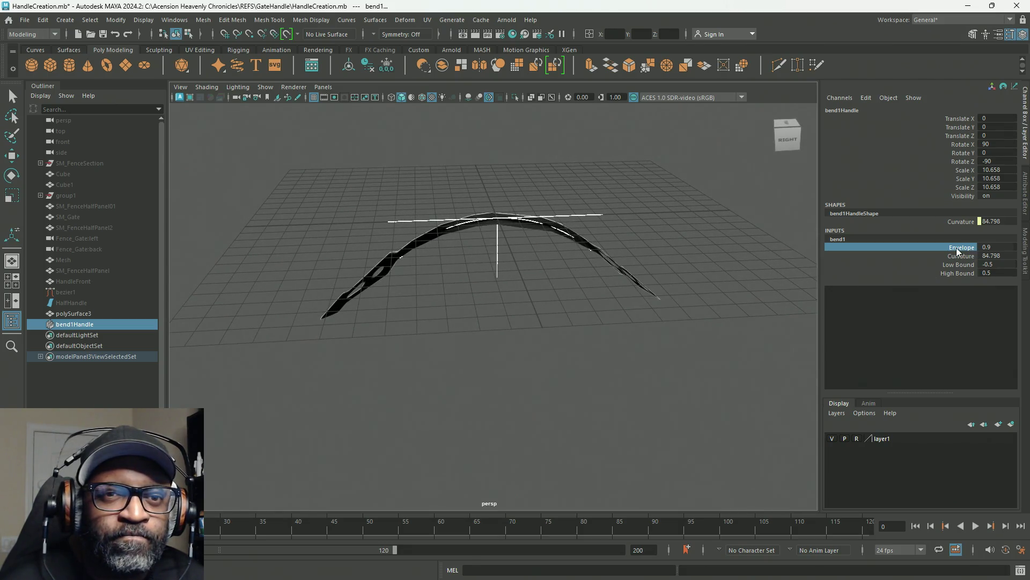
middle_click_drag(748, 299, 751, 300)
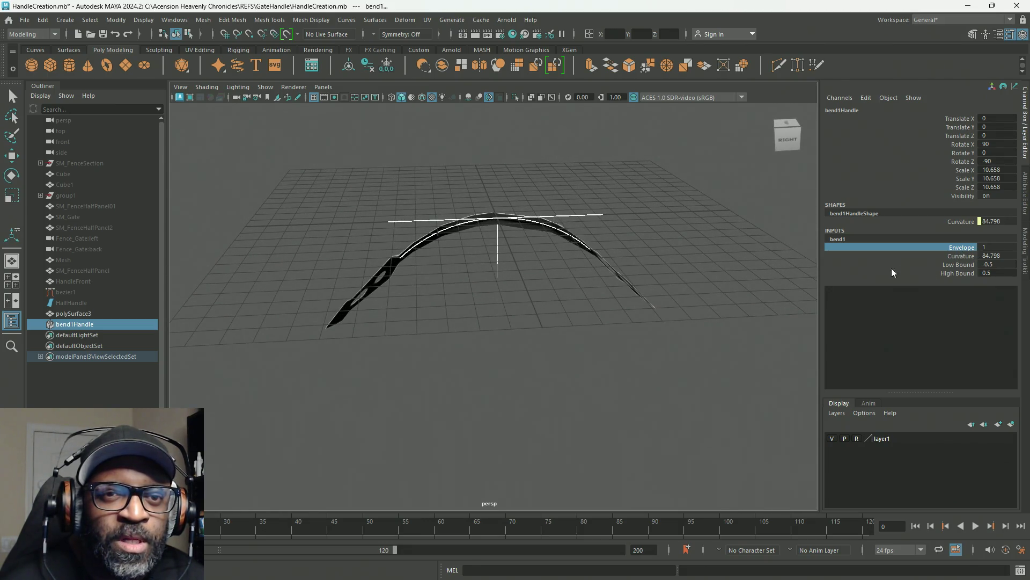
left_click(961, 265)
mouse_move(687, 335)
middle_mouse_down()
mouse_move(696, 334)
mouse_move(656, 346)
middle_mouse_up()
left_click(970, 278)
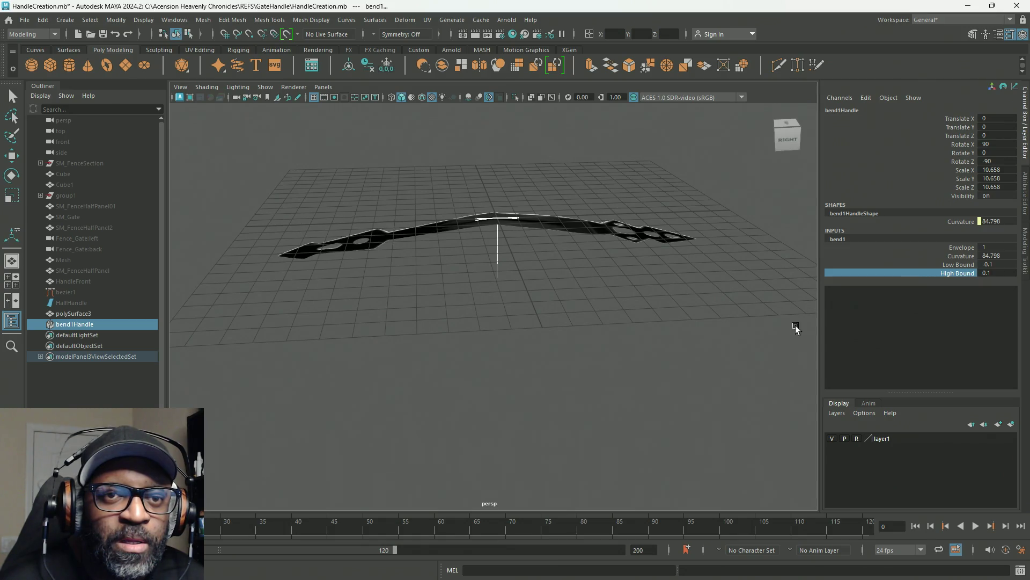
Step: Set Curvature to 180, raise the bend handle above the mesh, and select both bounds
left_click(954, 260)
middle_click_drag(540, 317, 610, 322)
mouse_move(662, 325)
left_mouse_down("alt")
mouse_move(493, 340)
mouse_move(425, 361)
mouse_move(573, 308)
mouse_move(569, 339)
mouse_move(538, 334)
mouse_move(558, 333)
mouse_move(547, 340)
left_mouse_up("alt")
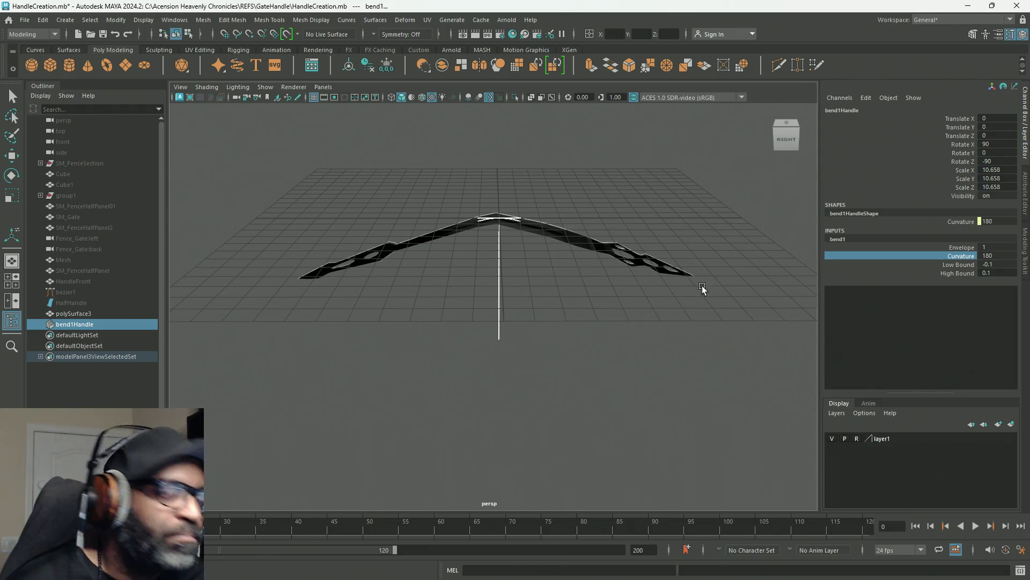
middle_click_drag(617, 312, 593, 328, "alt")
key("w")
left_click_drag(496, 174, 500, 119)
left_click(968, 265)
left_click(958, 272)
left_click(961, 264)
left_click(961, 272, "shift")
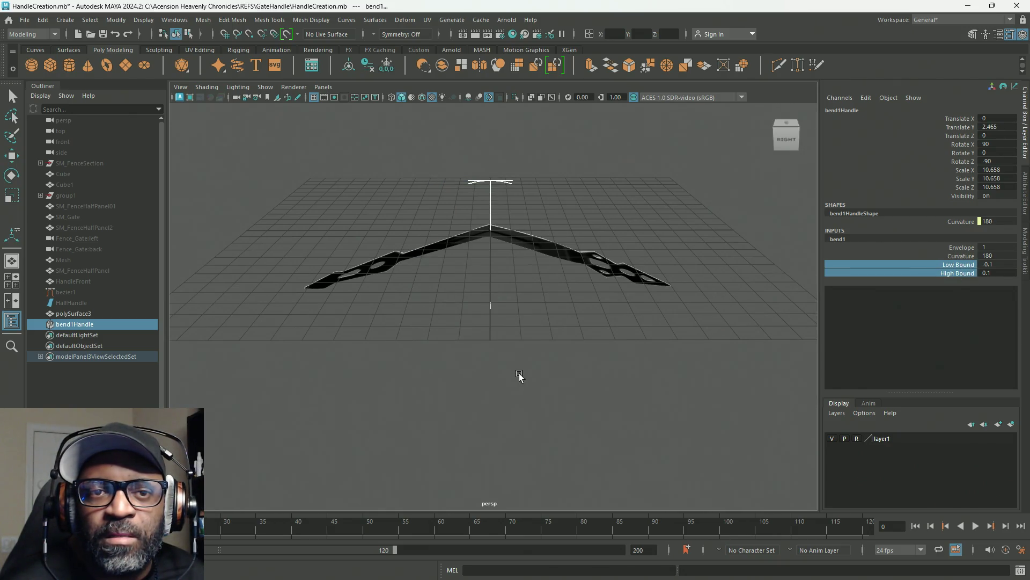
Step: Widen the bend bounds to -0.5 and 0.5 and lower the bend handle toward the mesh
left_click(964, 266)
middle_click_drag(679, 334, 677, 334)
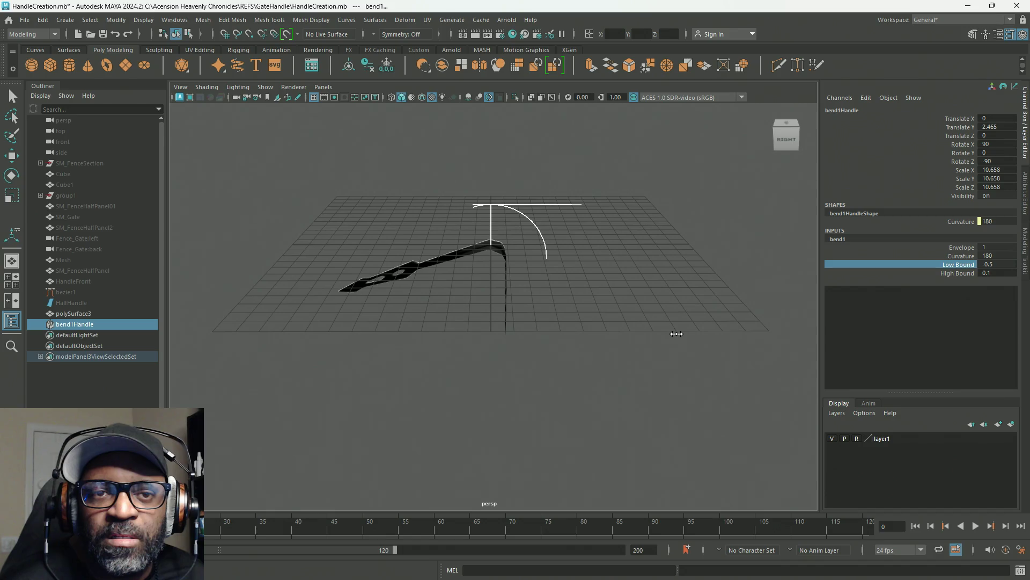
left_click(970, 273)
middle_click_drag(630, 343, 630, 343)
mouse_move(558, 264)
left_mouse_down("alt")
mouse_move(603, 312)
mouse_move(589, 320)
mouse_move(573, 295)
mouse_move(586, 308)
left_mouse_up("alt")
key("w")
key("e")
key("w")
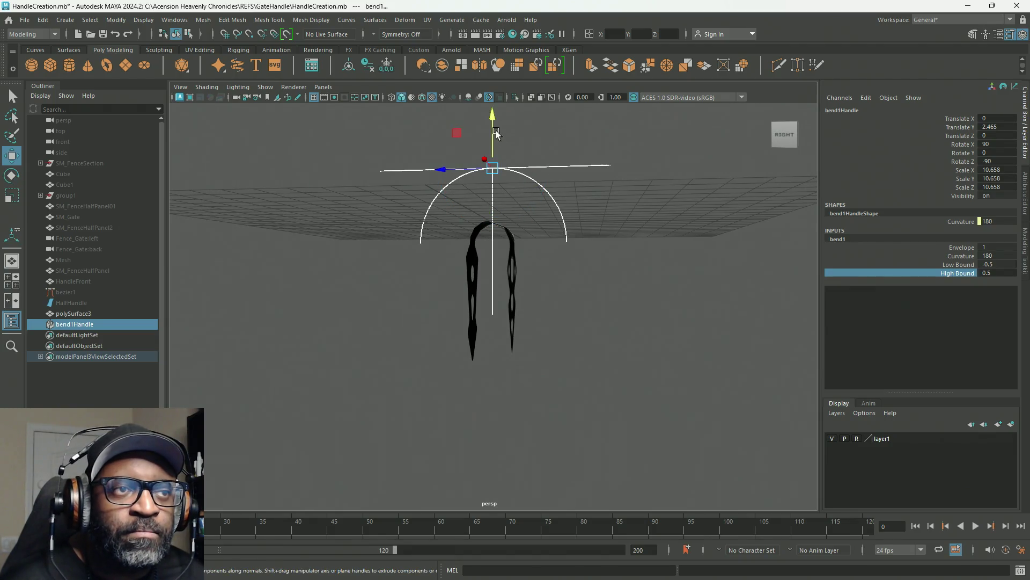
left_click_drag(491, 121, 481, 176)
mouse_move(515, 355)
left_mouse_down("alt")
mouse_move(437, 368)
mouse_move(411, 349)
mouse_move(677, 418)
mouse_move(610, 416)
mouse_move(549, 364)
mouse_move(505, 358)
mouse_move(542, 357)
mouse_move(530, 356)
left_mouse_up("alt")
Step: Reduce Curvature to 81.451 and set the bend handle's Translate Y to 0.158
left_click(964, 257)
middle_click_drag(776, 257, 668, 260)
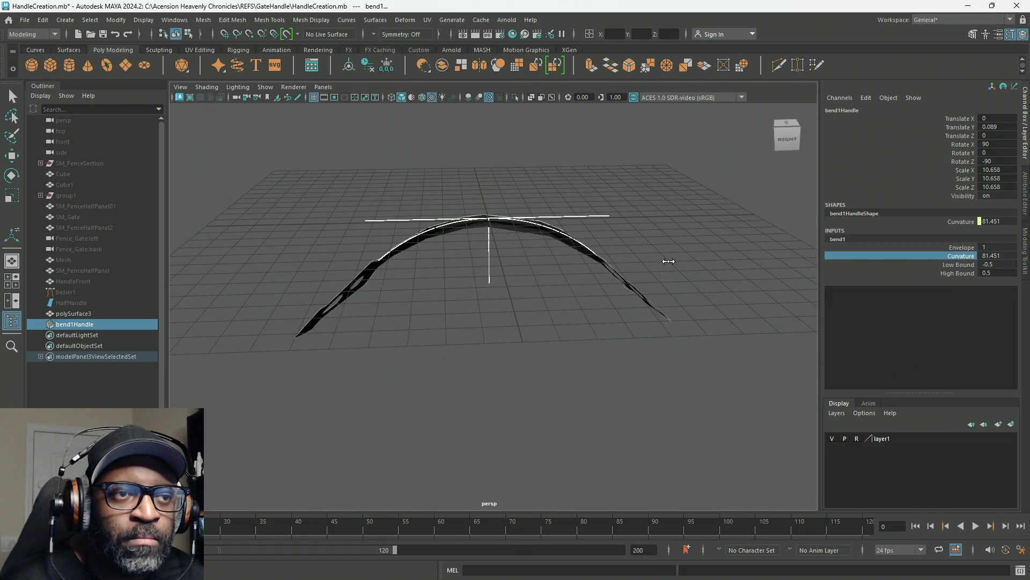
key("w")
mouse_move(487, 177)
left_mouse_down()
mouse_move(502, 136)
mouse_move(491, 175)
mouse_move(542, 315)
mouse_move(502, 327)
mouse_move(444, 303)
mouse_move(443, 282)
mouse_move(478, 314)
mouse_move(458, 342)
mouse_move(537, 308)
mouse_move(616, 308)
mouse_move(483, 299)
left_mouse_up()
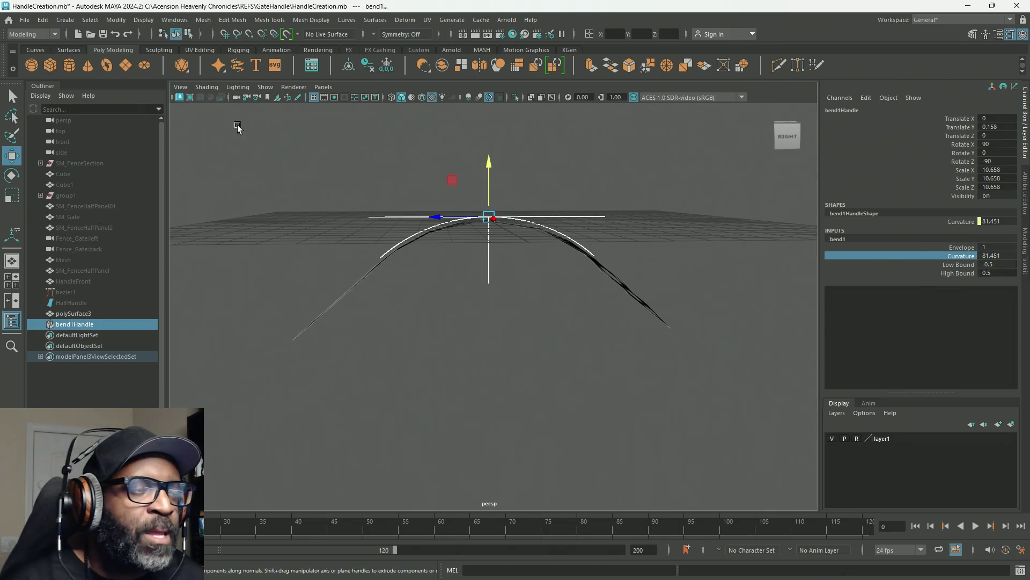
mouse_move(479, 298)
left_mouse_down("alt")
mouse_move(497, 321)
mouse_move(450, 331)
mouse_move(587, 191)
left_mouse_up("alt")
left_click(587, 191)
right_click(569, 209, "shift")
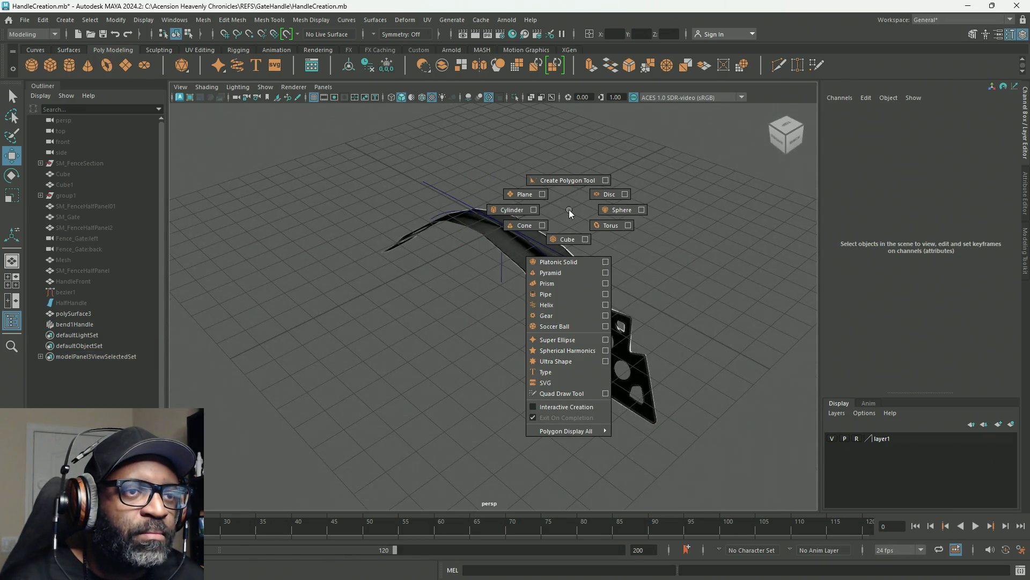
Step: Create a polygon plane reduced to a single face with subdivisions 1
left_click(526, 198)
left_click_drag(559, 240, 623, 227, "alt")
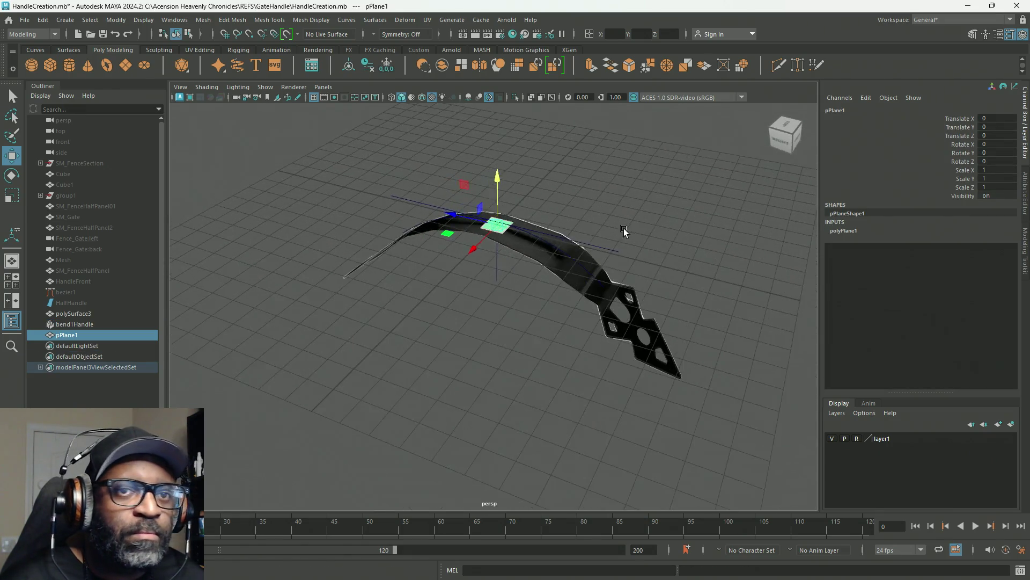
left_click(861, 230)
left_click_drag(964, 264, 962, 275)
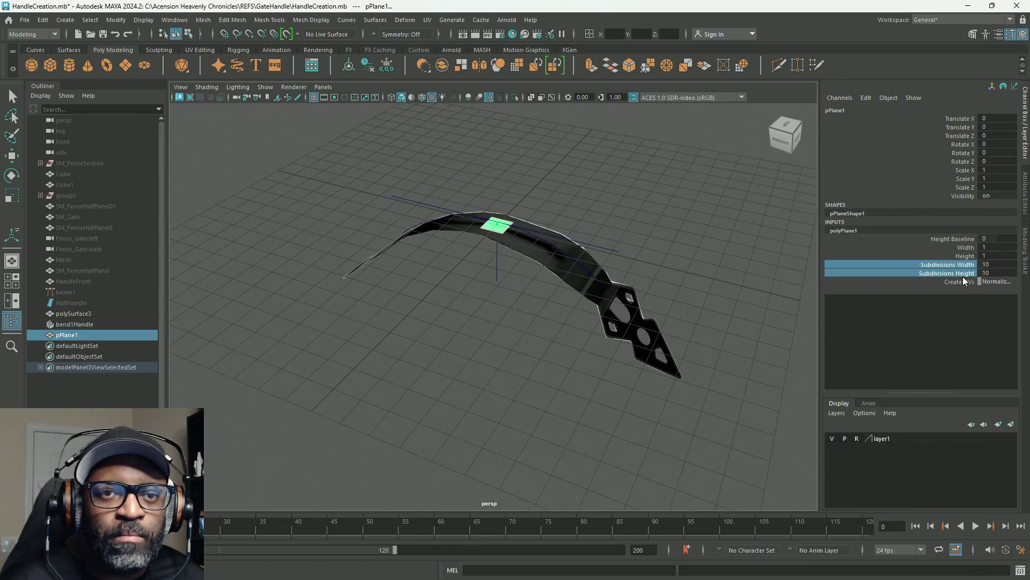
middle_click_drag(776, 321, 498, 310)
mouse_move(498, 310)
left_mouse_down("alt")
mouse_move(446, 322)
mouse_move(510, 320)
mouse_move(545, 279)
left_mouse_up("alt")
scroll(559, 305, "up", 3)
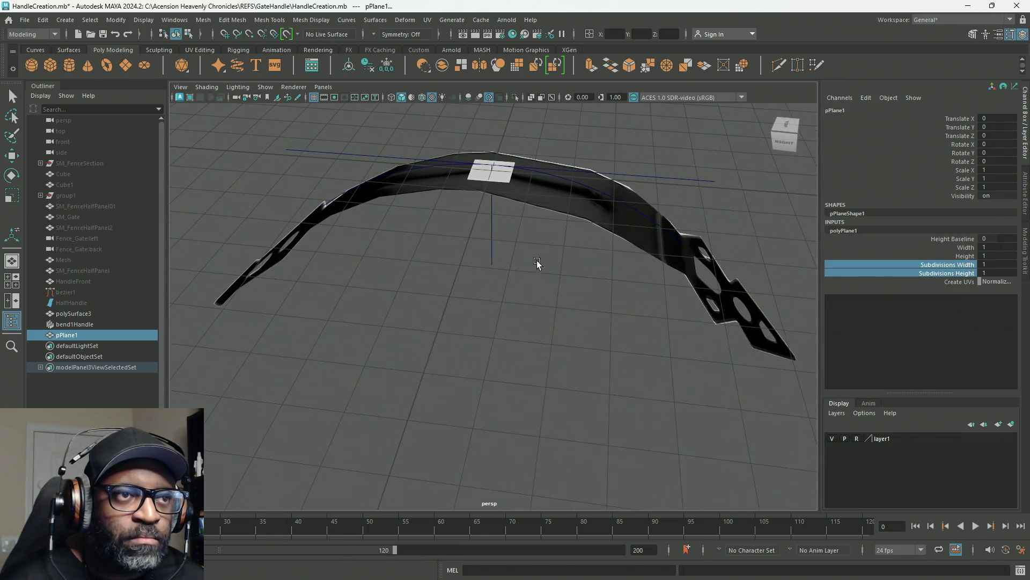
Step: Rotate the plane to -90 degrees in Z so it stands upright
left_click(969, 161)
key("e")
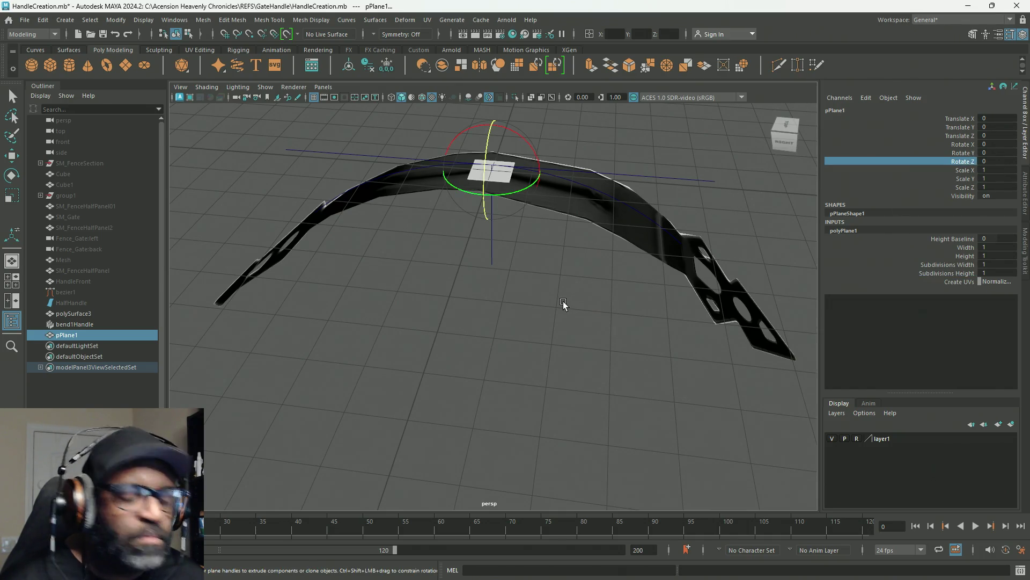
mouse_move(486, 207)
left_mouse_down()
mouse_move(478, 197)
mouse_move(470, 216)
mouse_move(483, 172)
left_mouse_up()
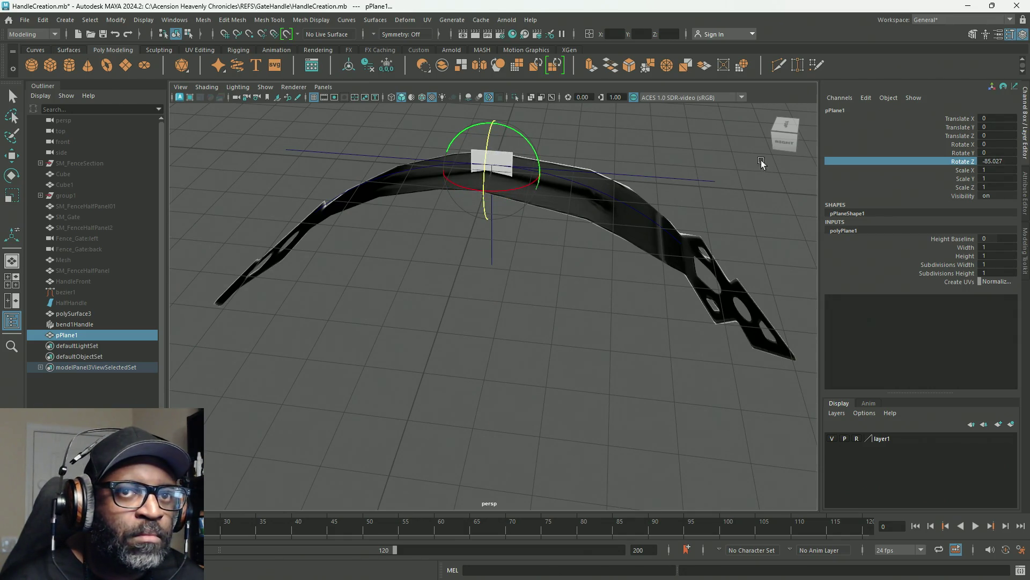
double_click(995, 161)
type("-90")
key("Return")
Step: Freeze the plane's rotation and show its attributes in the Attribute Editor
mouse_move(481, 323)
left_mouse_down("alt")
mouse_move(575, 283)
mouse_move(854, 210)
left_mouse_up("alt")
right_click(929, 154)
mouse_move(900, 369)
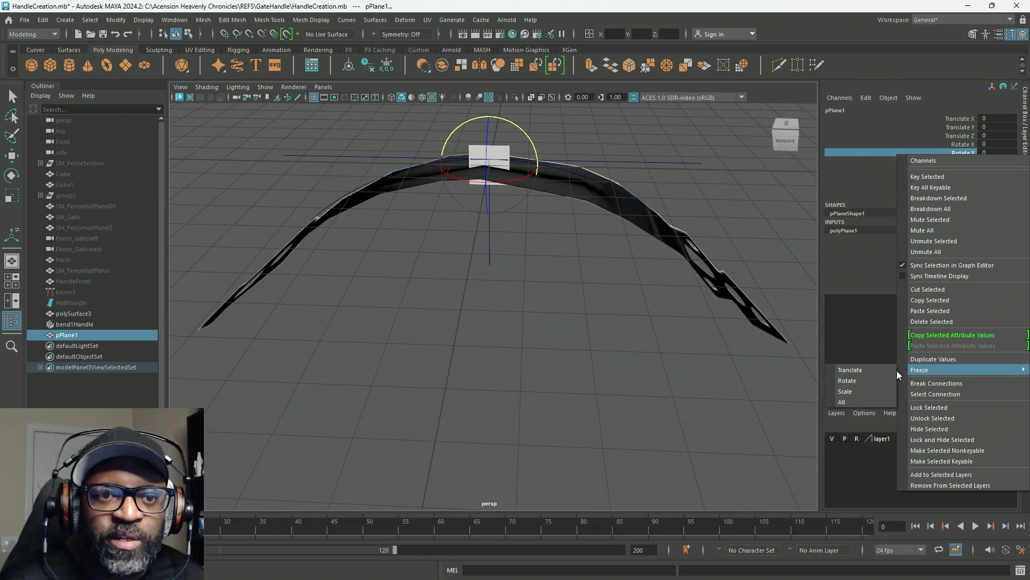
left_click(858, 397)
left_click_drag(537, 317, 519, 315, "alt")
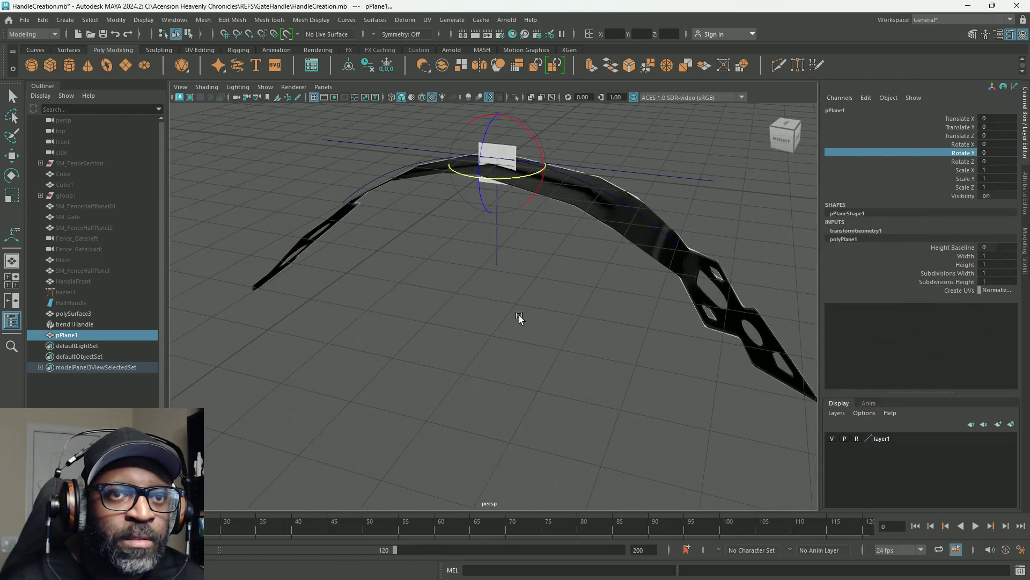
left_click(1026, 189)
key("w")
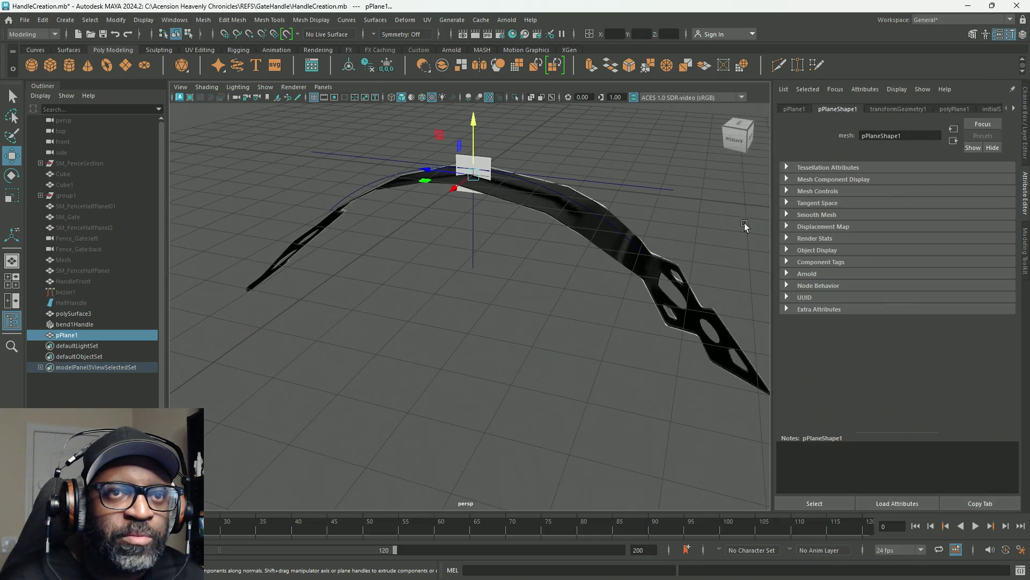
Step: Delete the plane's construction history
left_click(42, 23)
mouse_move(98, 152)
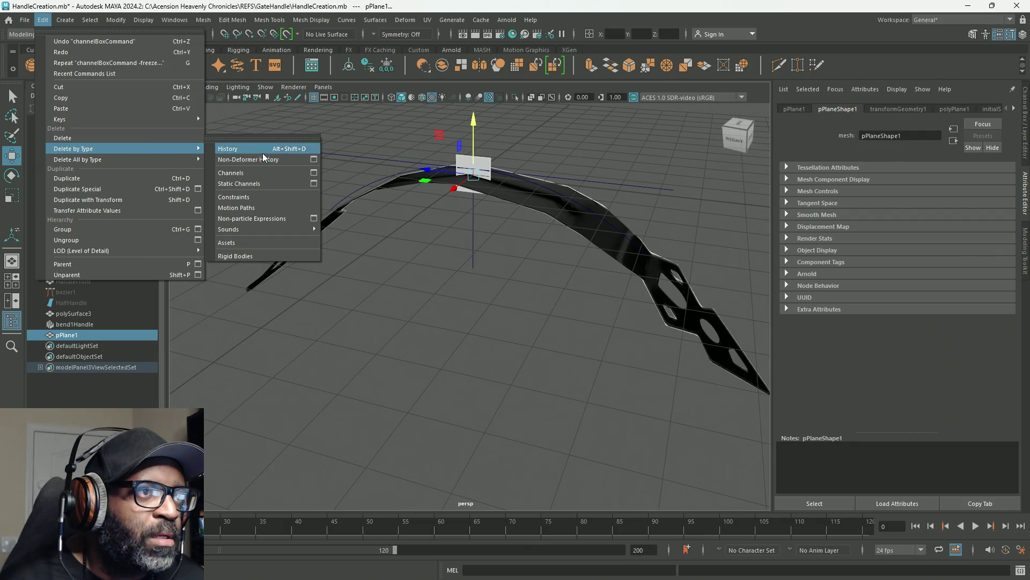
left_click(275, 150)
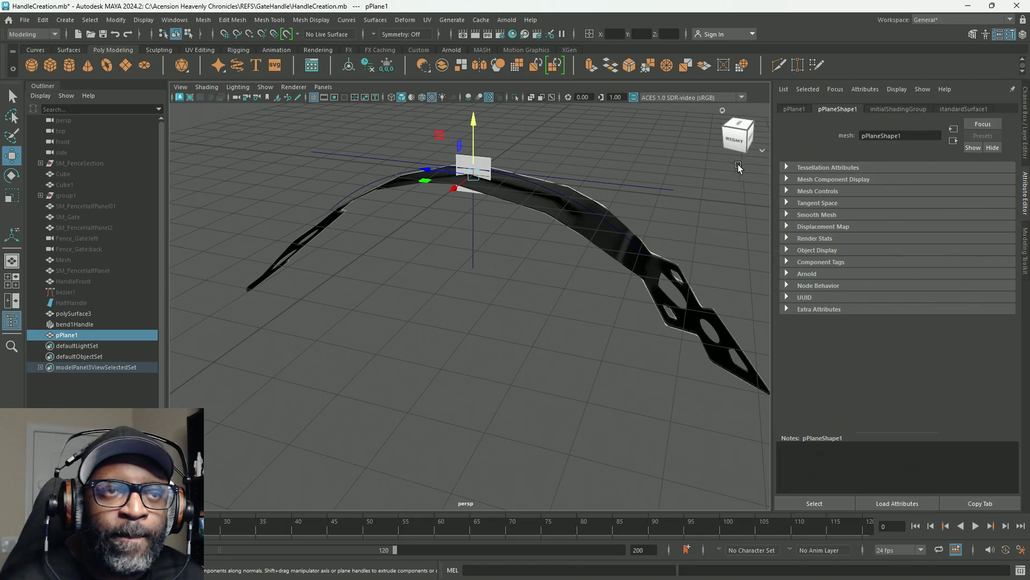
Step: Assign the plane a new Lambert material with a file texture on Color, browsing for HandleSide01.png
left_click(970, 109)
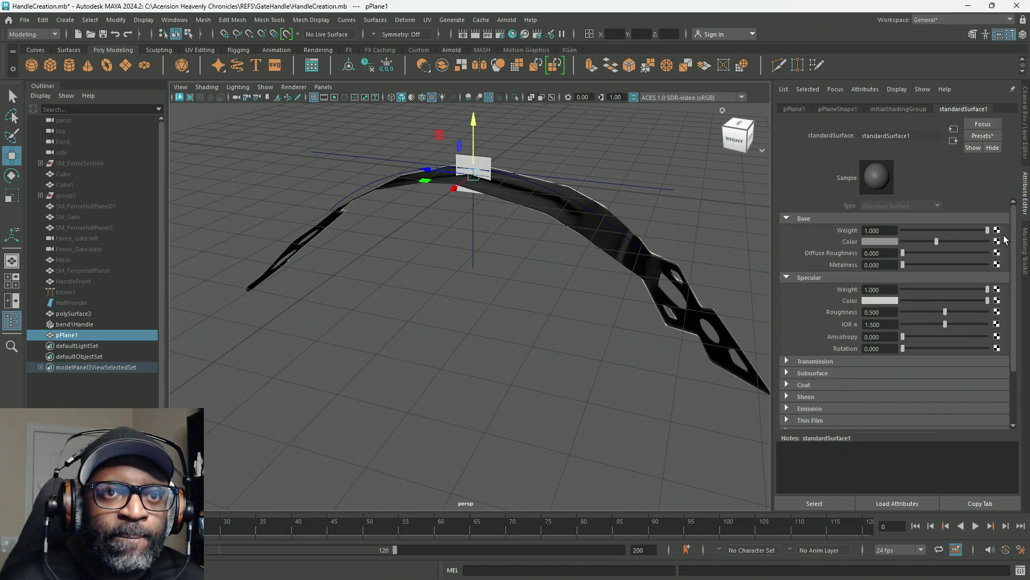
right_click(554, 129)
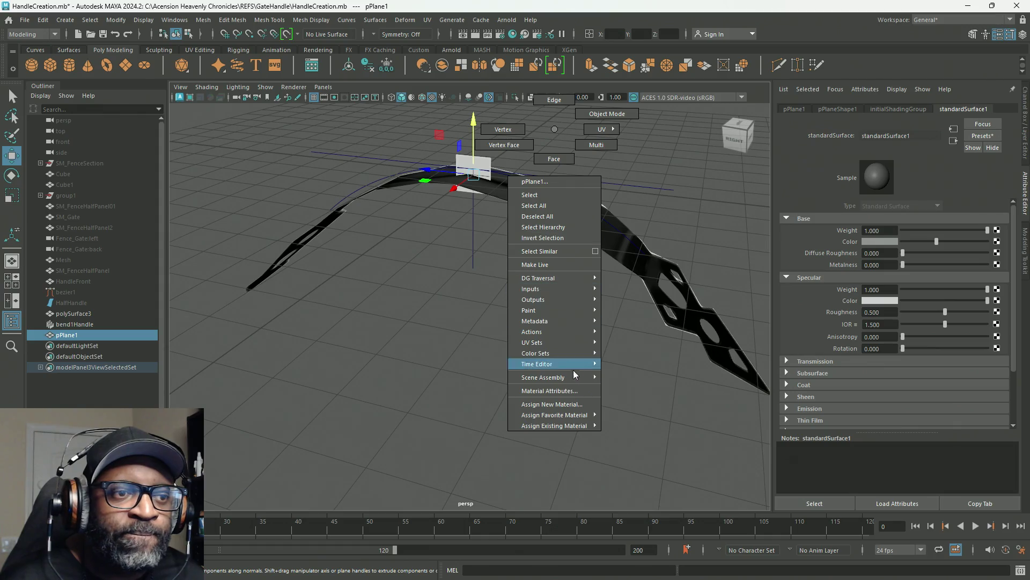
mouse_move(572, 415)
left_click(662, 434)
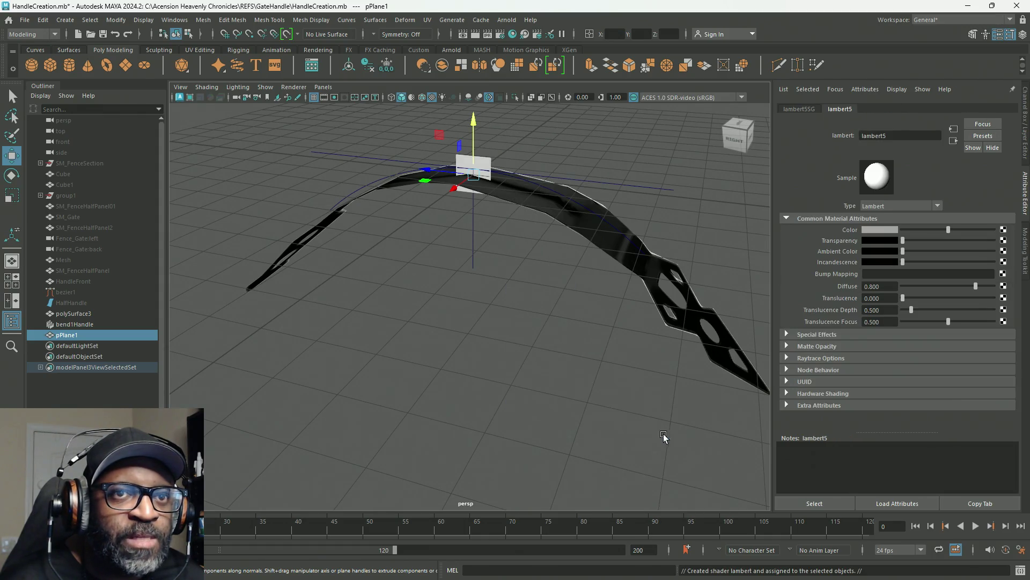
left_click(1002, 229)
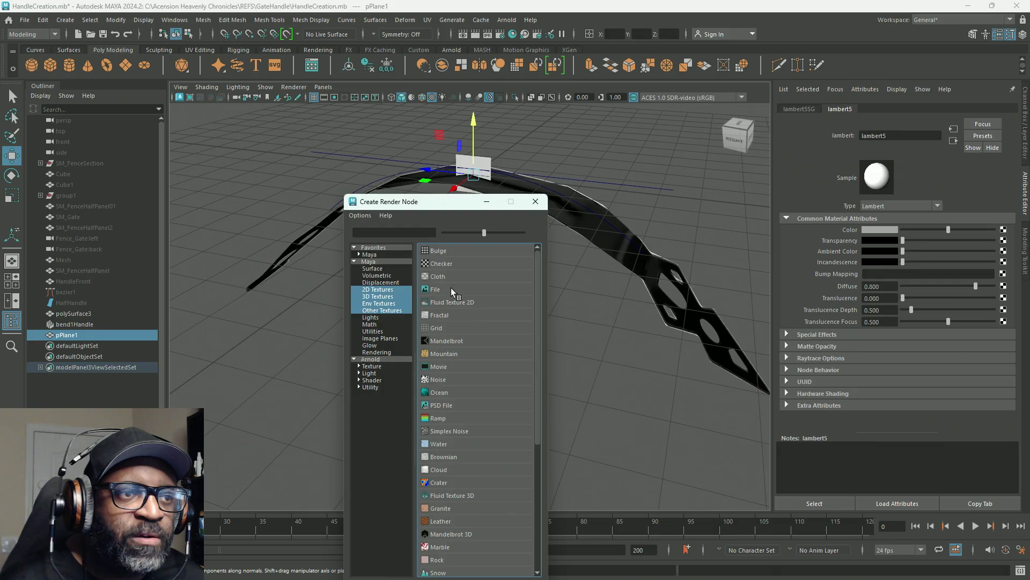
left_click(461, 293)
left_click(999, 255)
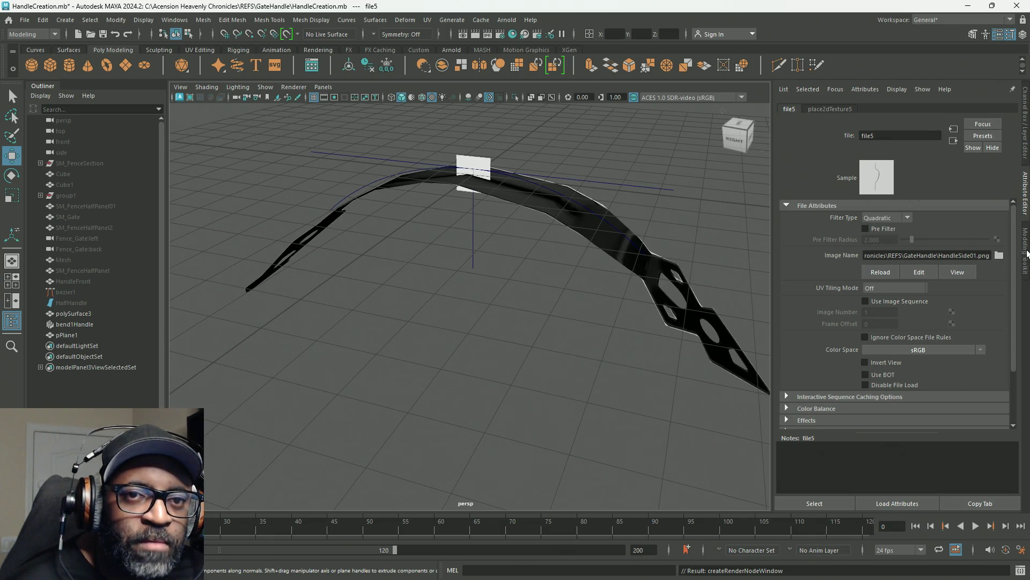
Step: Select bend1 and enter Curvature 0 in the Attribute Editor to flatten the handle
left_click(638, 189)
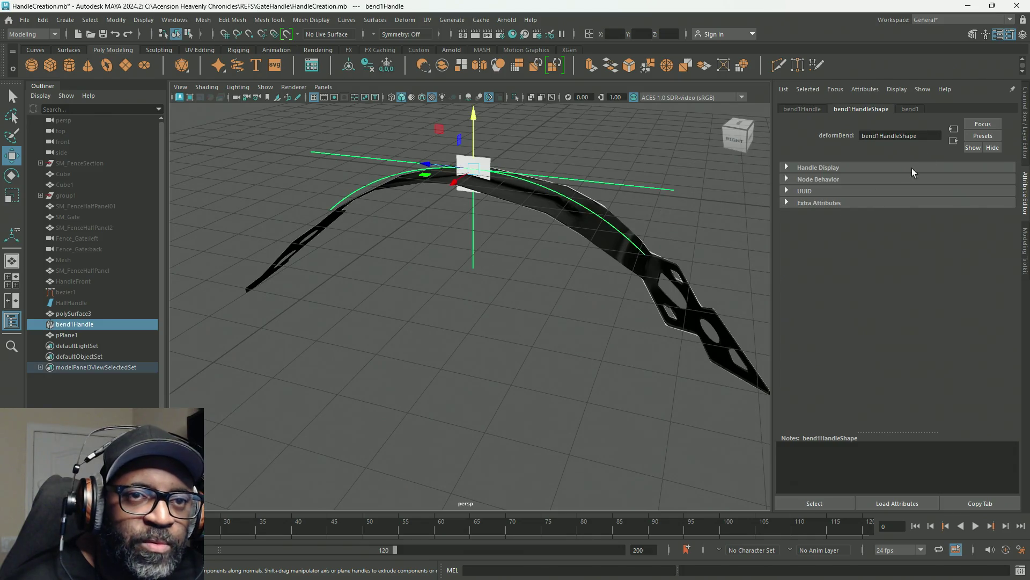
left_click(918, 109)
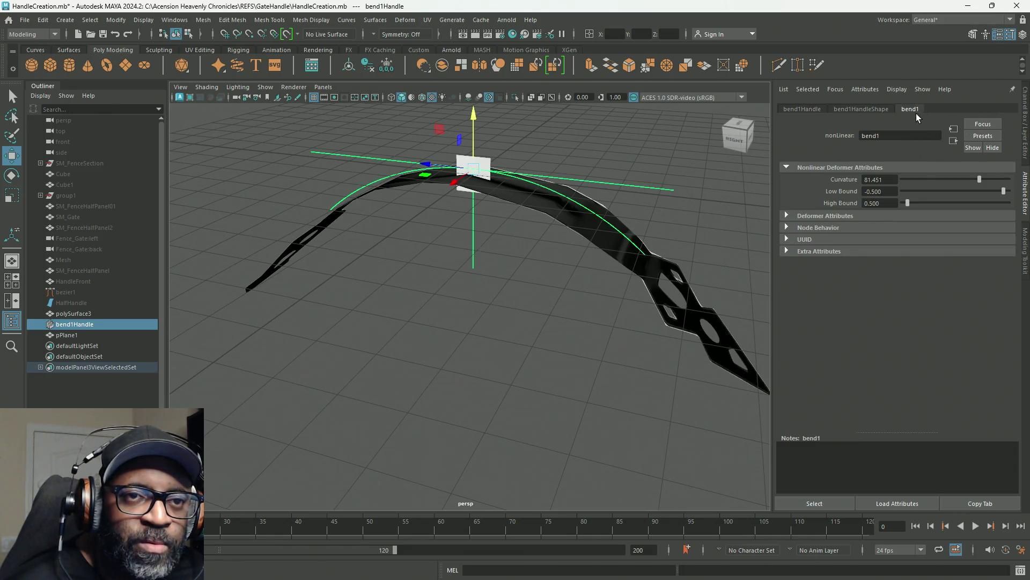
left_click_drag(977, 179, 899, 181)
left_click(889, 179)
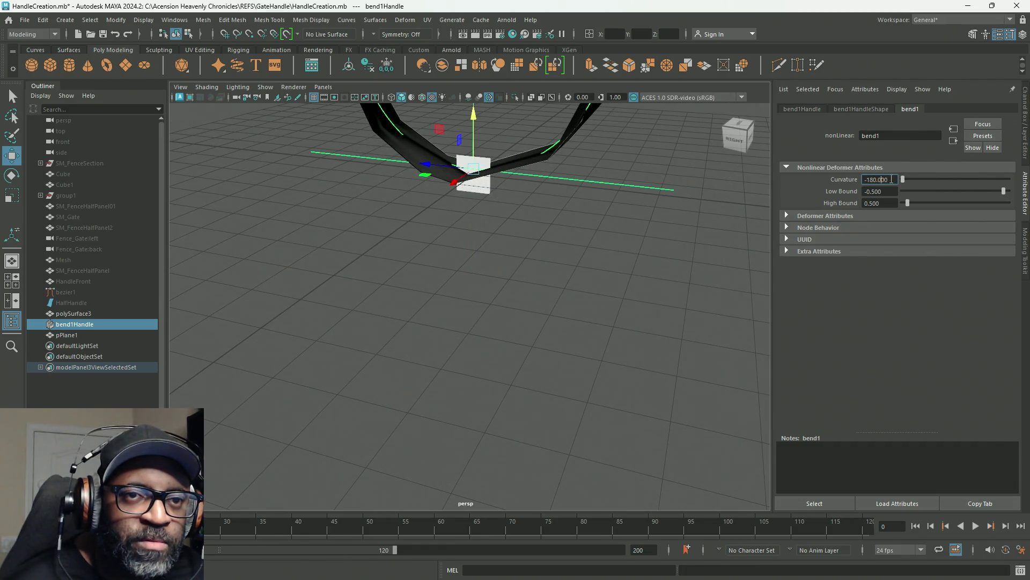
type("0")
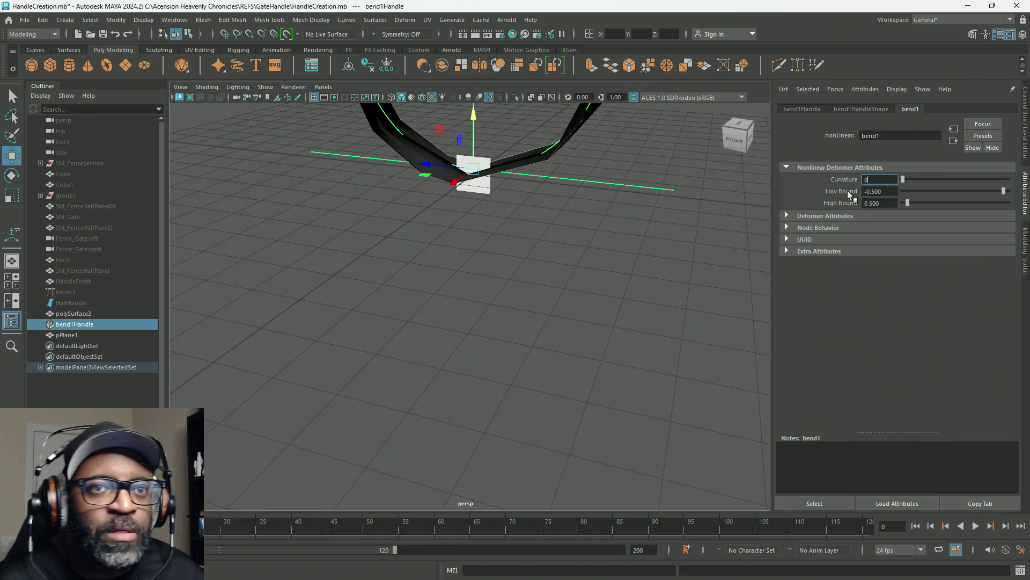
key("Return")
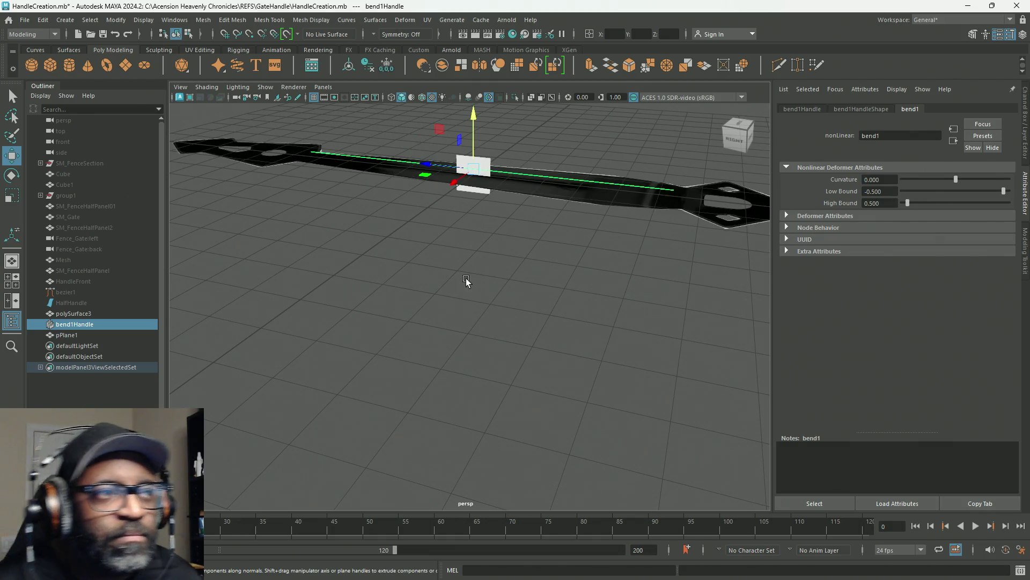
mouse_move(491, 272)
left_mouse_down("alt")
mouse_move(462, 308)
mouse_move(524, 288)
mouse_move(411, 248)
left_mouse_up("alt")
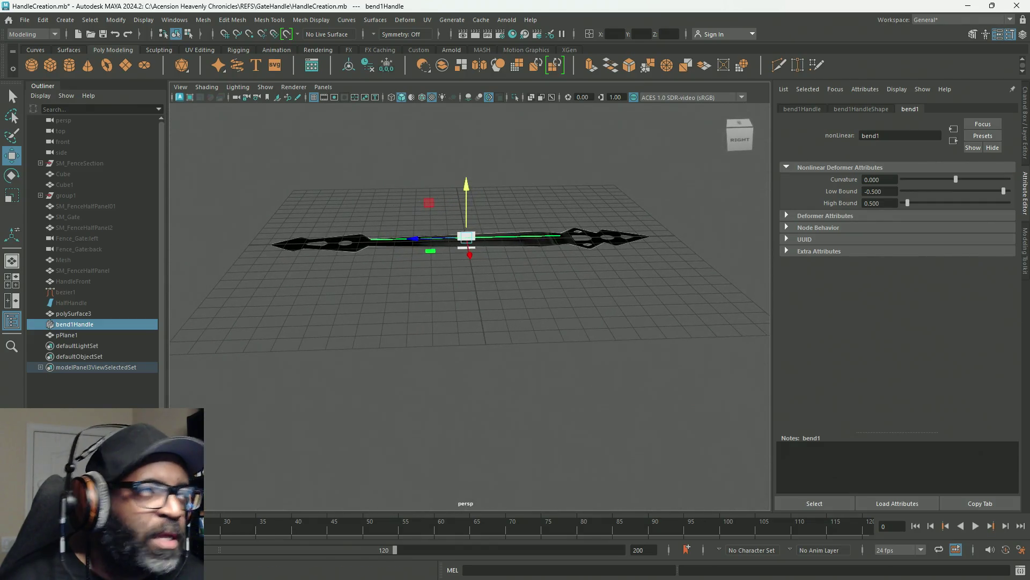
Step: Look through the open windows for the YouTube wire-deformer tutorial
key("alt+Tab")
key("Escape")
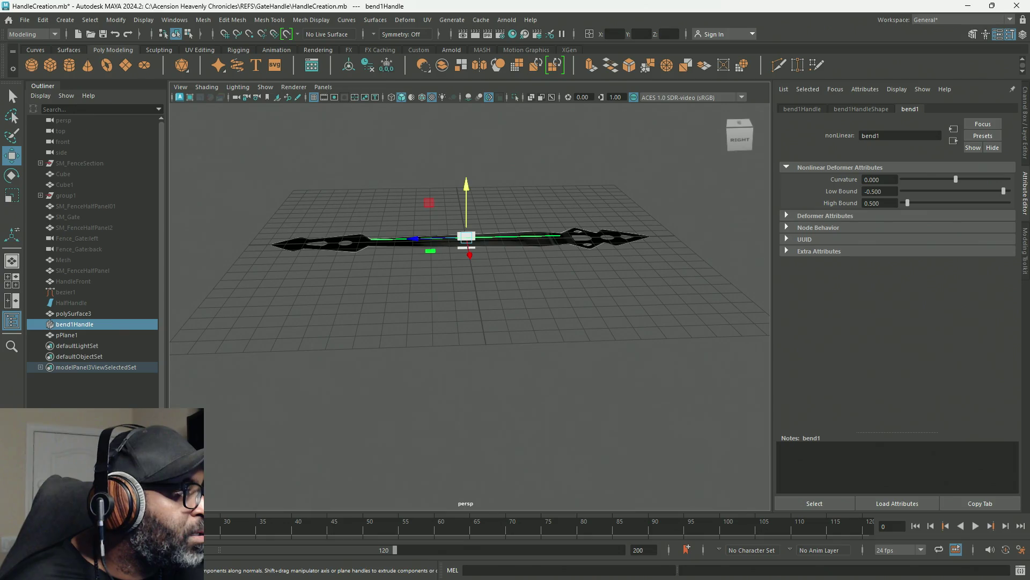
key("alt+Tab")
key("Escape")
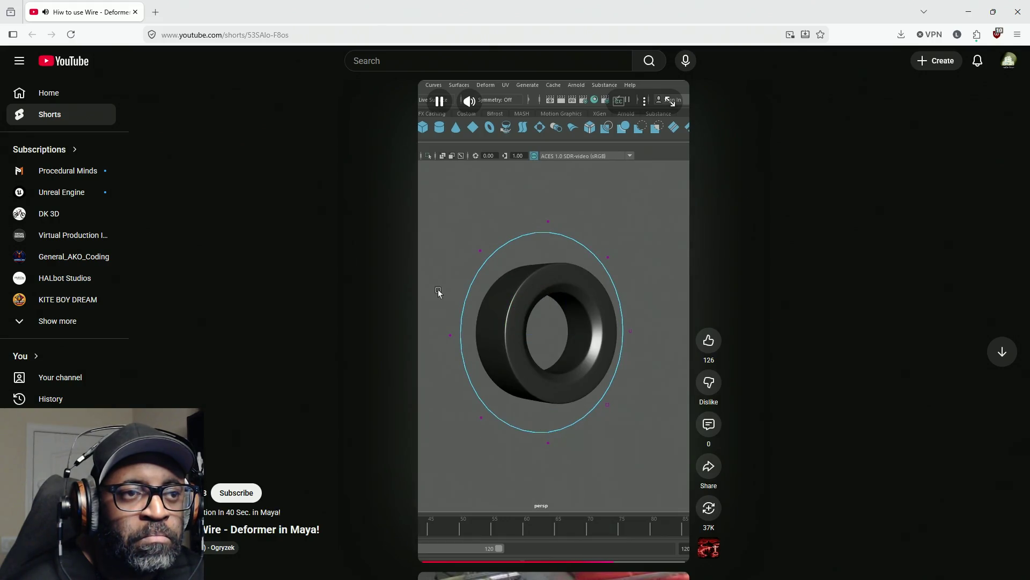
Step: Pause the 'How to use Wire - Deformer in Maya!' Short and switch back to Maya
left_click(596, 363)
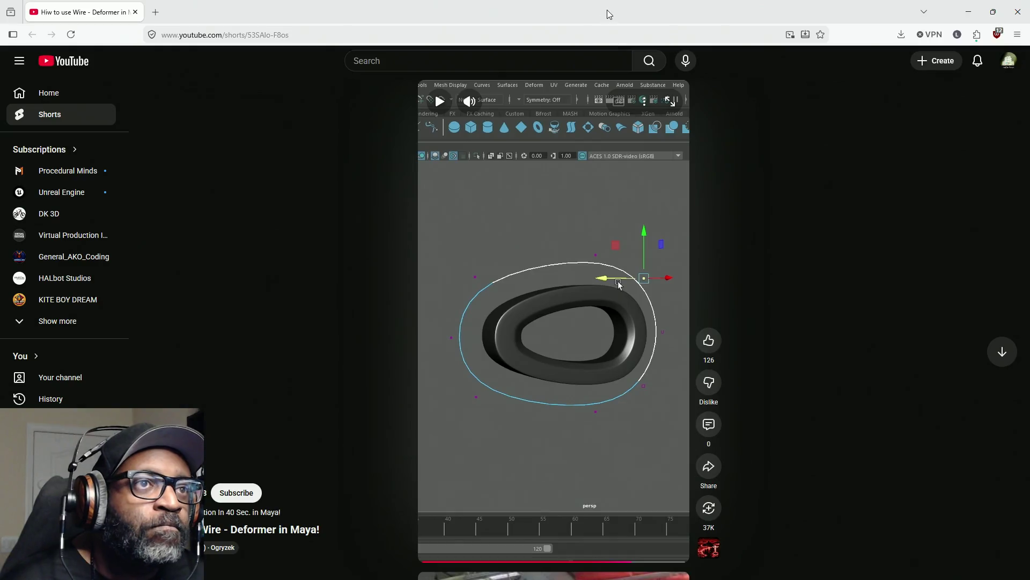
key("alt+Tab")
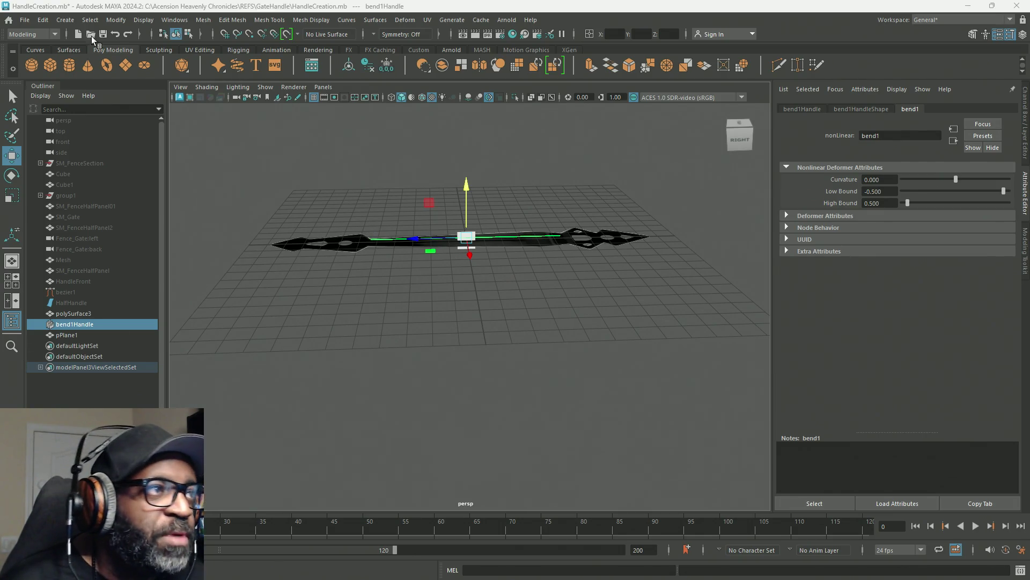
Step: Delete the bend deformer handle and select polySurface3 in the Outliner
left_click(42, 20)
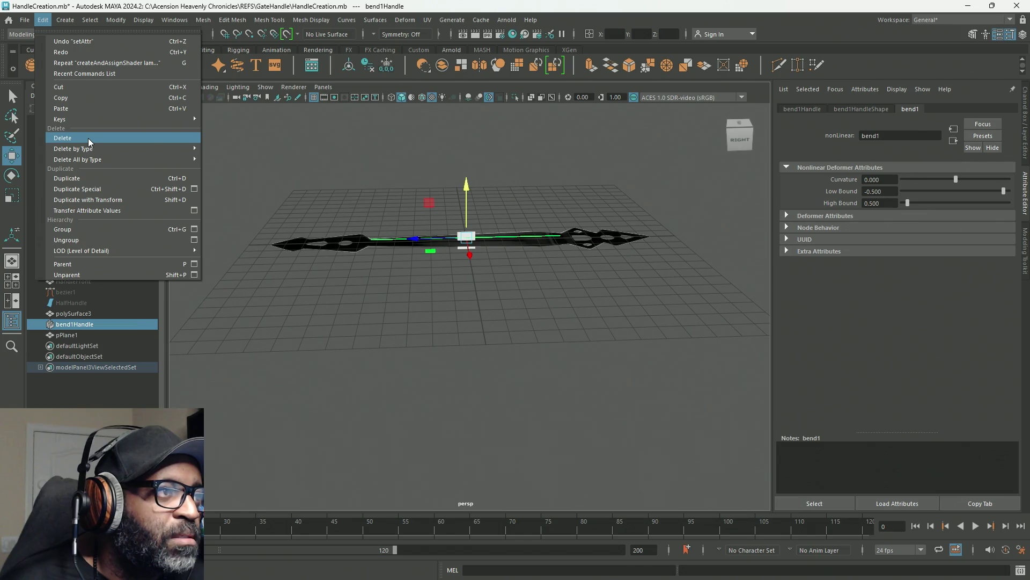
left_click(88, 137)
left_click(76, 328)
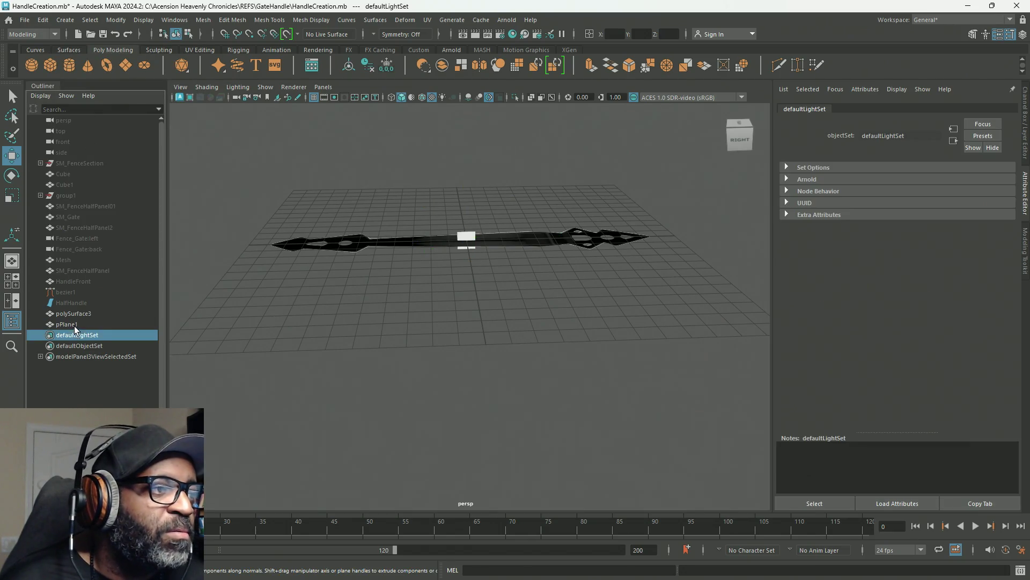
left_click(81, 314)
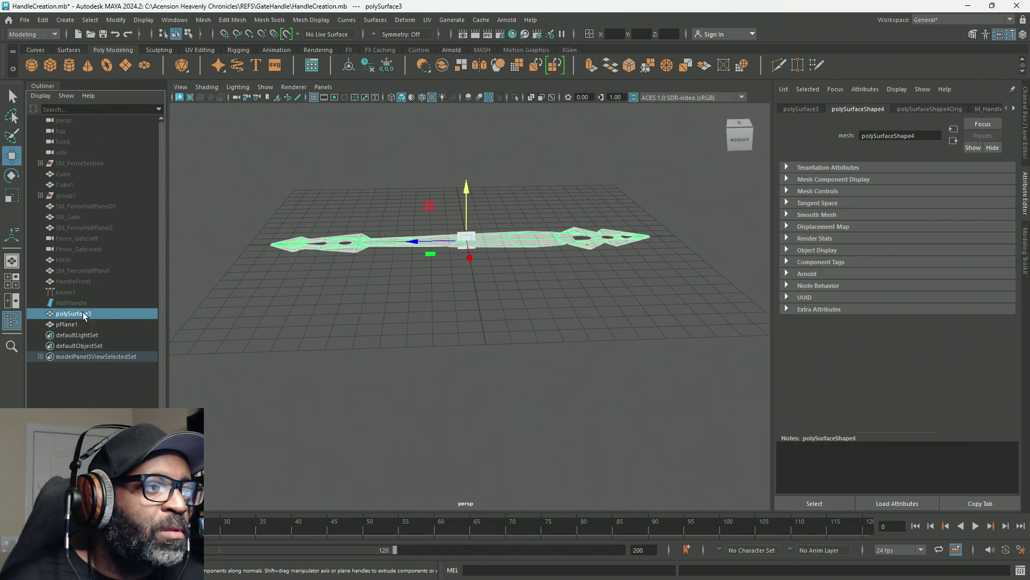
Step: Rename polySurface3 to SM_GateHandle
double_click(70, 314)
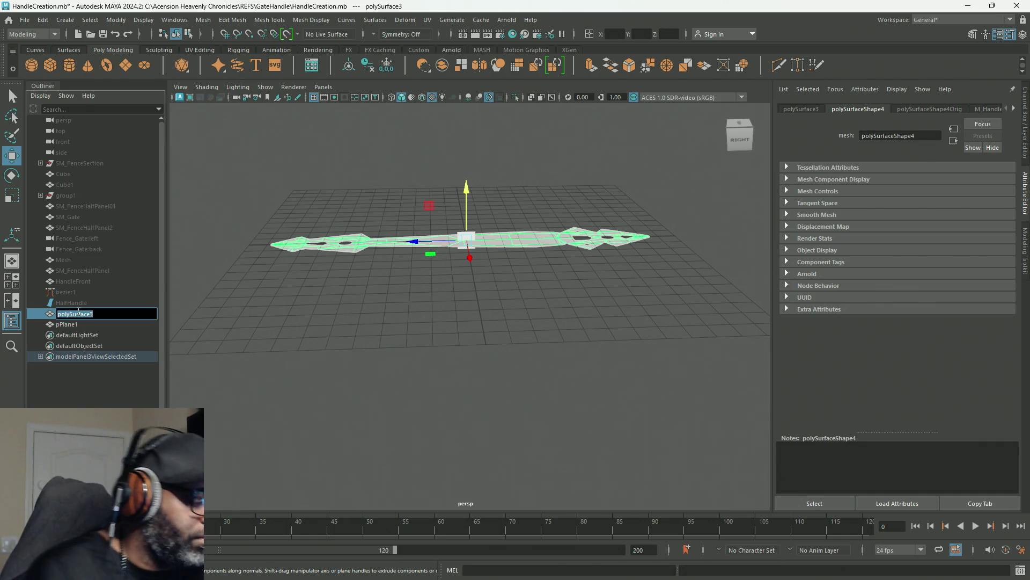
type("Gate")
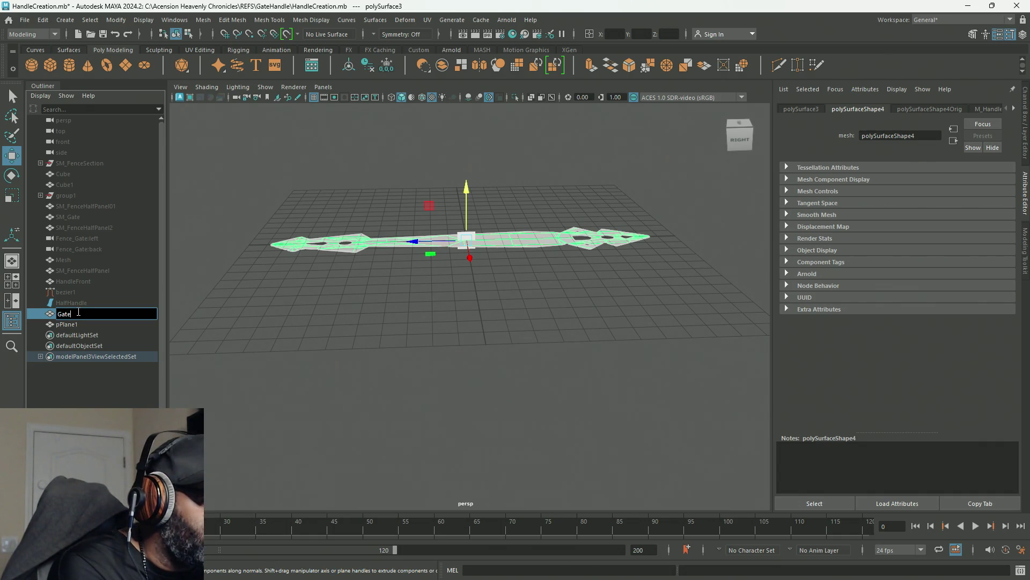
type("Handle")
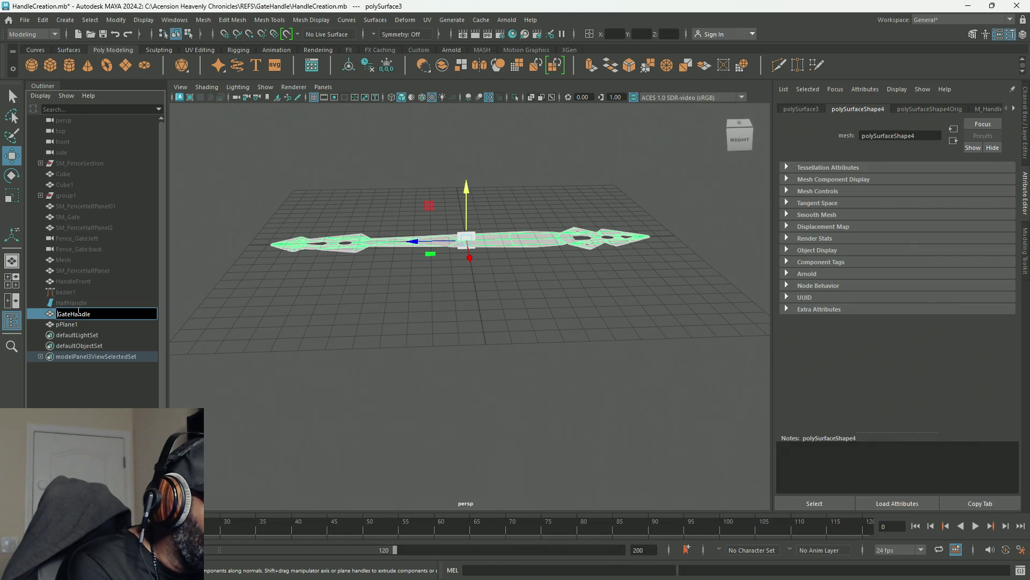
key("Home")
type("SM_")
key("Return")
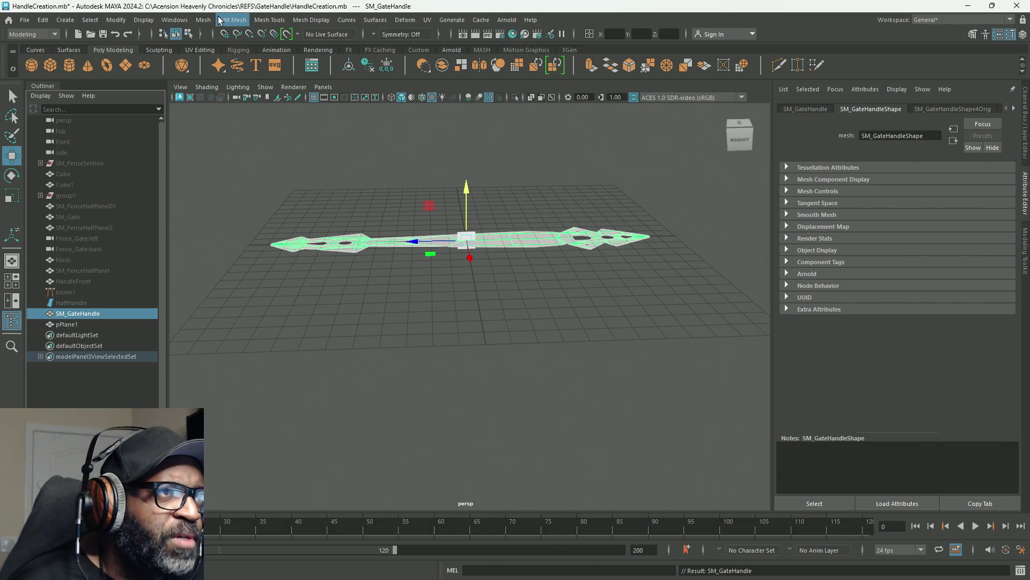
right_click(414, 169, "shift")
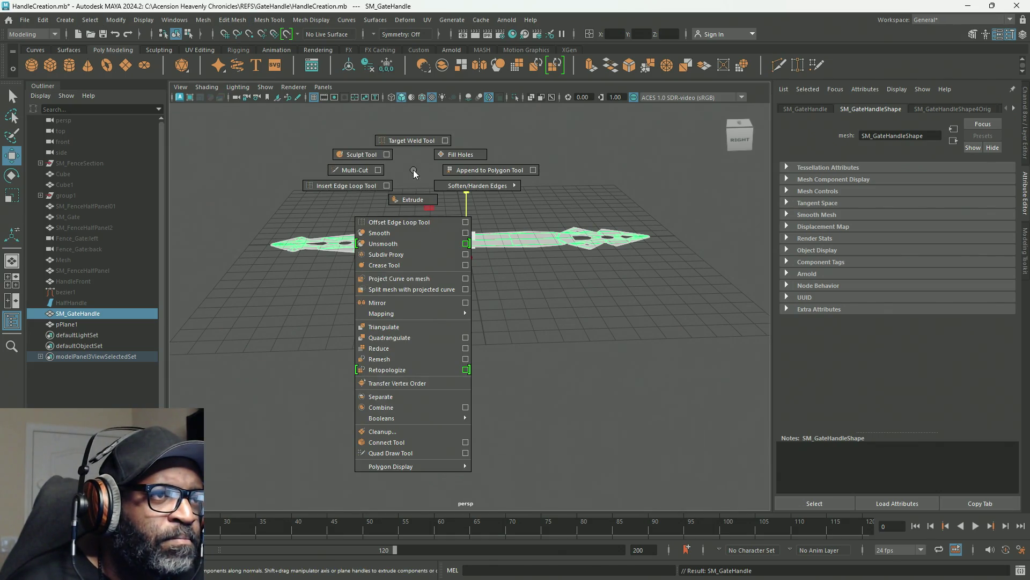
Step: Deselect SM_GateHandle and activate the EP Curve Tool from Create > Curve Tools
left_click(400, 182)
right_click(403, 182, "shift")
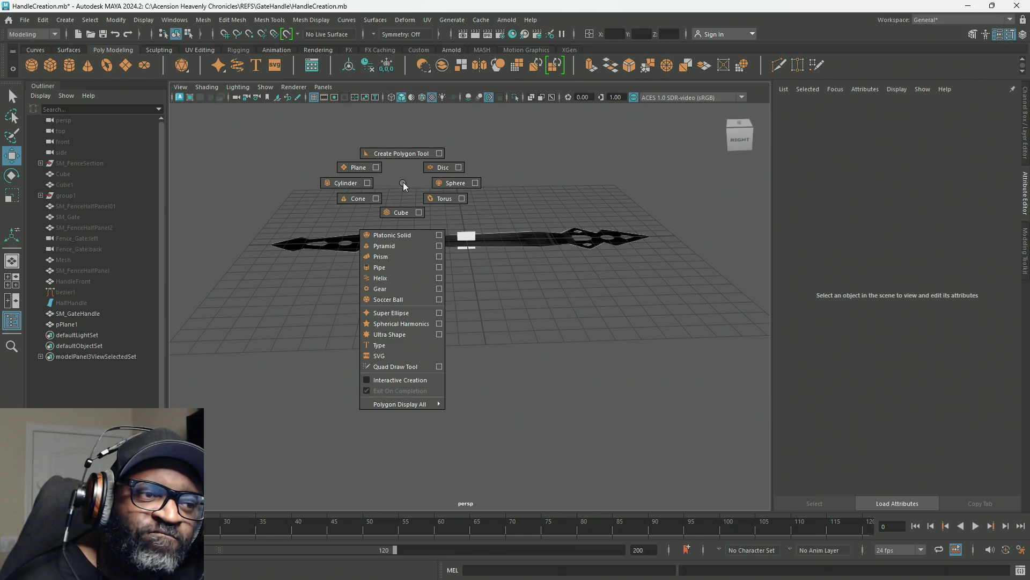
left_click(404, 181)
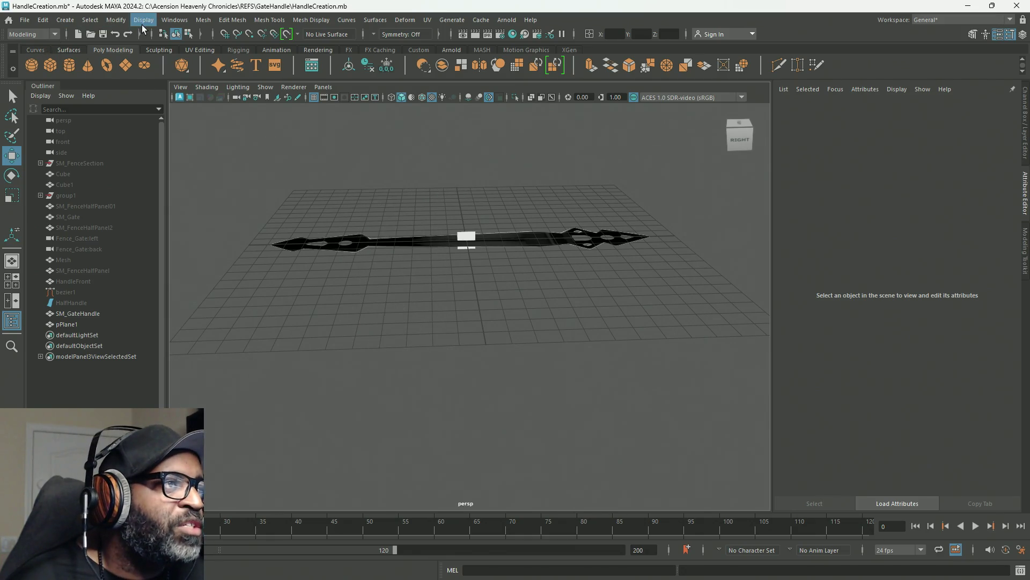
left_click(72, 24)
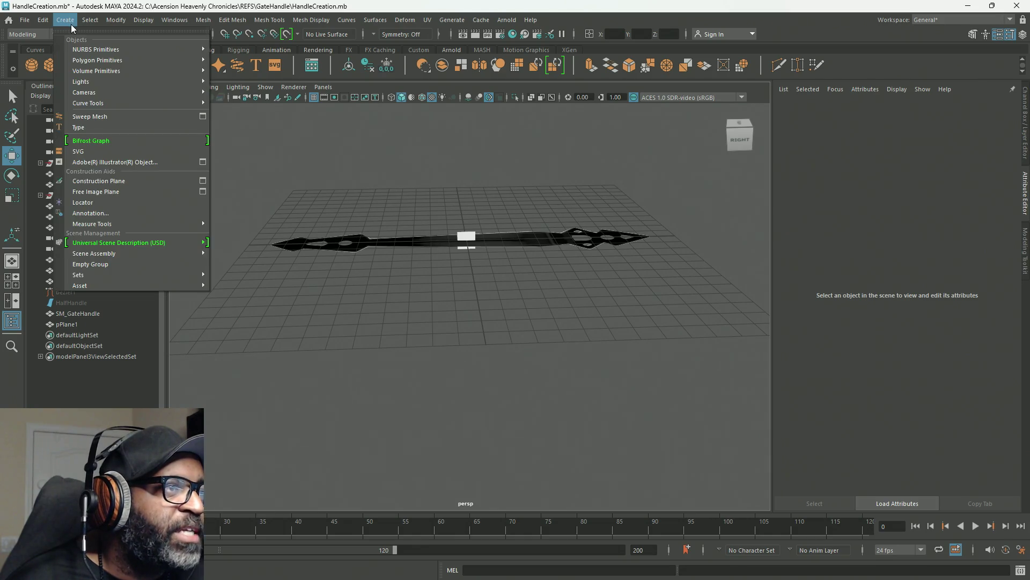
mouse_move(131, 103)
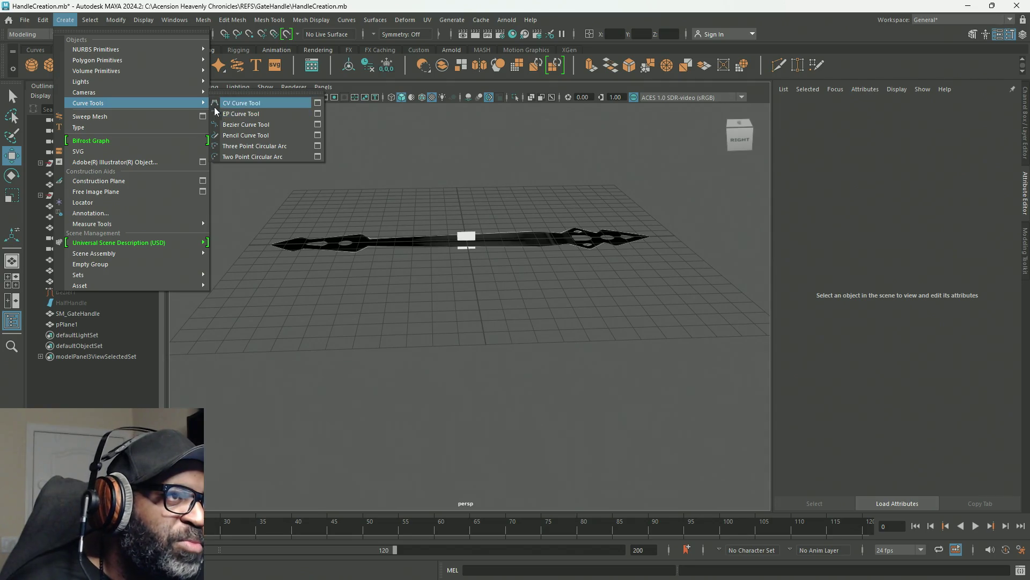
left_click(247, 115)
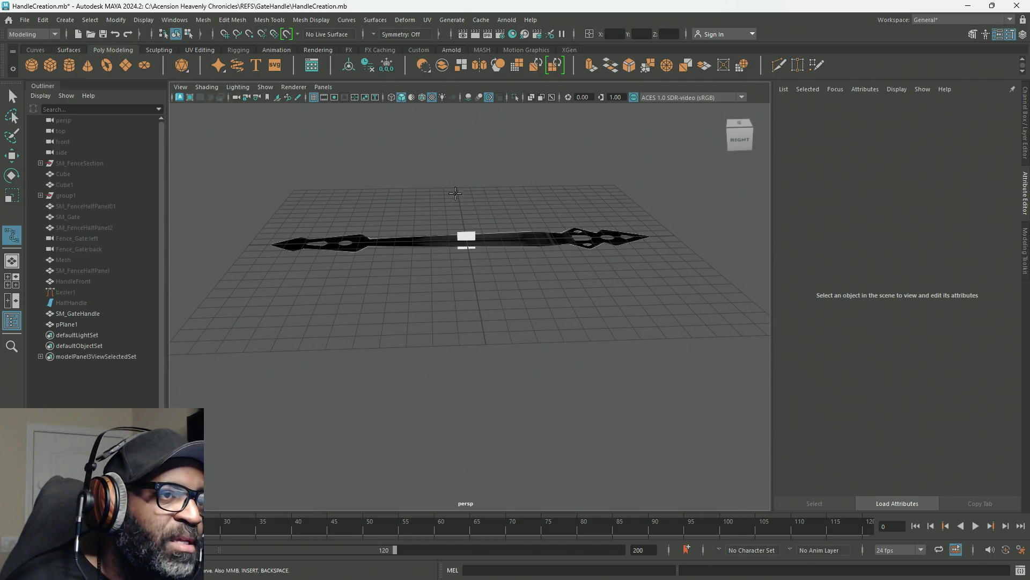
Step: In the zoomed top view, start the EP curve at the handle's tip and place grid-snapped points down its centre
key("space")
key("space")
key("space")
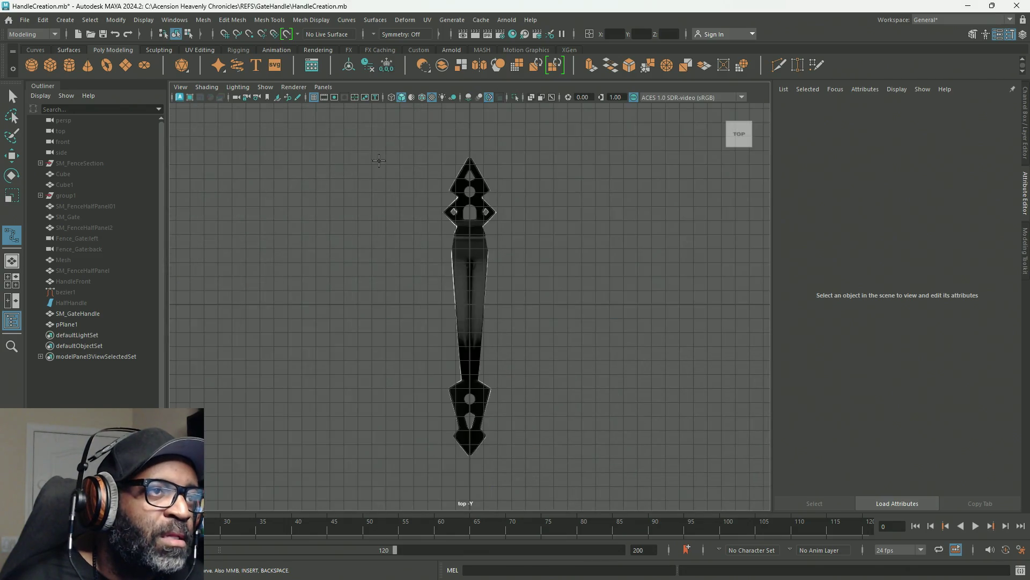
scroll(433, 334, "up", 5)
scroll(434, 334, "up", 2)
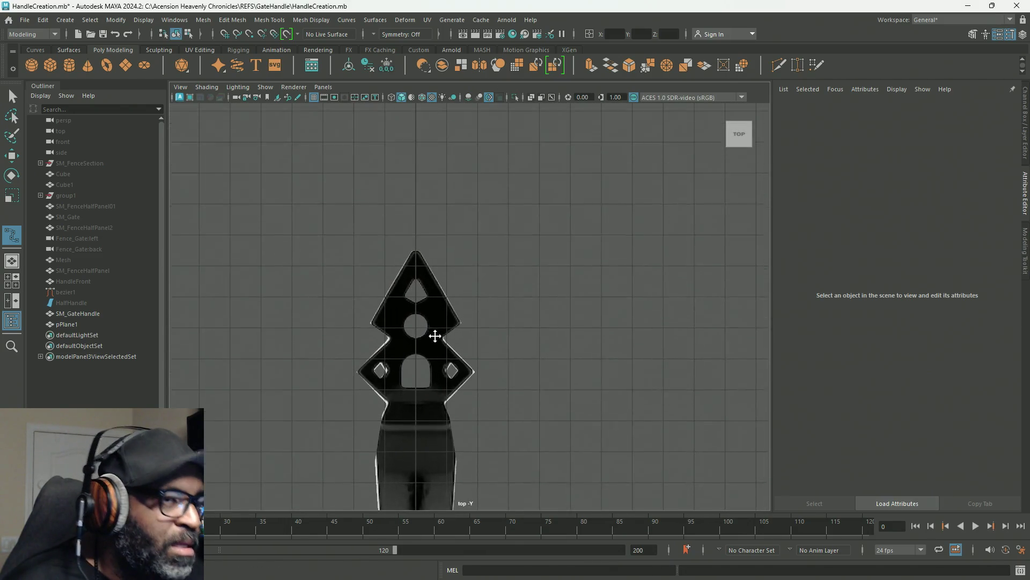
scroll(359, 279, "up", 2)
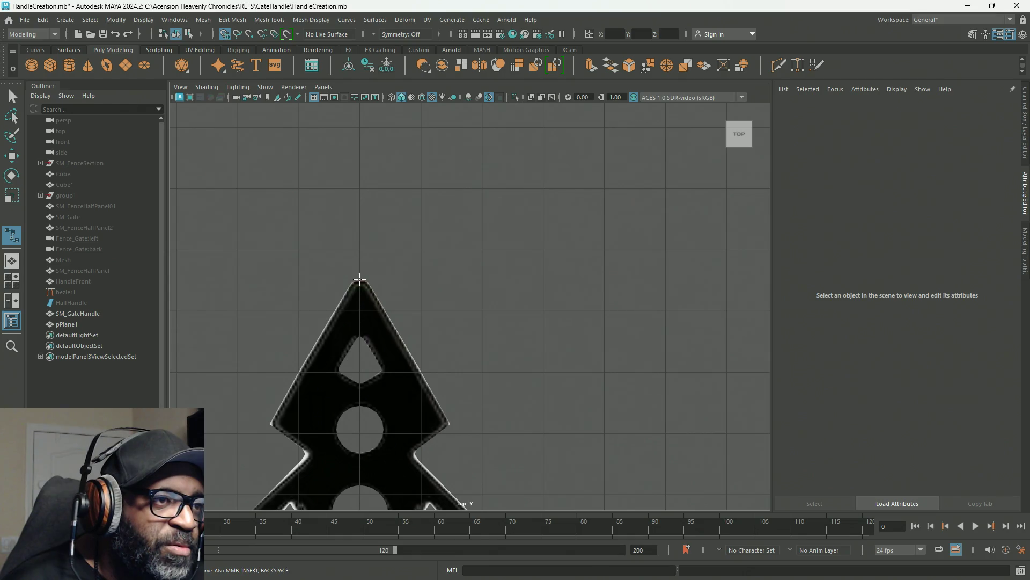
left_click(360, 279)
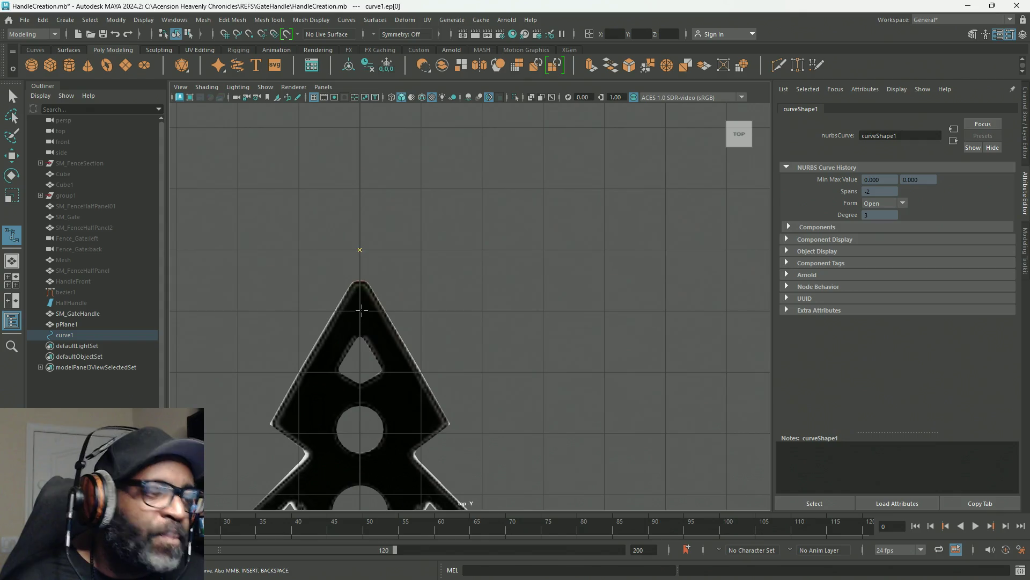
key("x")
left_click(359, 310)
left_click(359, 370)
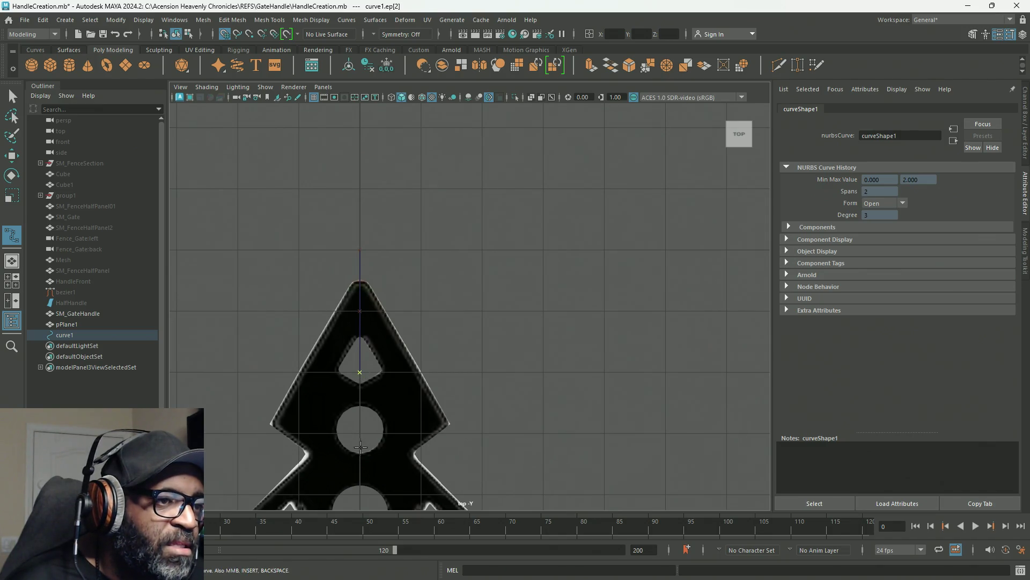
left_click(359, 433)
middle_click_drag(413, 423, 402, 232, "alt")
key("x")
left_click(402, 239)
left_click(402, 301)
left_click(401, 327)
key("x")
left_click(401, 363)
left_click(401, 424)
Step: Continue placing grid-snapped curve points down the middle of the handle
middle_click_drag(466, 445, 491, 152, "alt")
key("x")
left_click(429, 191)
left_click(430, 253)
left_click(429, 314)
left_click(430, 374)
left_click(430, 436)
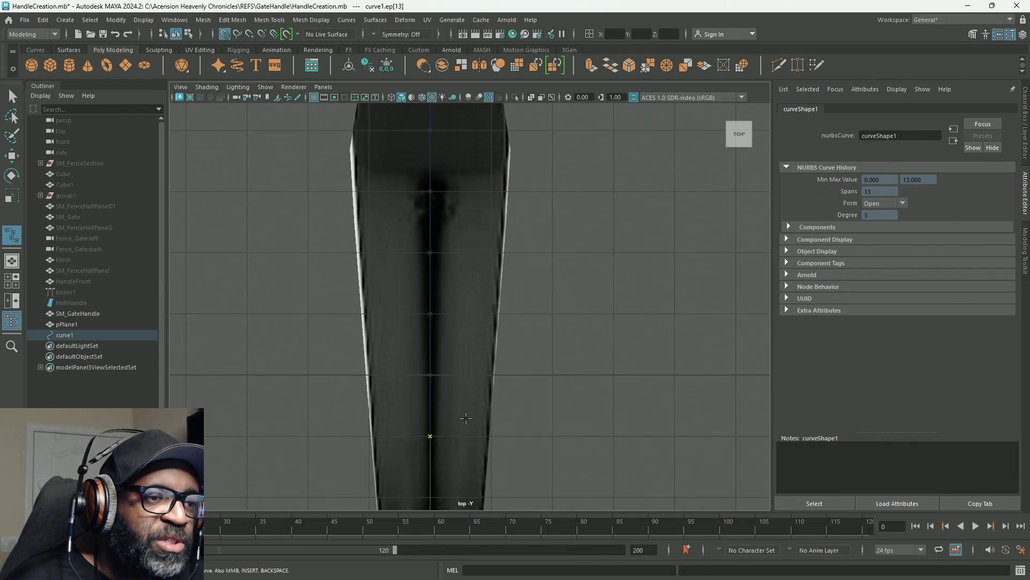
middle_click_drag(506, 367, 531, 247, "alt")
key("x")
left_click(469, 257)
left_click(468, 306)
left_click(468, 365)
left_click(470, 427)
left_click(471, 450)
Step: Place the last points down the bottom end, ending on the bottom tip, and finish curve1
middle_click_drag(566, 405, 600, 144, "alt")
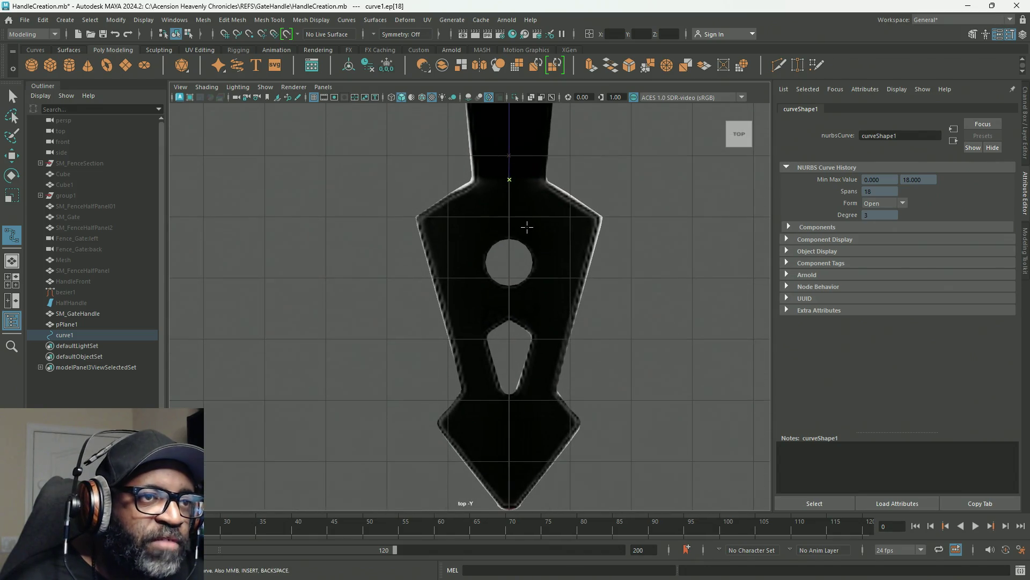
left_click(510, 285)
left_click(508, 338)
left_click(509, 398)
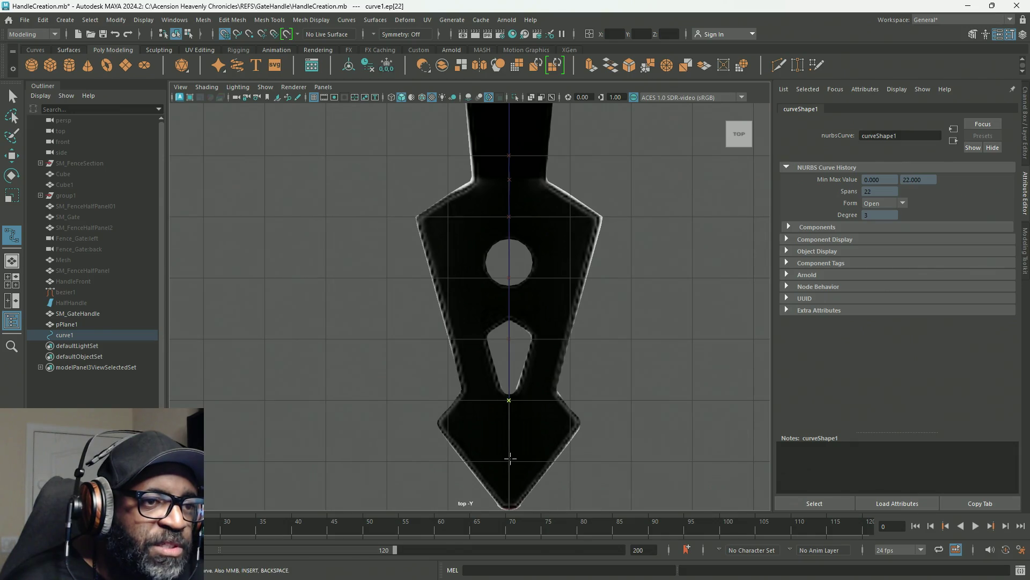
left_click(509, 462)
mouse_move(513, 504)
middle_mouse_down("alt")
mouse_move(529, 421)
mouse_move(513, 406)
middle_mouse_up("alt")
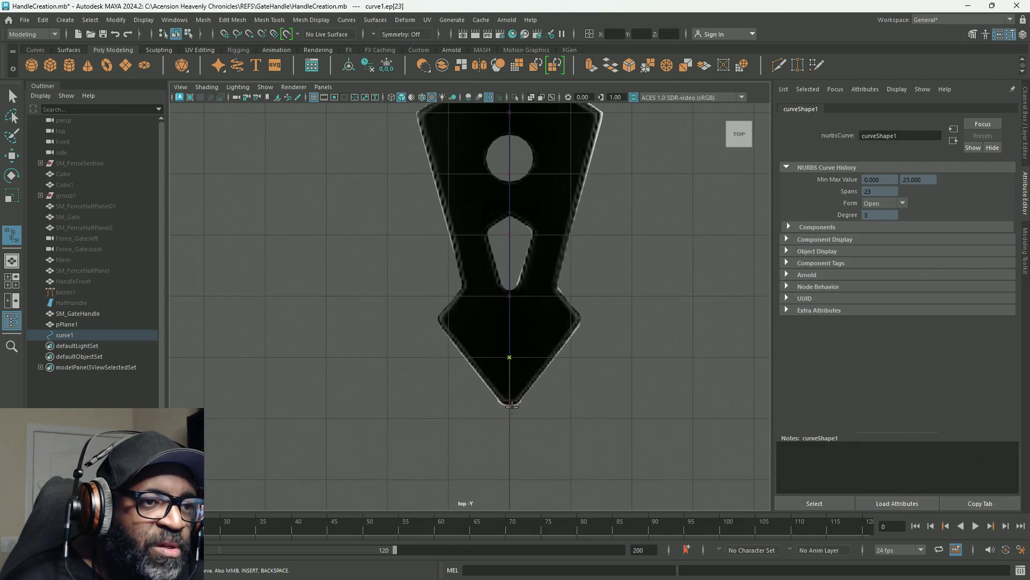
left_click(509, 405)
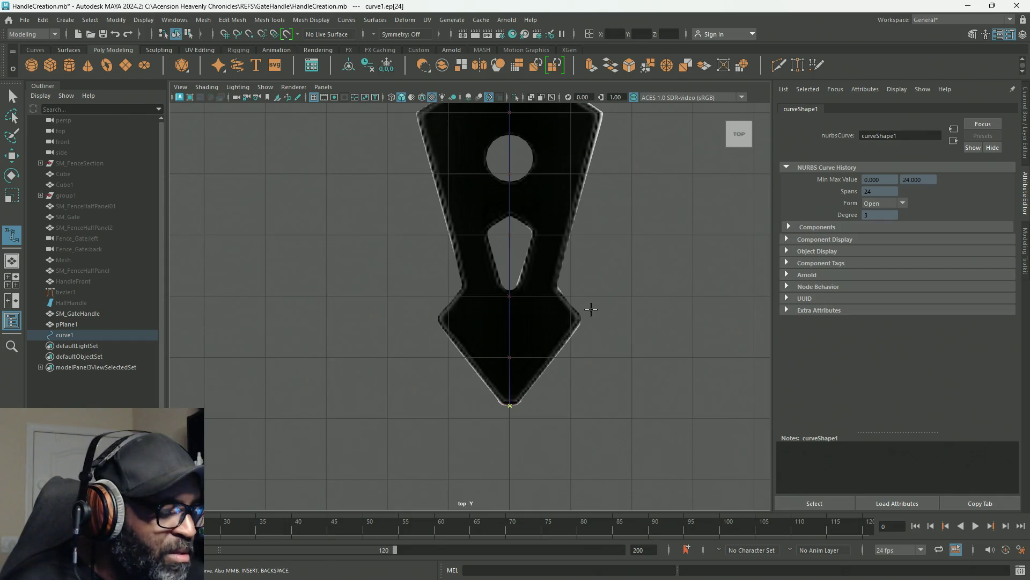
key("Return")
Step: Switch curve1 to control vertices and move its two top CVs down toward the handle's tip
key("w")
scroll(585, 215, "down", 5)
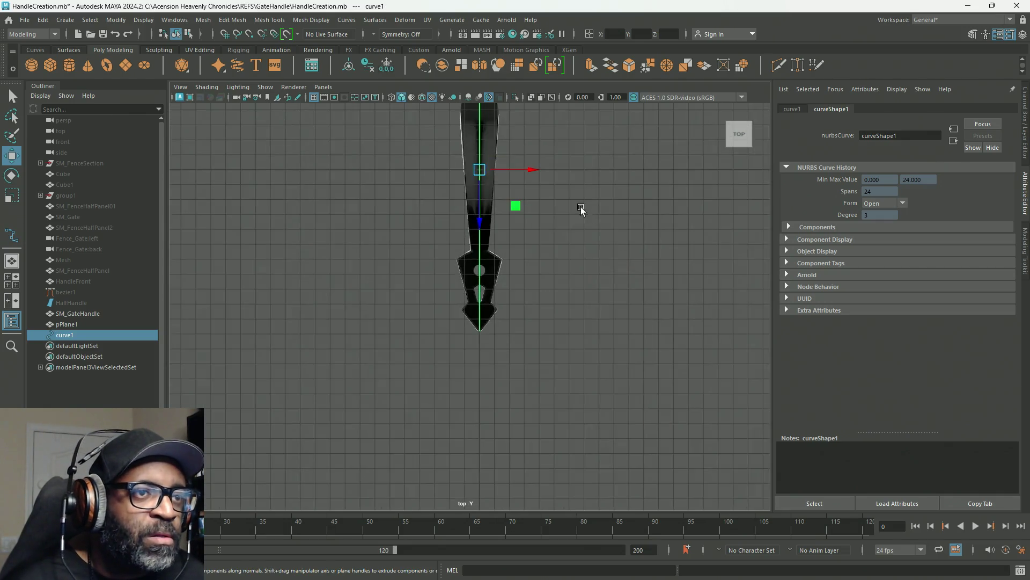
scroll(531, 418, "down", 3)
scroll(508, 345, "up", 2)
mouse_move(509, 305)
right_mouse_down()
mouse_move(507, 314)
mouse_move(466, 307)
right_mouse_up()
scroll(478, 233, "up", 5)
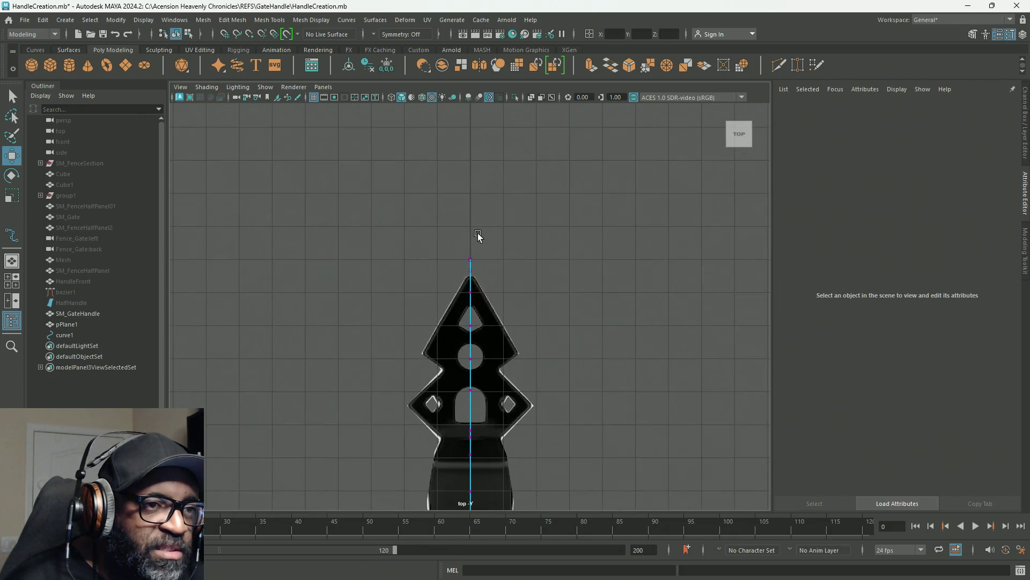
scroll(472, 246, "up", 3)
left_click_drag(505, 142, 416, 225)
left_click_drag(475, 249, 475, 288)
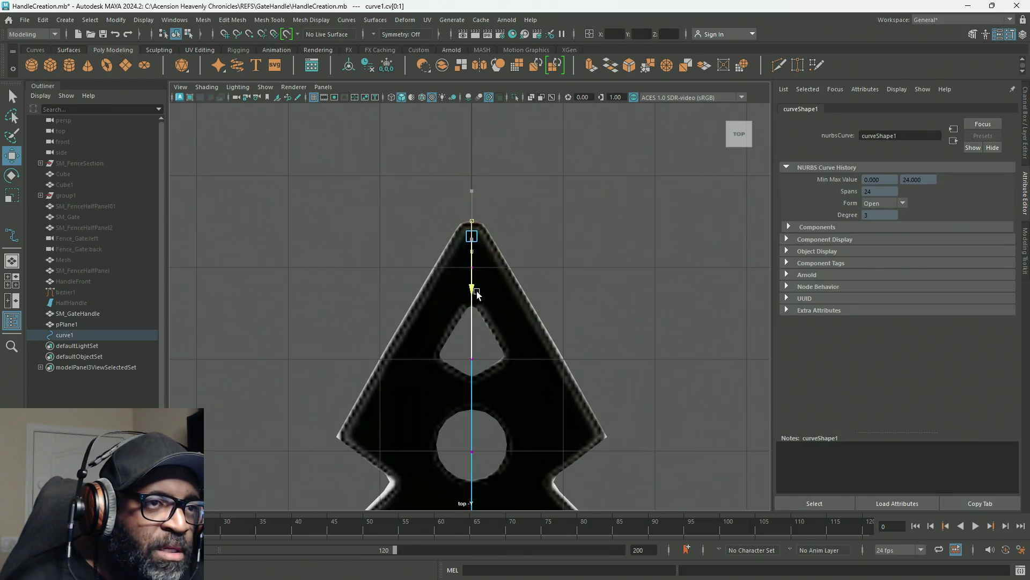
left_click(579, 221)
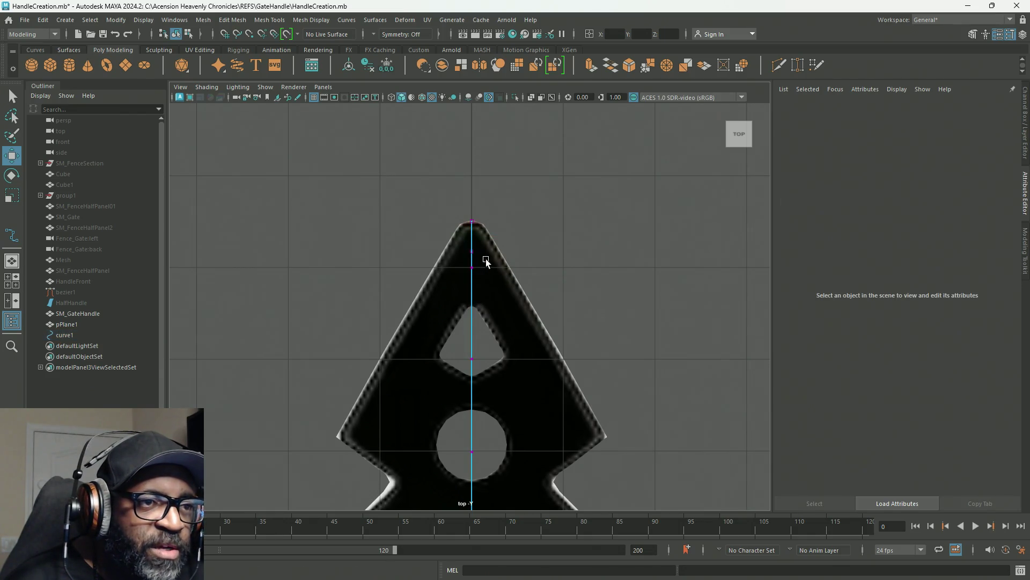
Step: Pull curve1's top CV down onto the handle's tip and leave CV editing
left_click_drag(459, 279, 459, 280)
left_click_drag(475, 318, 474, 348)
right_click_drag(472, 265, 558, 219)
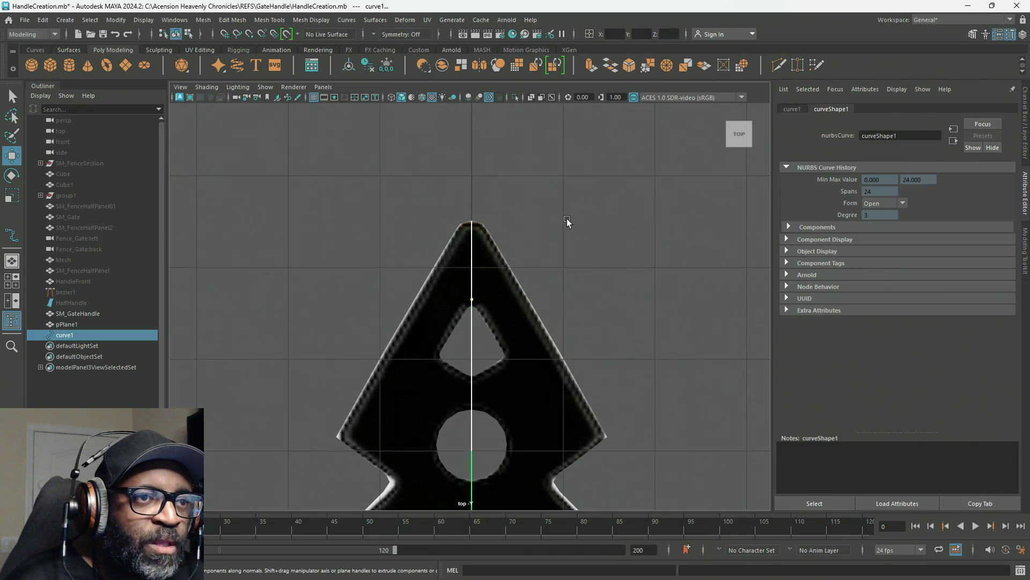
scroll(542, 282, "down", 5)
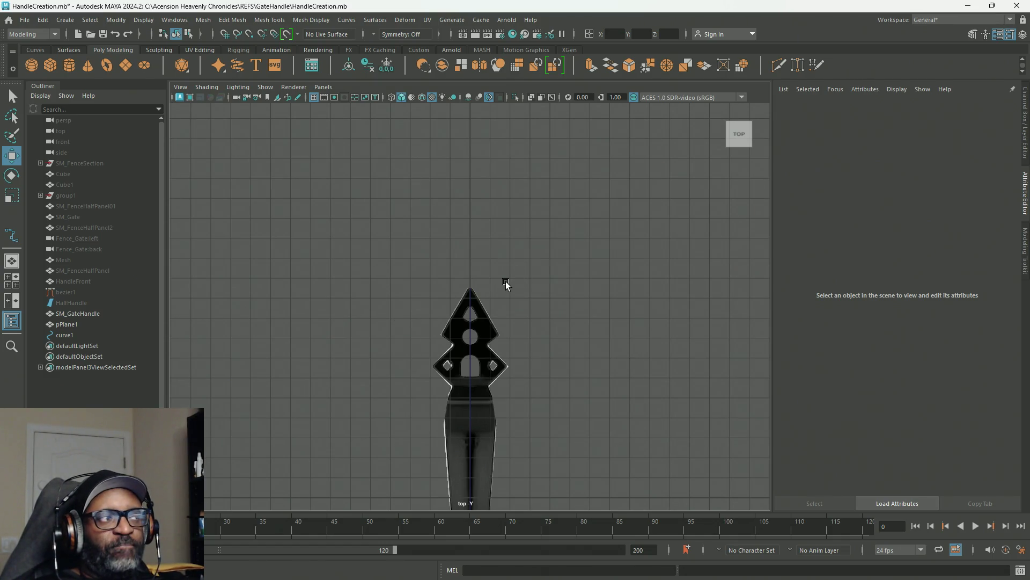
key("alt+Tab")
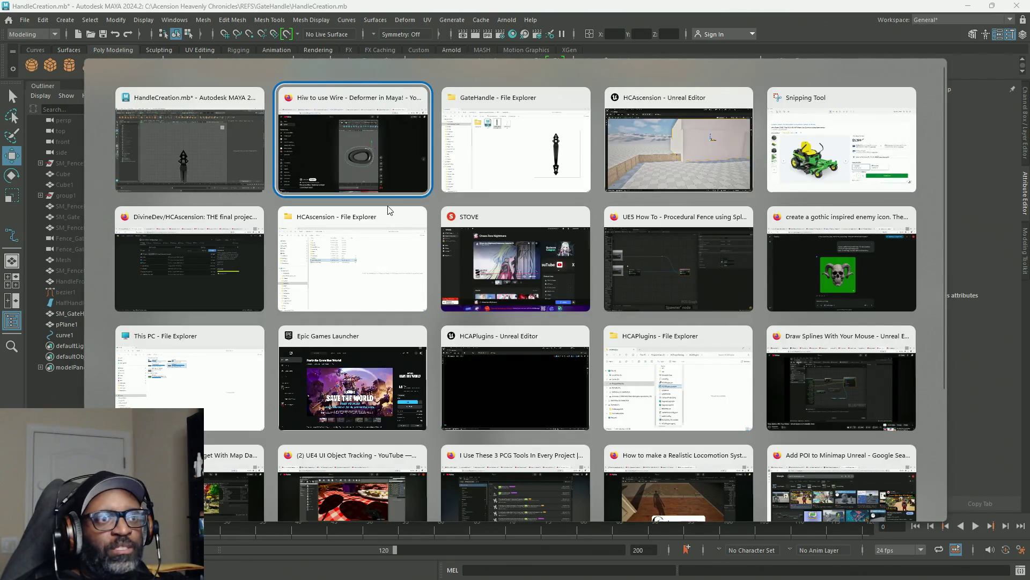
key("Escape")
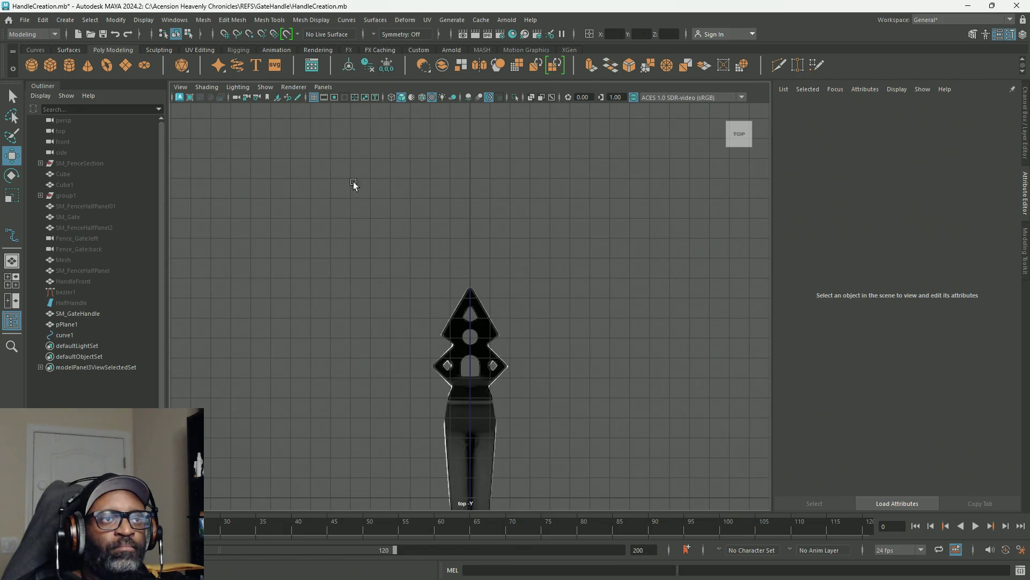
Step: Create a wire deformer on SM_GateHandle driven by curve1
left_click(405, 20)
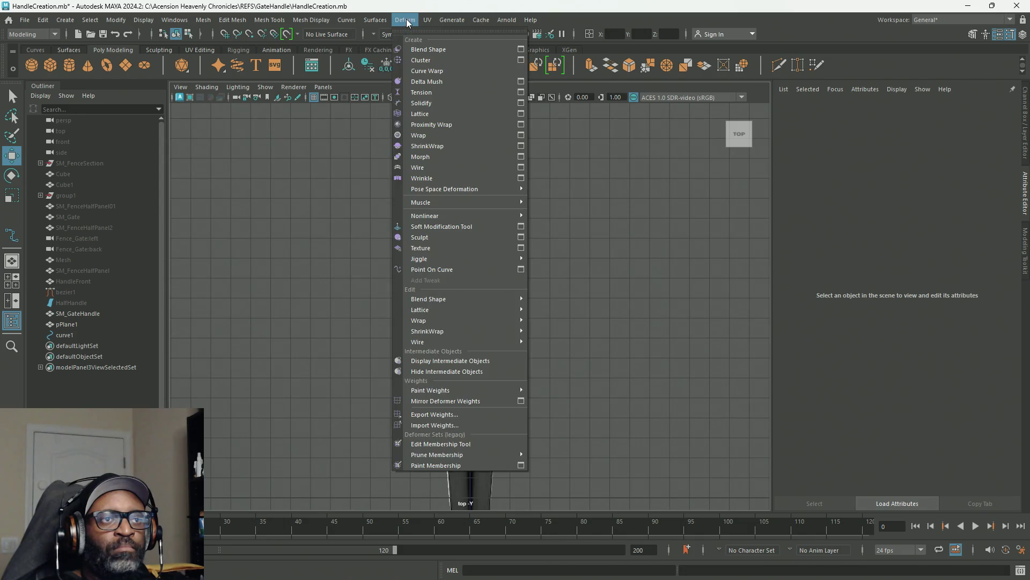
left_click(491, 166)
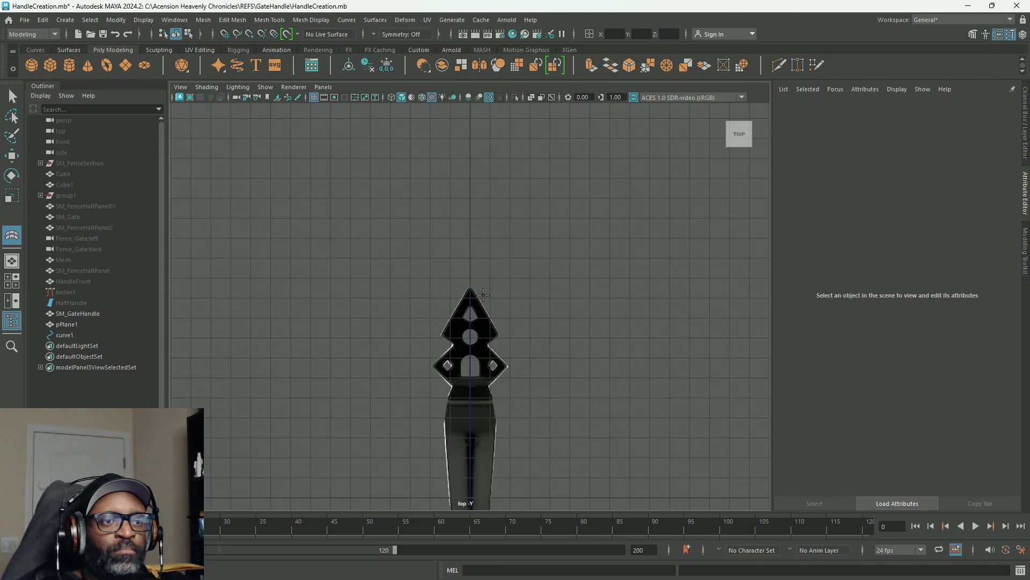
left_click(479, 395)
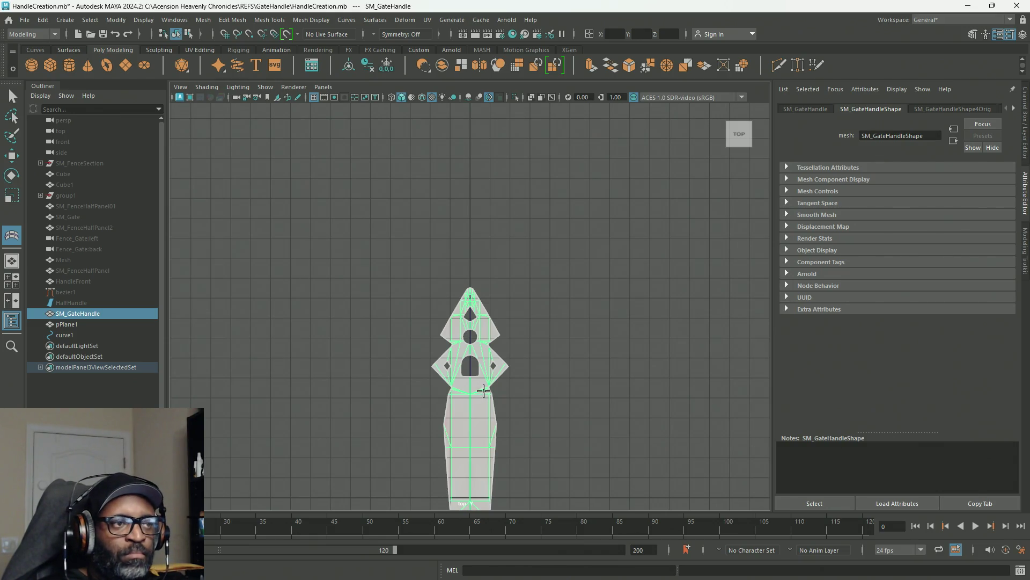
scroll(483, 392, "up", 10)
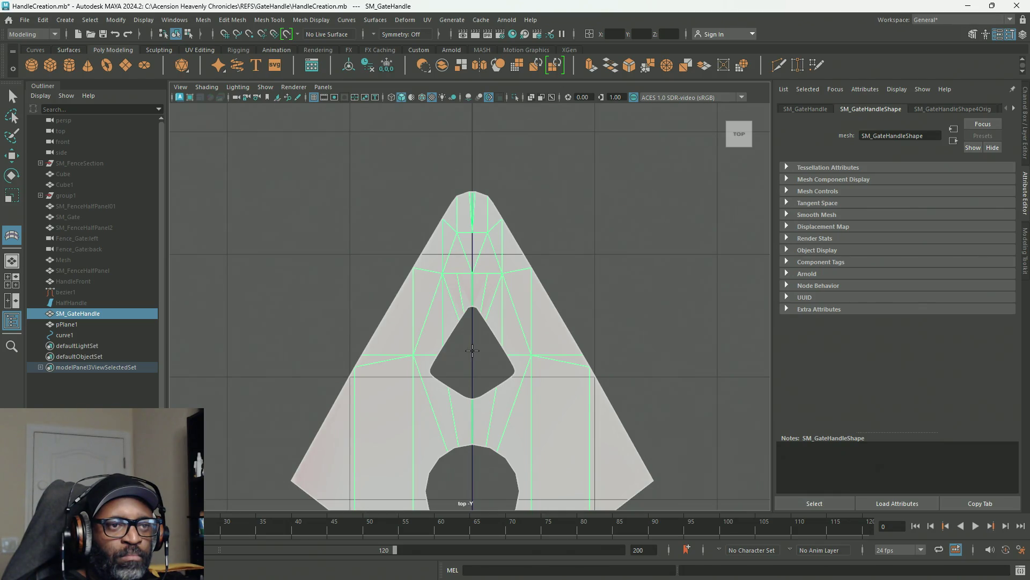
left_click(473, 351)
key("Return")
key("w")
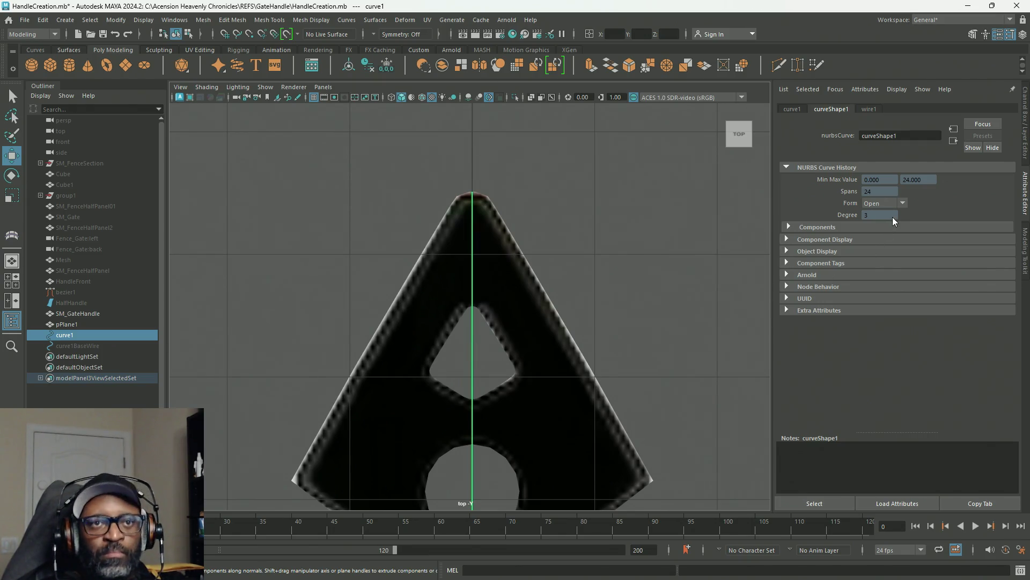
Step: In the Channel Box, select SM_GateHandle and expand wire1 to reach Dropoff Distance
left_click(1025, 135)
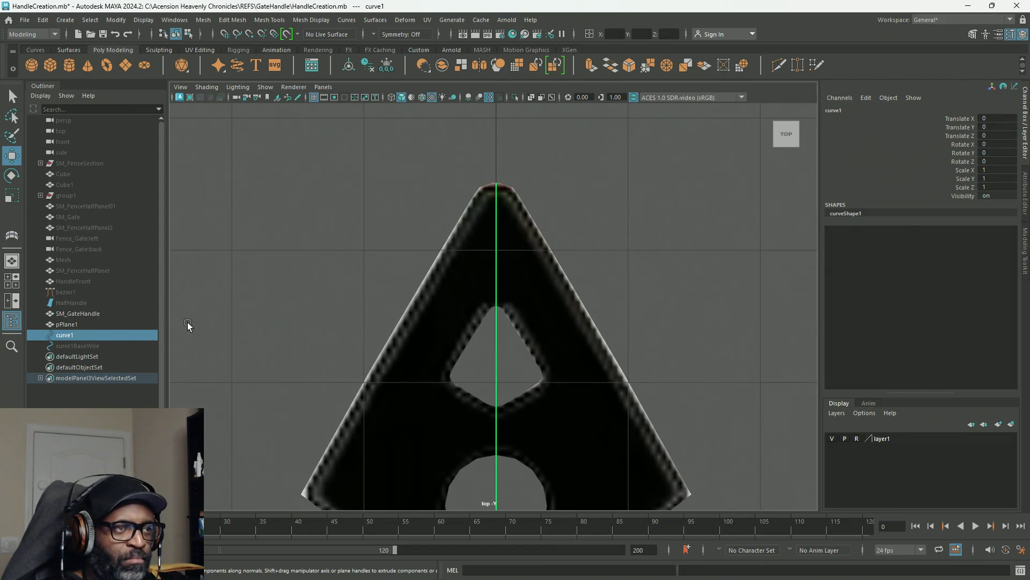
left_click(74, 333)
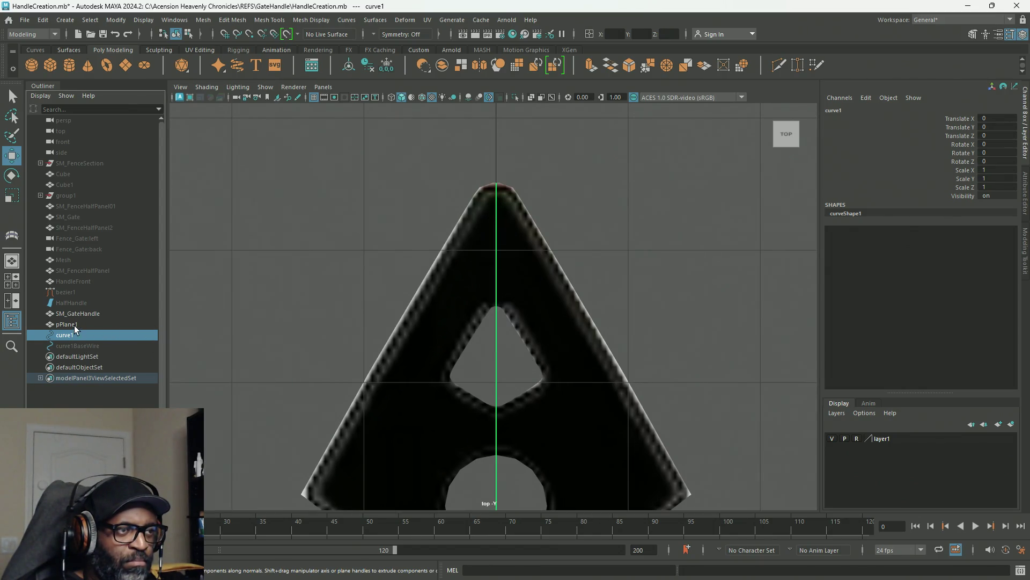
left_click(76, 324)
left_click(73, 335)
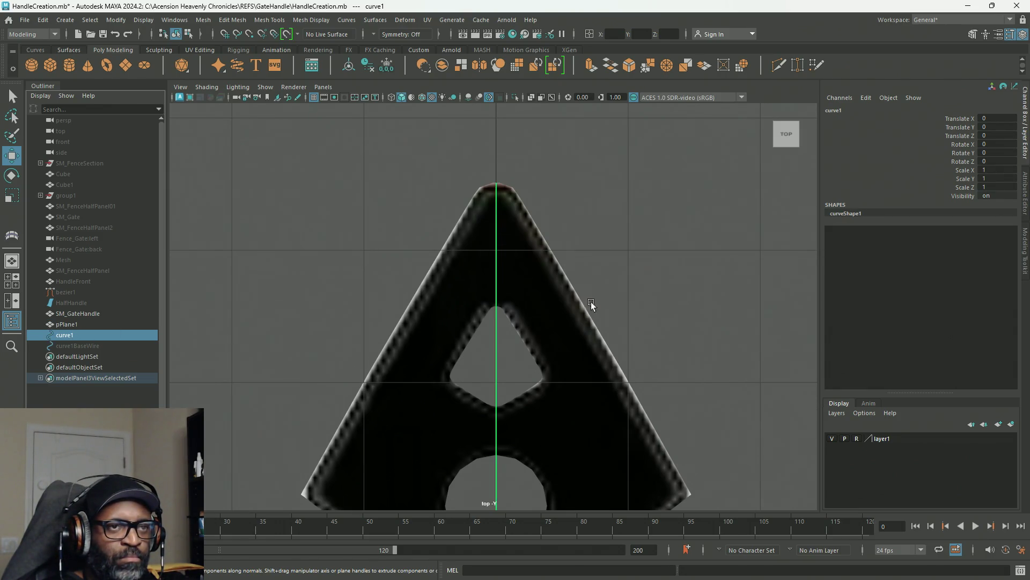
right_click(598, 182)
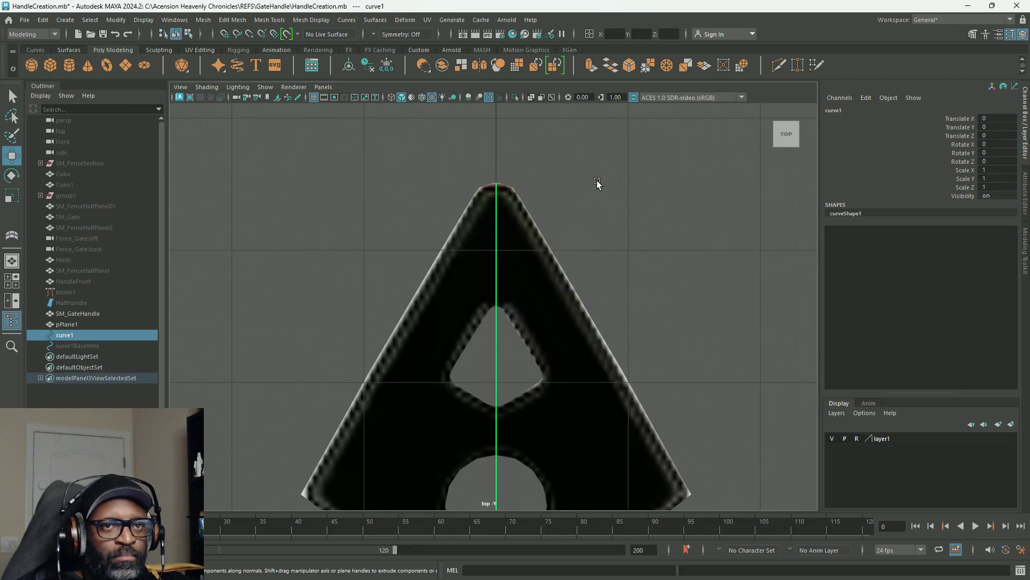
left_click(71, 324)
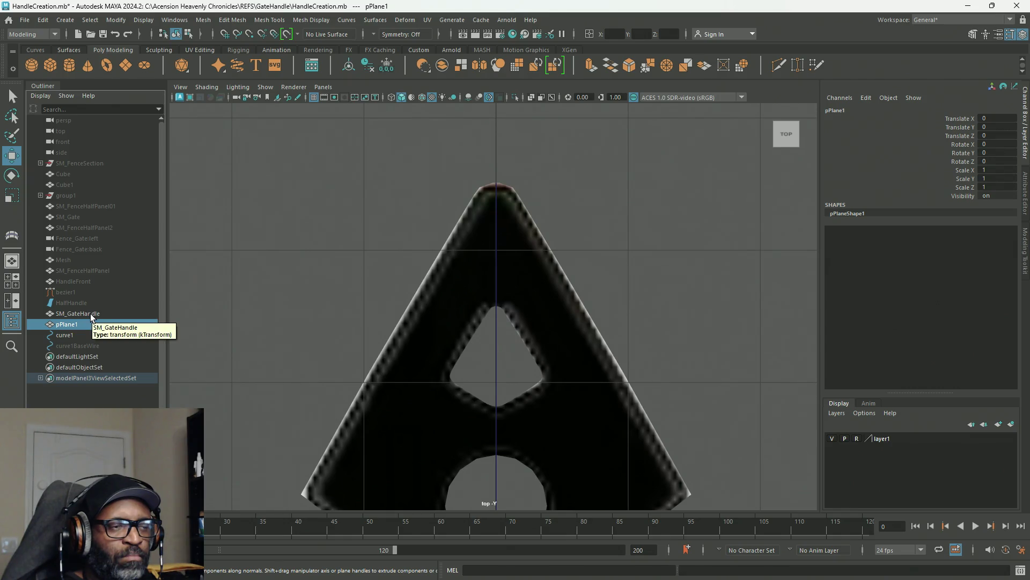
left_click(90, 313)
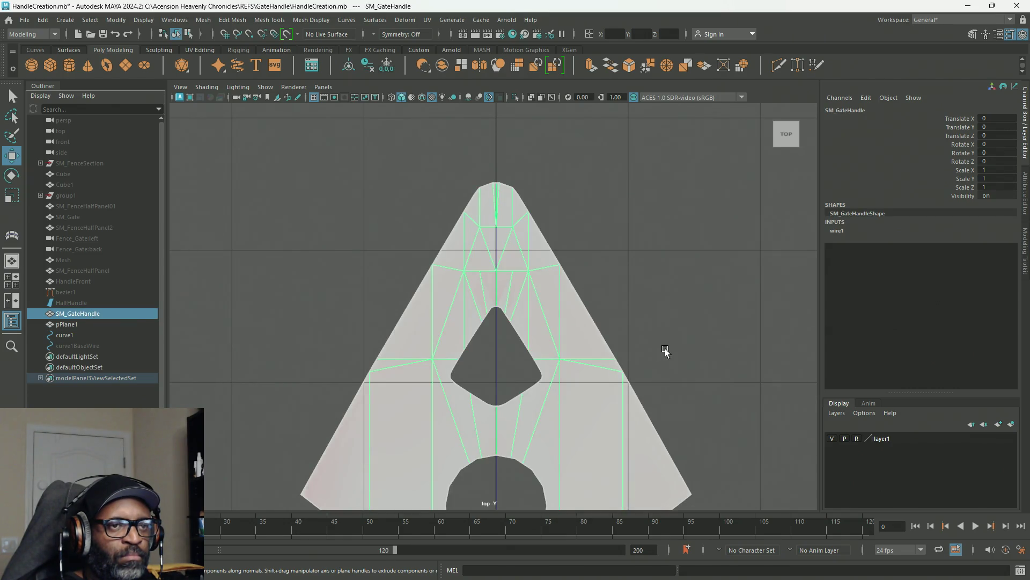
left_click(71, 324)
left_click(99, 314)
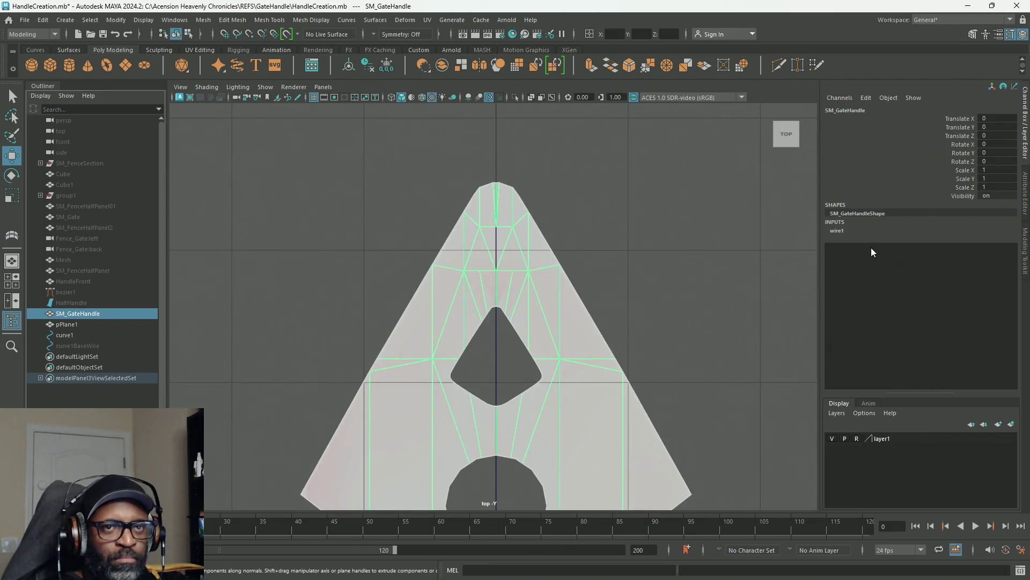
left_click(836, 230)
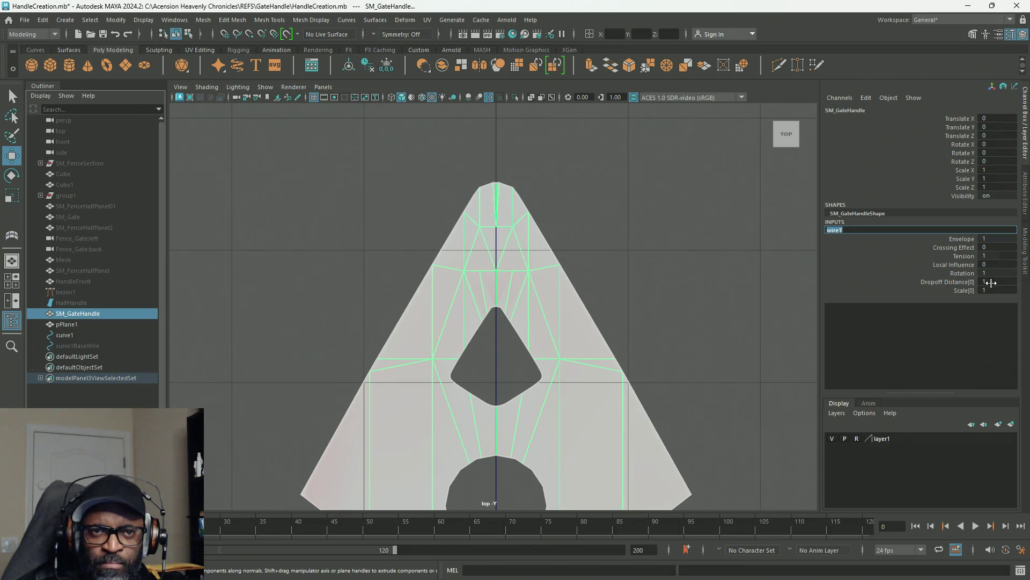
left_click(952, 284)
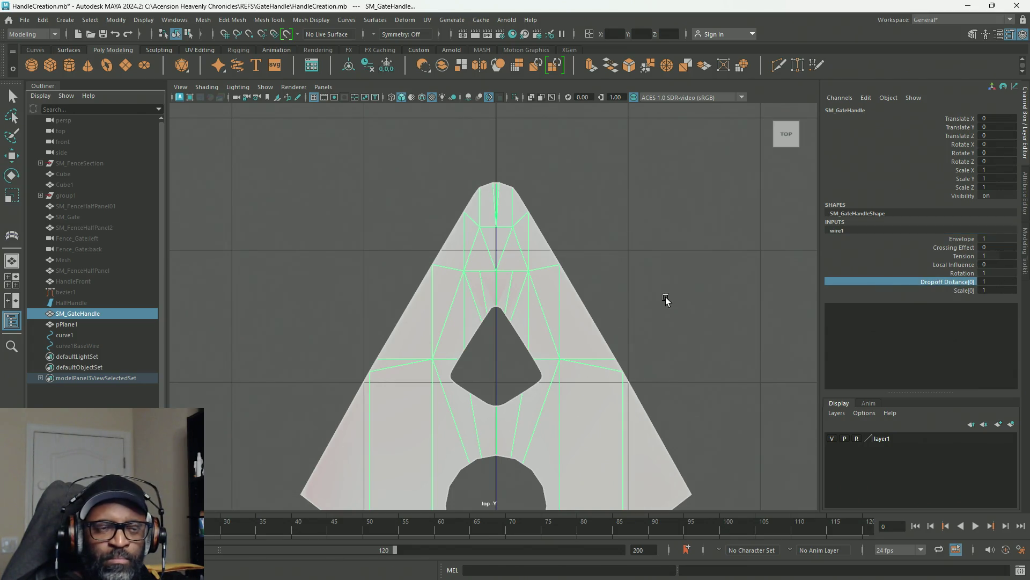
Step: Raise wire1's Dropoff Distance, then select pPlane1 in the maximised perspective view
middle_click_drag(667, 297, 687, 298)
key("space")
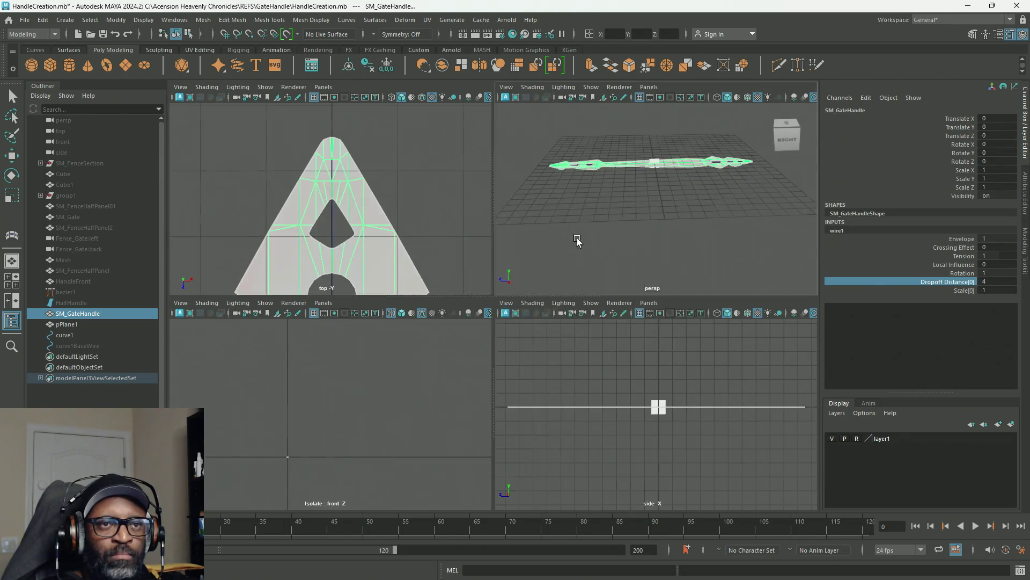
key("space")
left_click_drag(555, 217, 494, 223, "alt")
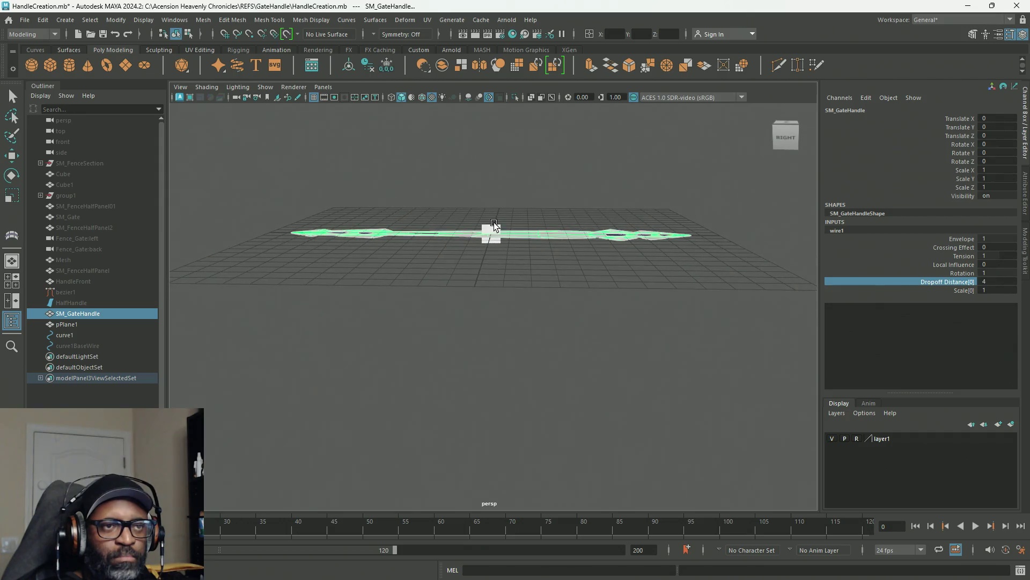
key("w")
left_click(494, 223)
mouse_move(638, 209)
left_mouse_down("alt")
mouse_move(563, 234)
mouse_move(683, 262)
left_mouse_up("alt")
scroll(640, 356, "up", 5)
Step: Scale pPlane1 into a large tall wall and rotate it about its X axis
key("r")
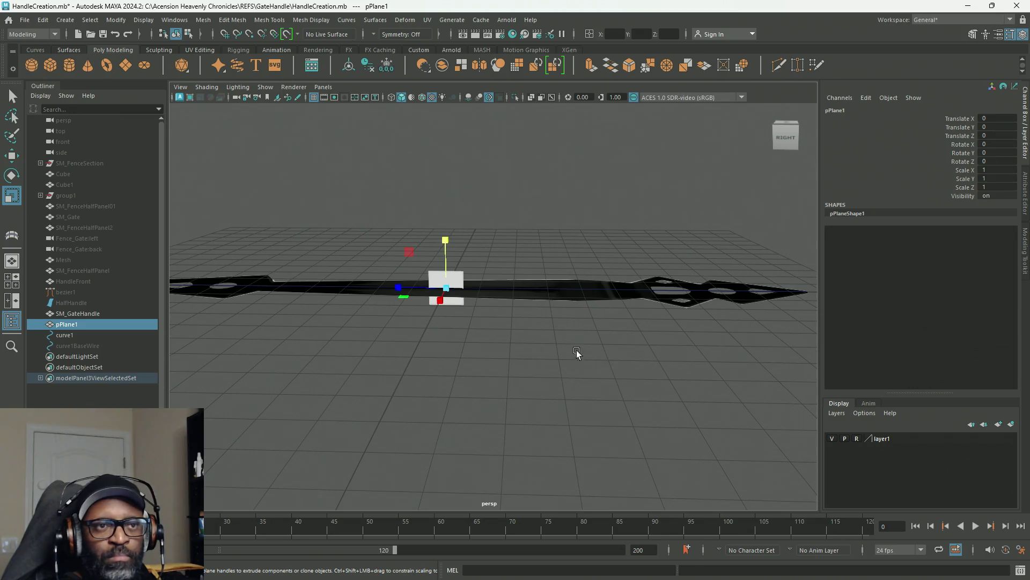
left_click_drag(410, 255, 248, 230)
scroll(488, 320, "down", 5)
scroll(525, 338, "up", 3)
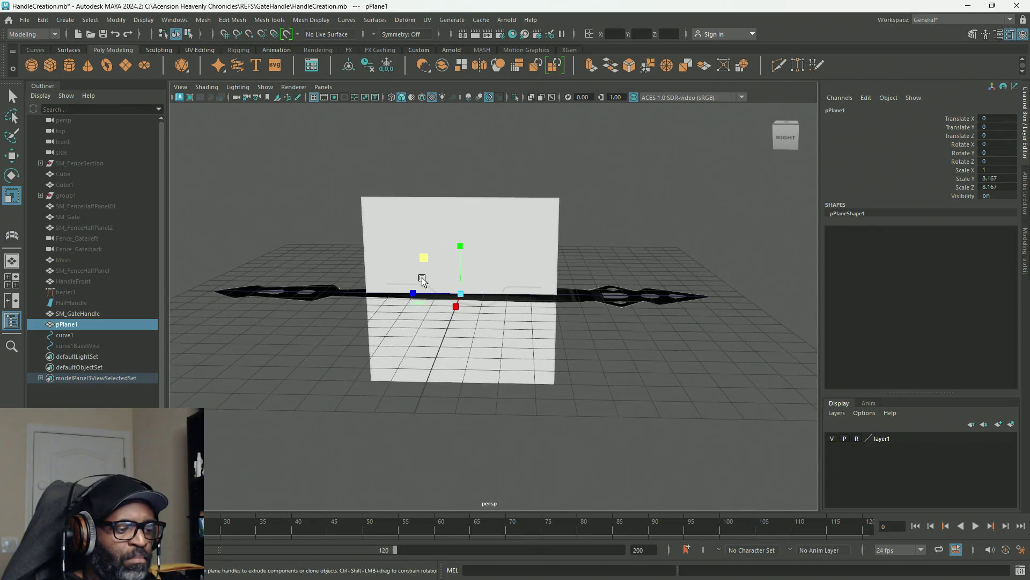
key("e")
left_click_drag(493, 259, 623, 311)
key("r")
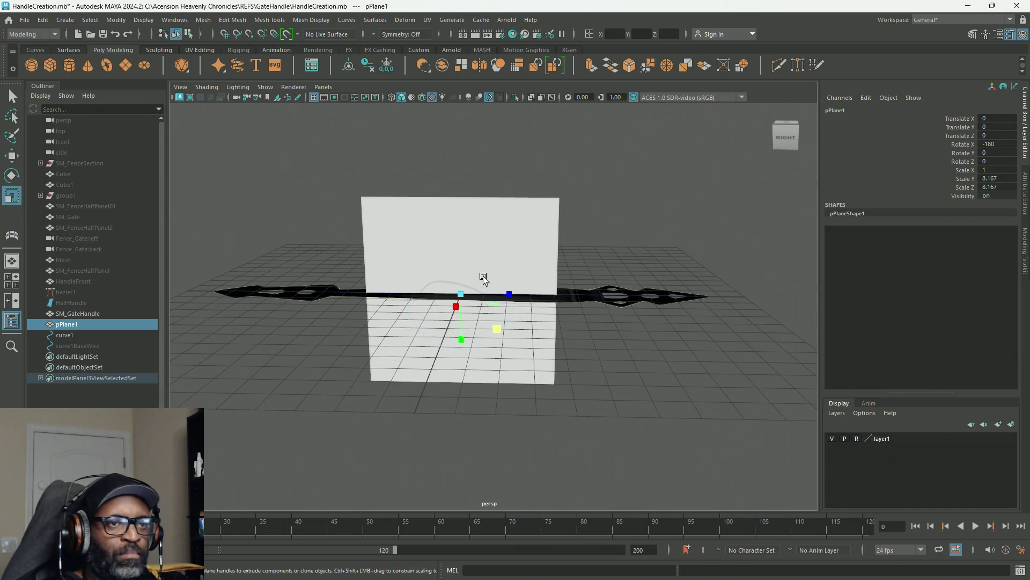
mouse_move(506, 329)
left_mouse_down()
mouse_move(569, 349)
mouse_move(543, 328)
mouse_move(589, 338)
mouse_move(587, 329)
mouse_move(588, 344)
mouse_move(587, 324)
mouse_move(593, 350)
left_mouse_up()
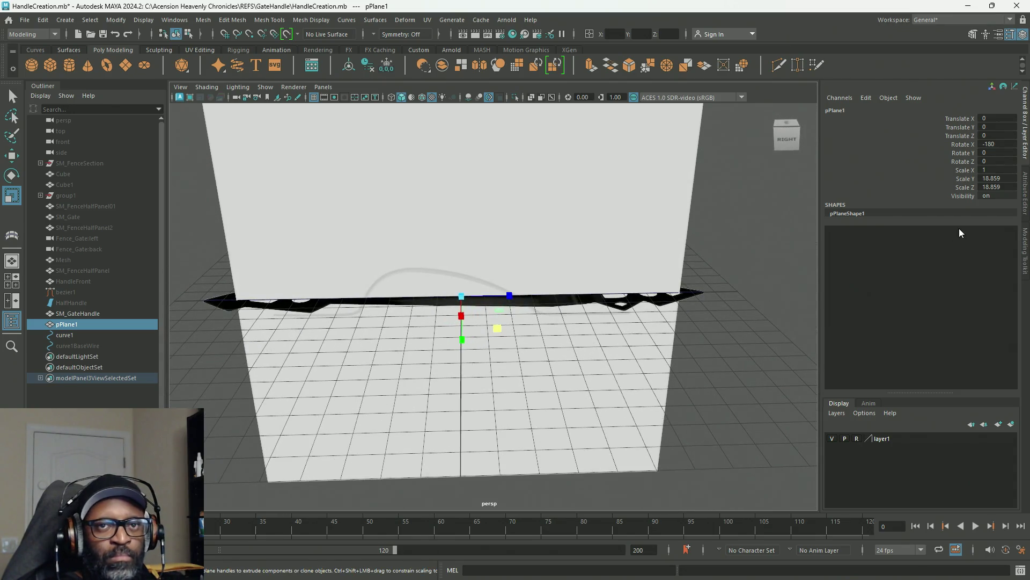
Step: Apply Freeze > All to pPlane1's transformations and select curve1
right_click(933, 178)
mouse_move(928, 395)
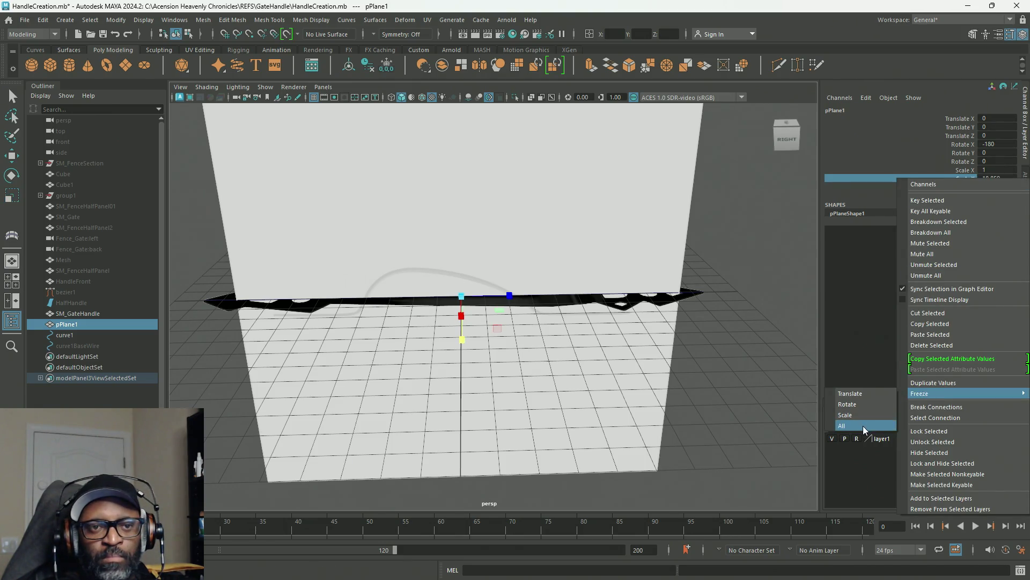
left_click(862, 426)
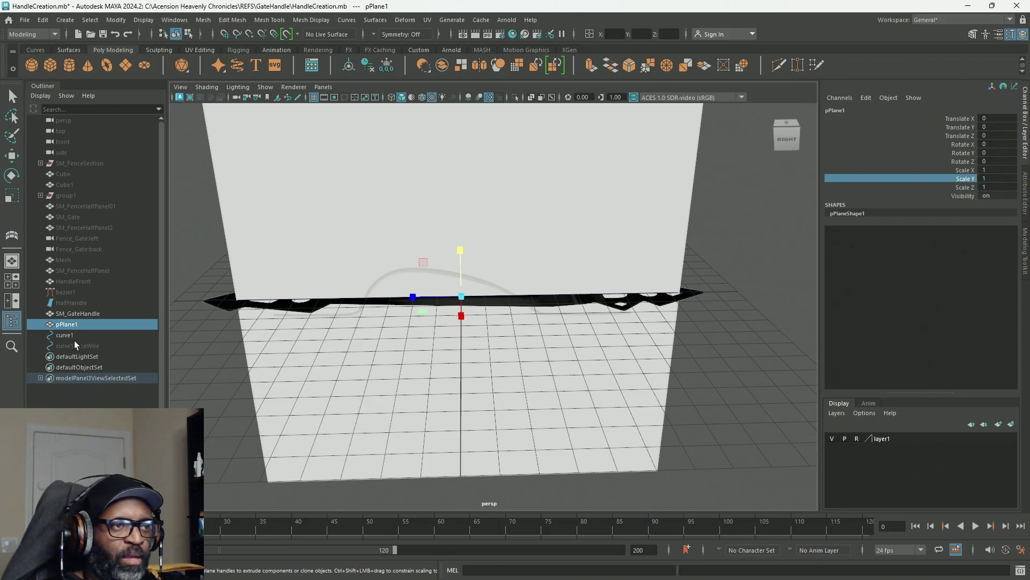
left_click(65, 335)
Step: In a maximised side view with the grid hidden, move curve1 over the handle mesh
key("w")
left_click_drag(429, 270, 435, 288)
key("space")
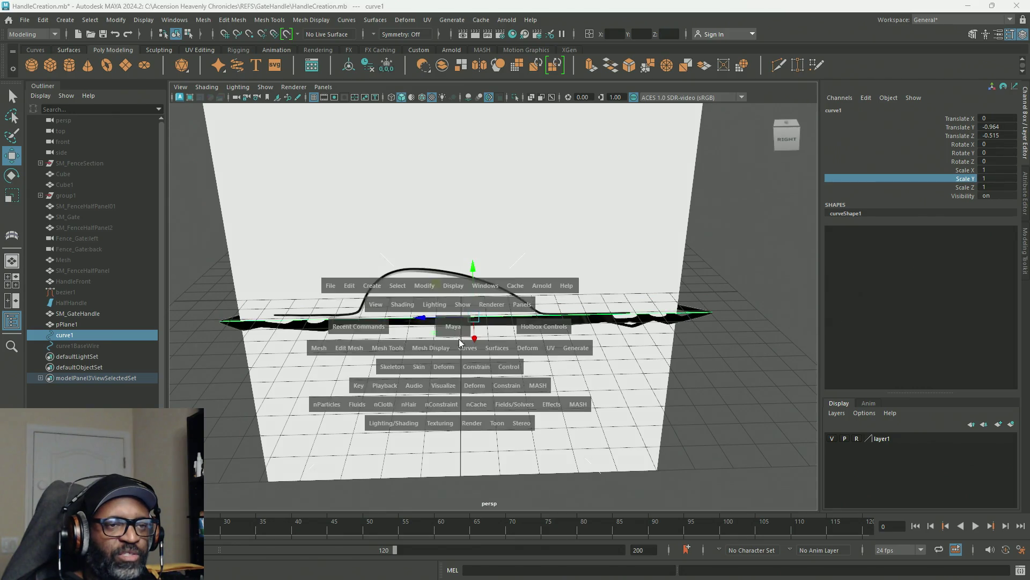
key("space")
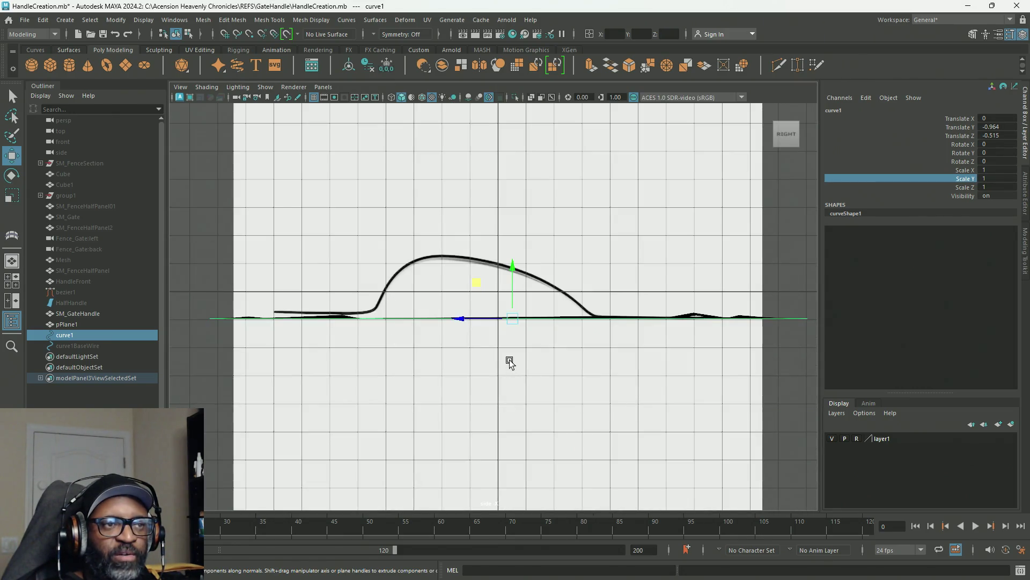
left_click(314, 98)
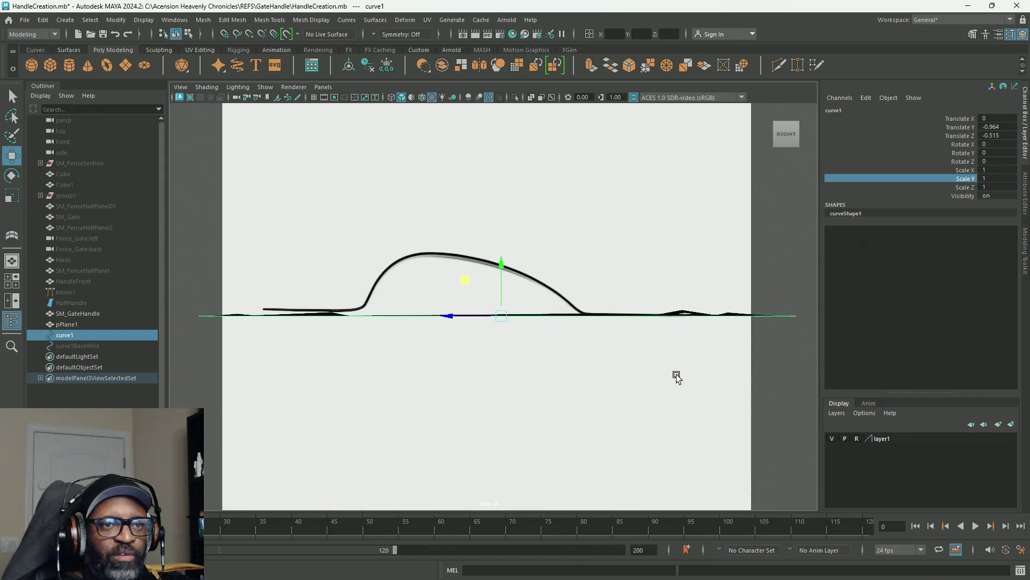
middle_click_drag(679, 378, 665, 375, "alt")
mouse_move(453, 281)
left_mouse_down()
mouse_move(492, 279)
mouse_move(469, 363)
mouse_move(469, 430)
mouse_move(483, 165)
mouse_move(478, 186)
left_mouse_up()
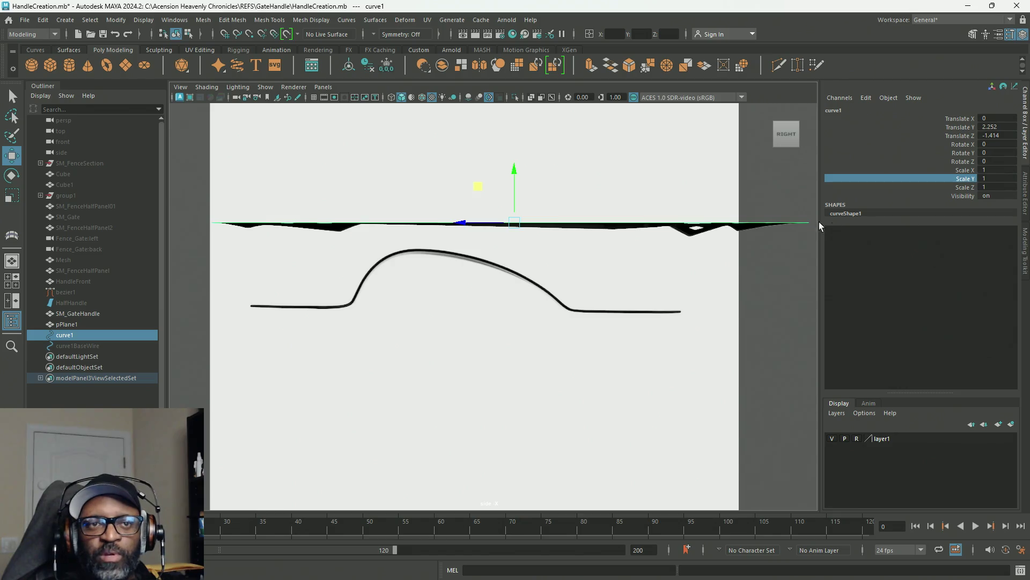
Step: Set wire1's Dropoff Distance on SM_GateHandle to 15.7
left_click(86, 314)
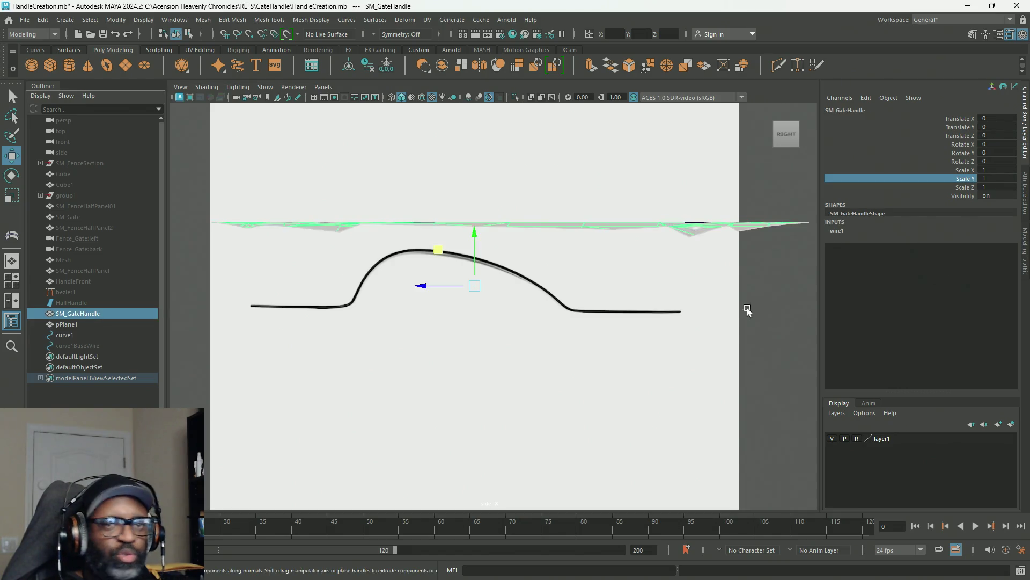
left_click(835, 231)
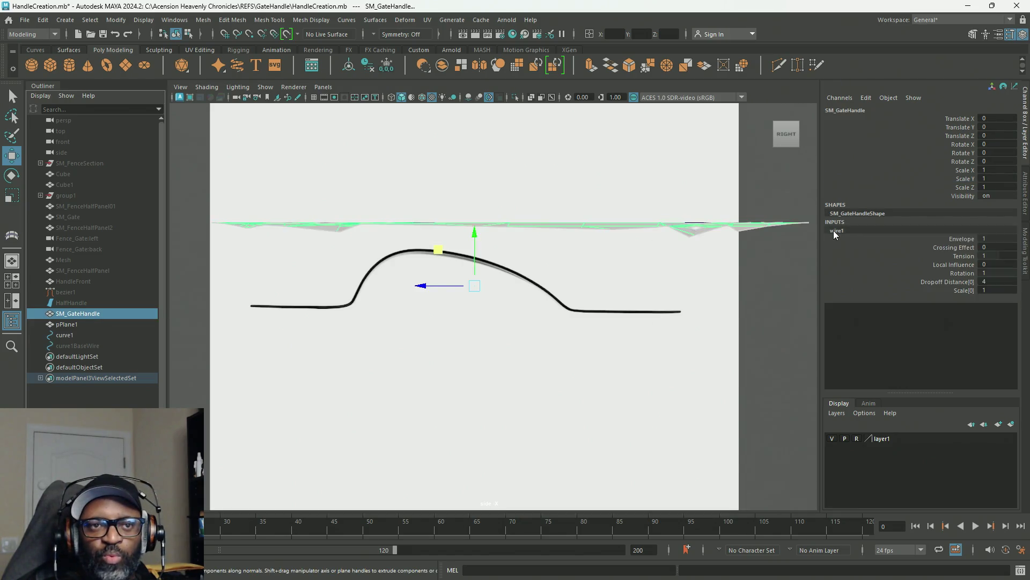
left_click(960, 282)
mouse_move(761, 338)
middle_mouse_down()
mouse_move(646, 375)
mouse_move(829, 369)
mouse_move(603, 371)
mouse_move(779, 365)
middle_mouse_up()
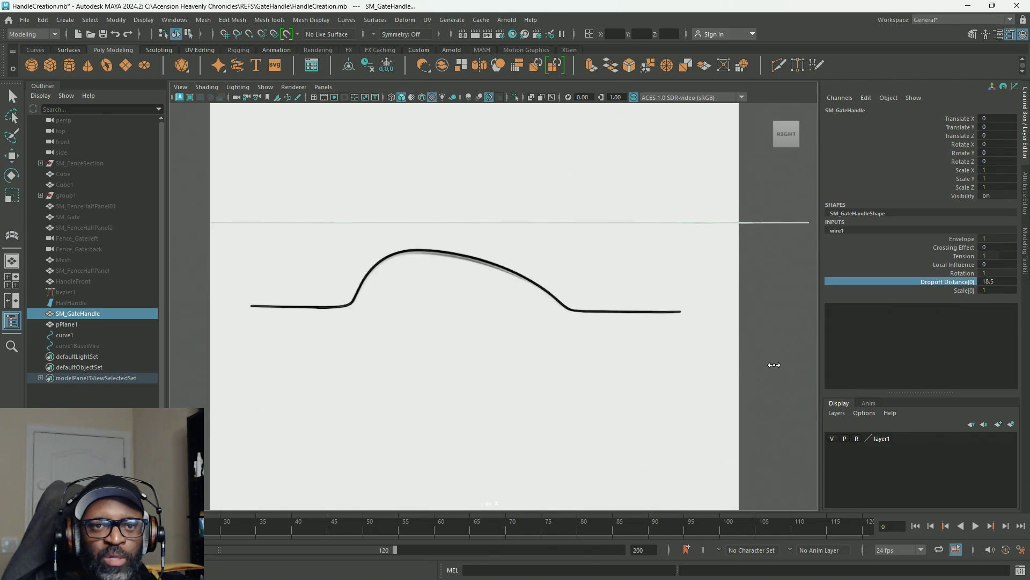
Step: Move curve1 down onto the handle to Translate Y -0.753, Z -2.792
key("w")
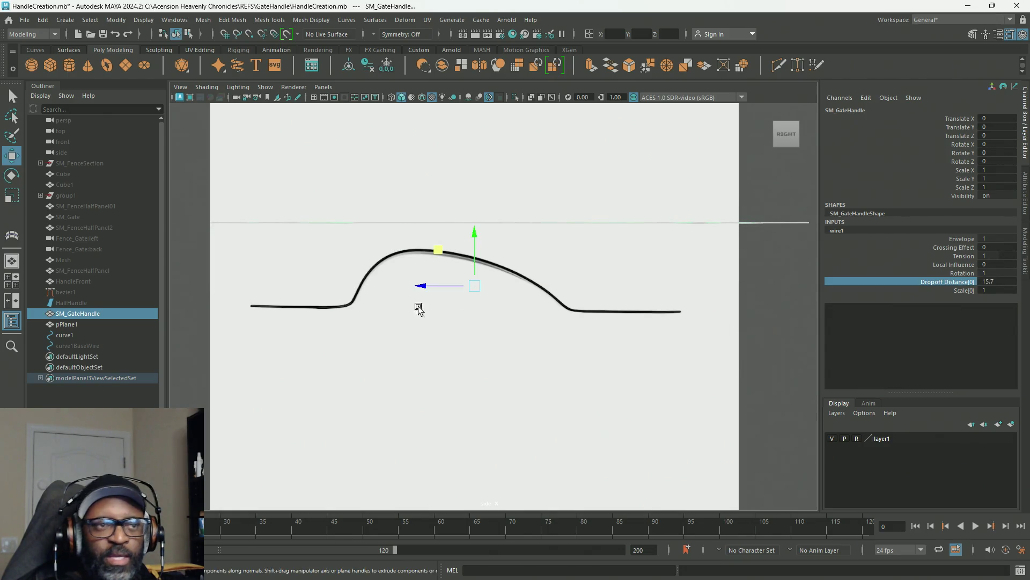
left_click(72, 335)
mouse_move(478, 188)
left_mouse_down()
mouse_move(465, 232)
mouse_move(479, 298)
mouse_move(491, 275)
mouse_move(525, 282)
mouse_move(513, 283)
mouse_move(519, 274)
left_mouse_up()
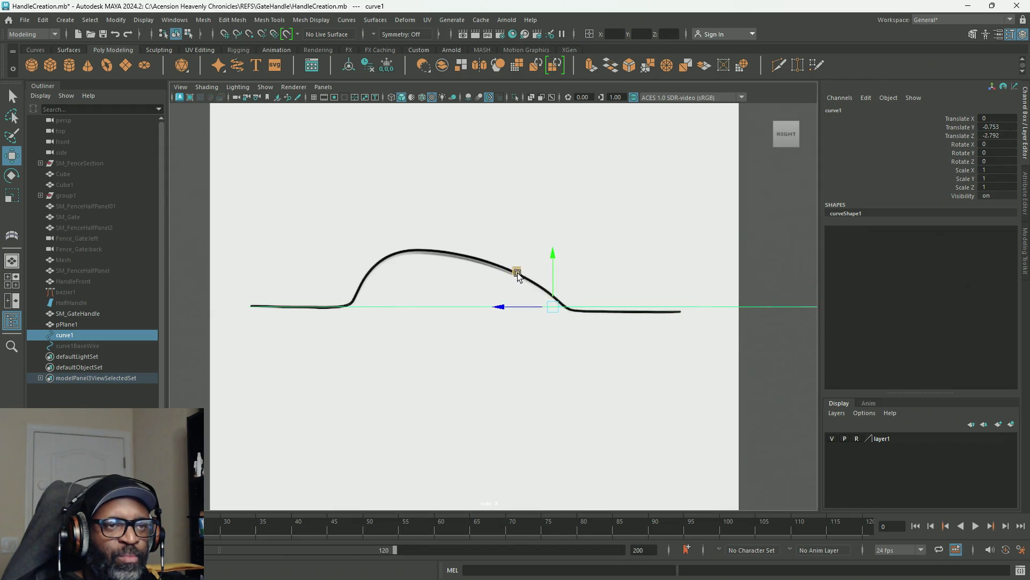
scroll(622, 323, "down", 1)
scroll(622, 323, "down", 2)
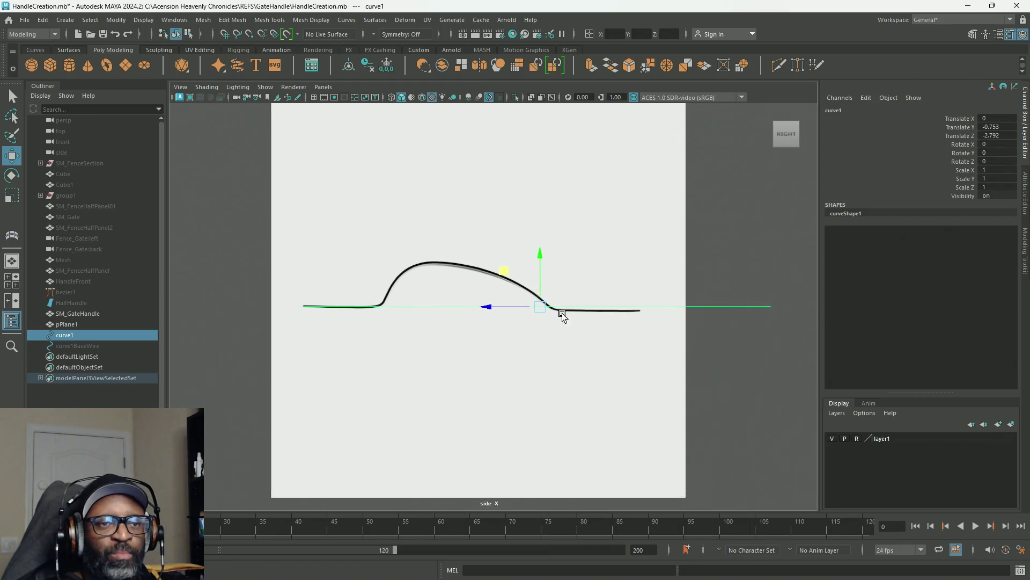
Step: Enter control vertex mode on curve1 and marquee-select its right-side CVs
right_click(777, 269)
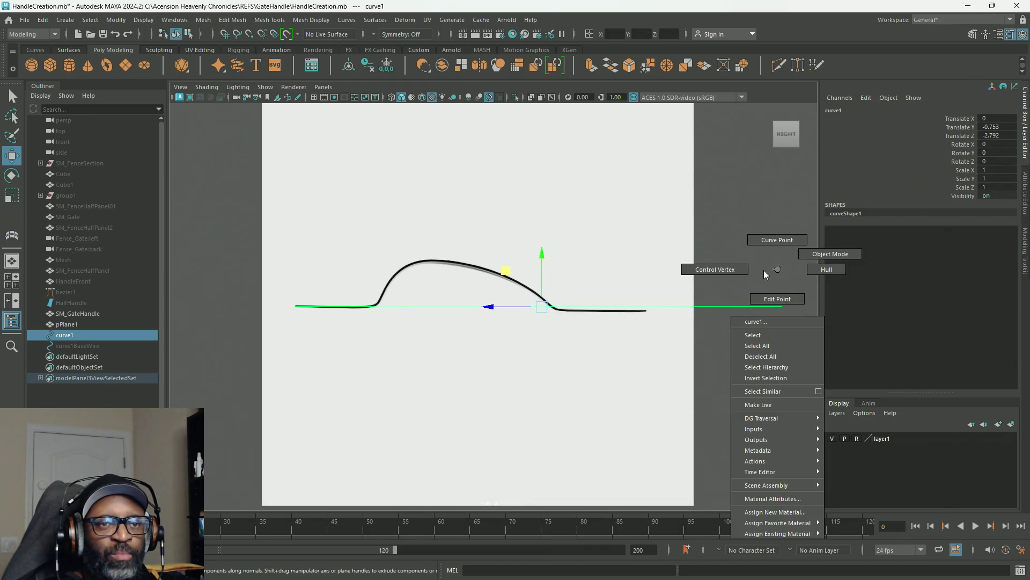
left_click(713, 269)
mouse_move(775, 303)
left_mouse_down()
mouse_move(494, 403)
mouse_move(379, 418)
mouse_move(359, 380)
left_mouse_up()
scroll(446, 341, "up", 3)
scroll(446, 348, "down", 2)
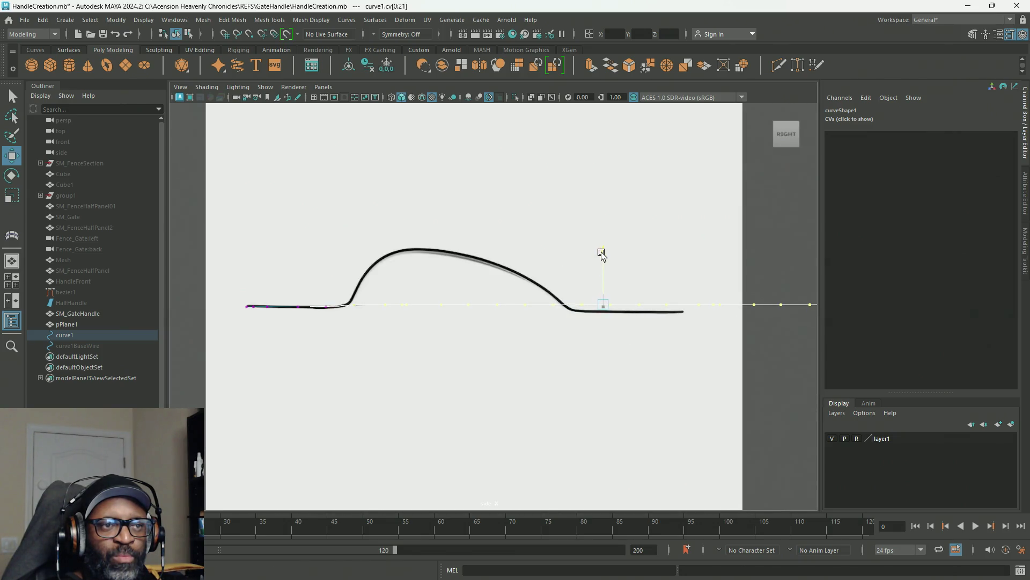
Step: Raise the selected CVs to reshape the arch and check the bent handle in perspective
mouse_move(600, 256)
left_mouse_down()
mouse_move(598, 220)
mouse_move(589, 253)
left_mouse_up()
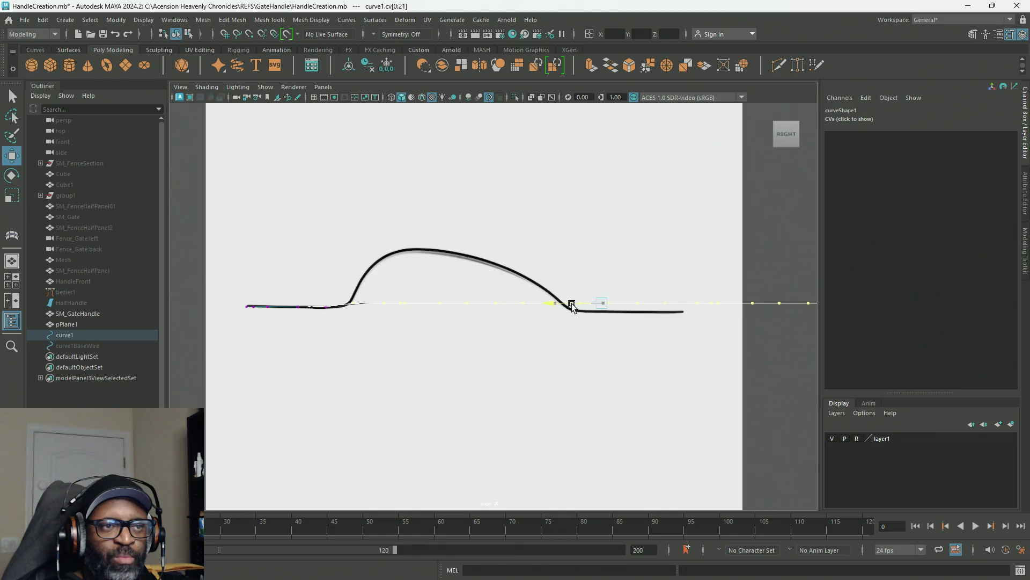
left_click_drag(569, 305, 571, 295)
left_click(560, 271, "ctrl")
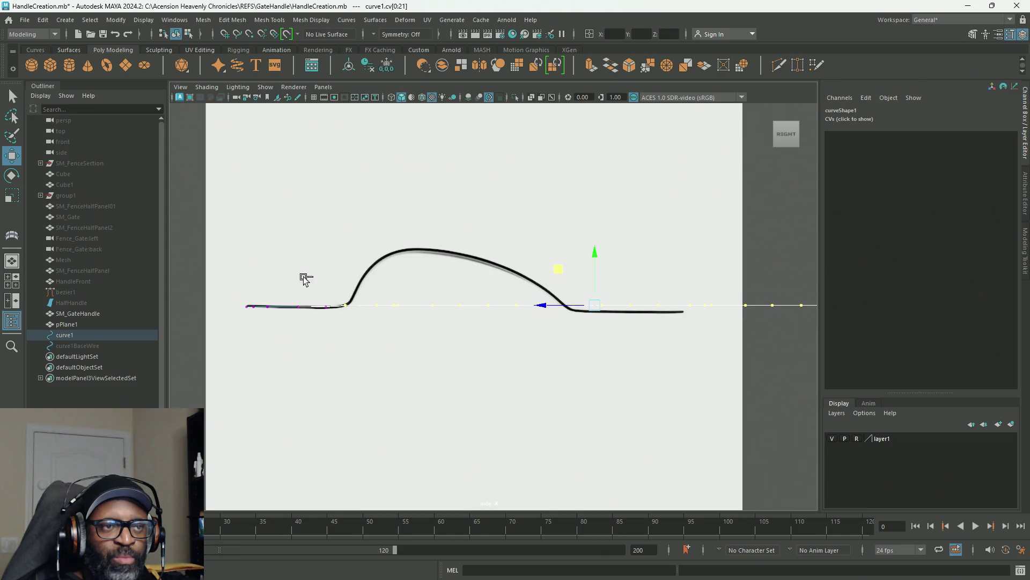
middle_click_drag(573, 272, 556, 258)
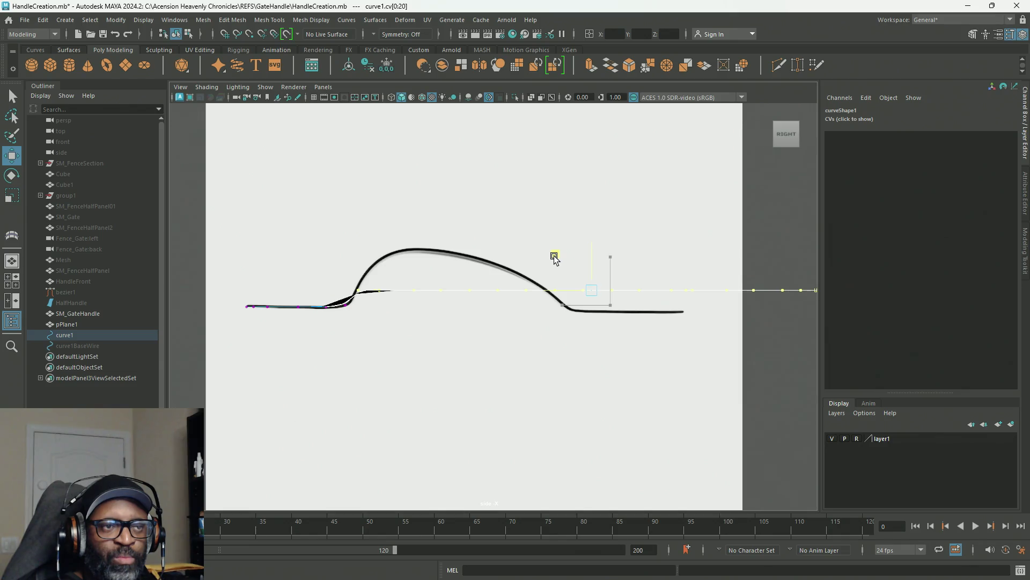
key("space")
key("space")
mouse_move(582, 326)
left_mouse_down("alt")
mouse_move(630, 343)
mouse_move(688, 304)
mouse_move(631, 287)
mouse_move(455, 318)
mouse_move(315, 315)
left_mouse_up("alt")
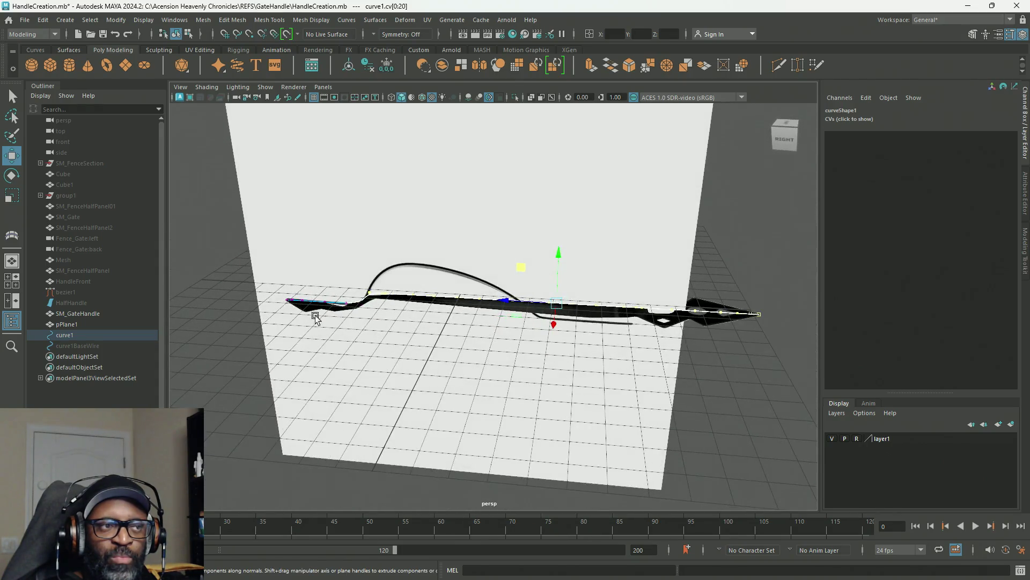
Step: Nudge curve1 to Translate X 2.123 and enter 0 for Translate Y in the Channel Box
left_click(74, 337)
mouse_move(542, 359)
left_mouse_down("alt")
mouse_move(490, 368)
mouse_move(468, 350)
mouse_move(424, 365)
left_mouse_up("alt")
mouse_move(429, 281)
left_mouse_down("alt")
mouse_move(427, 325)
mouse_move(430, 300)
mouse_move(516, 248)
mouse_move(528, 278)
mouse_move(529, 269)
mouse_move(385, 299)
left_mouse_up("alt")
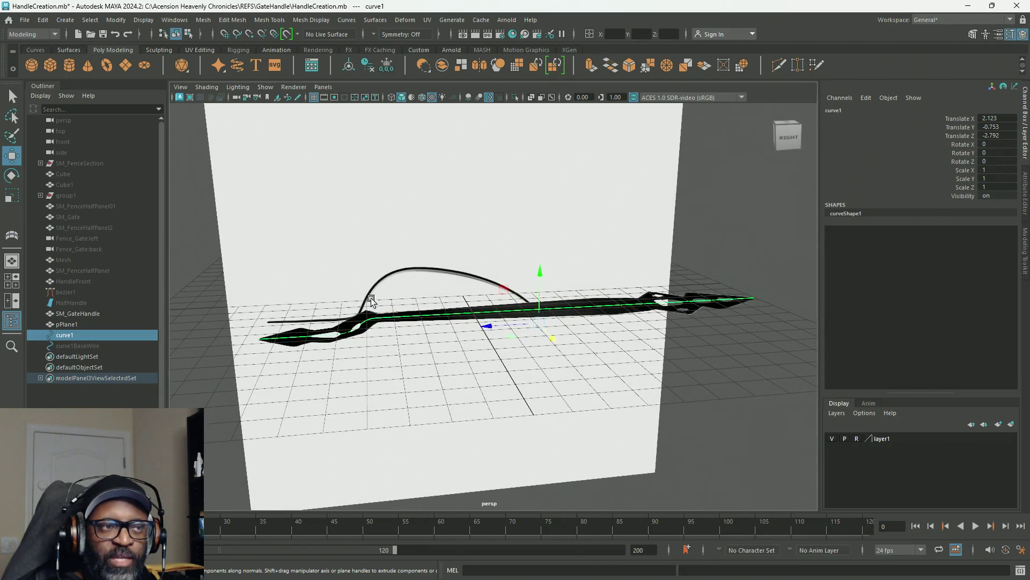
mouse_move(520, 380)
left_mouse_down("alt")
mouse_move(573, 363)
mouse_move(572, 378)
mouse_move(573, 364)
mouse_move(488, 368)
mouse_move(558, 366)
mouse_move(547, 368)
left_mouse_up("alt")
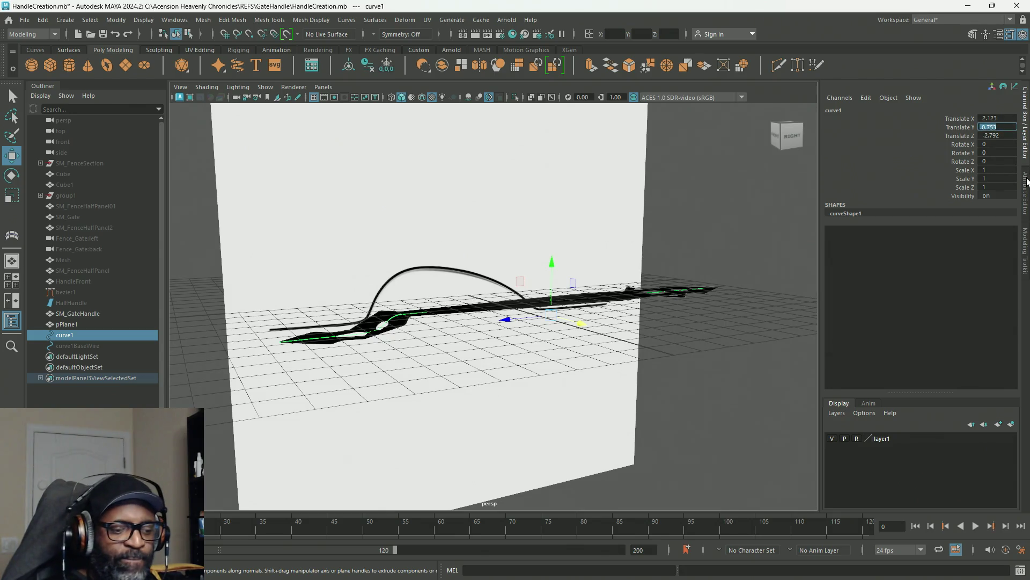
type("0")
key("Return")
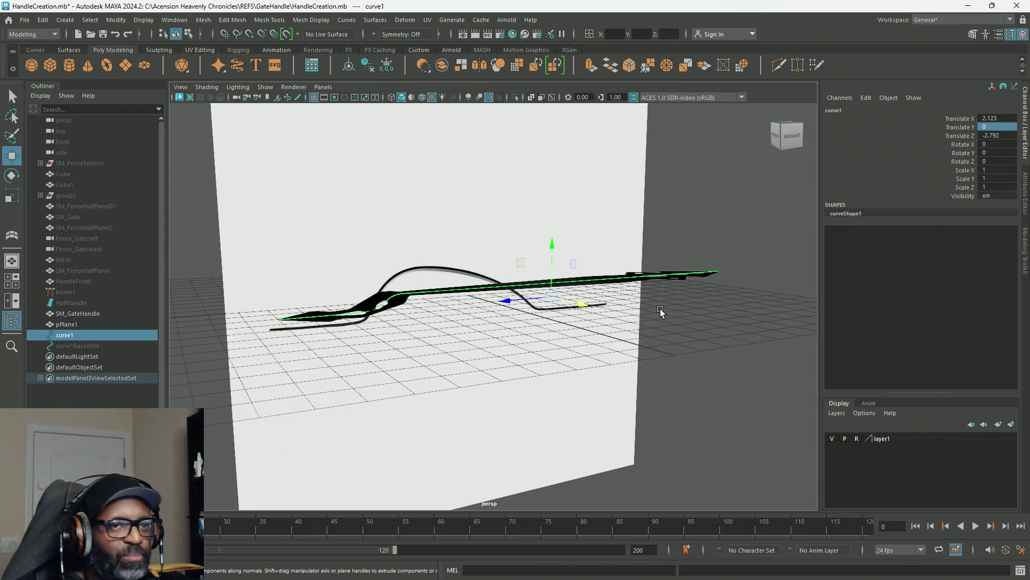
mouse_move(658, 305)
left_mouse_down("alt")
mouse_move(637, 338)
mouse_move(621, 327)
mouse_move(639, 333)
mouse_move(652, 368)
mouse_move(715, 327)
mouse_move(656, 317)
mouse_move(641, 348)
left_mouse_up("alt")
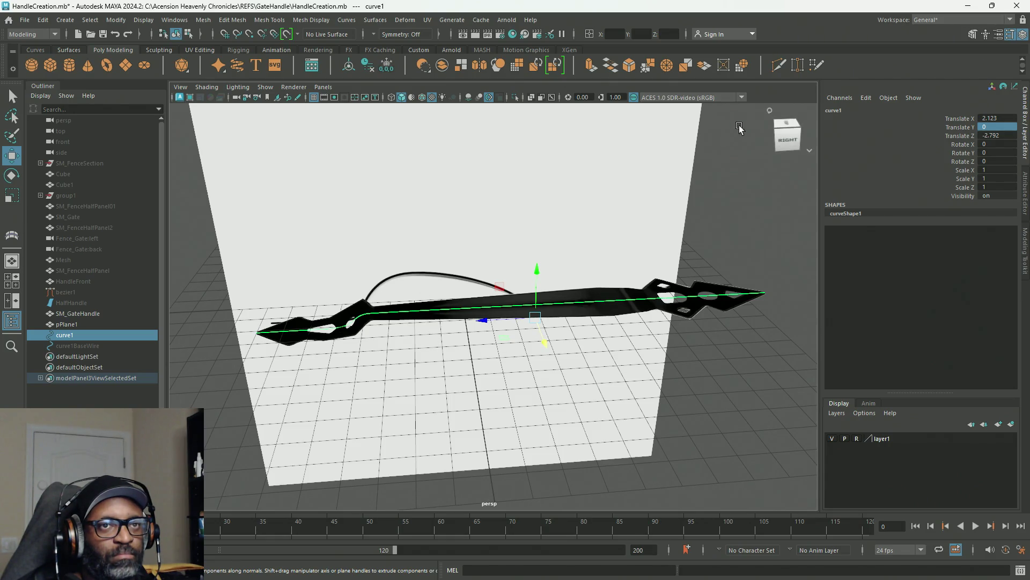
Step: In CV mode, marquee-select the control vertices at curve1's left end
left_click_drag(374, 320, 373, 307, "alt")
right_click_drag(211, 267, 162, 268)
mouse_move(436, 319)
right_mouse_down("alt")
mouse_move(584, 299)
mouse_move(605, 354)
mouse_move(521, 332)
mouse_move(453, 345)
right_mouse_up("alt")
mouse_move(231, 196)
left_mouse_down()
mouse_move(429, 349)
mouse_move(473, 369)
left_mouse_up()
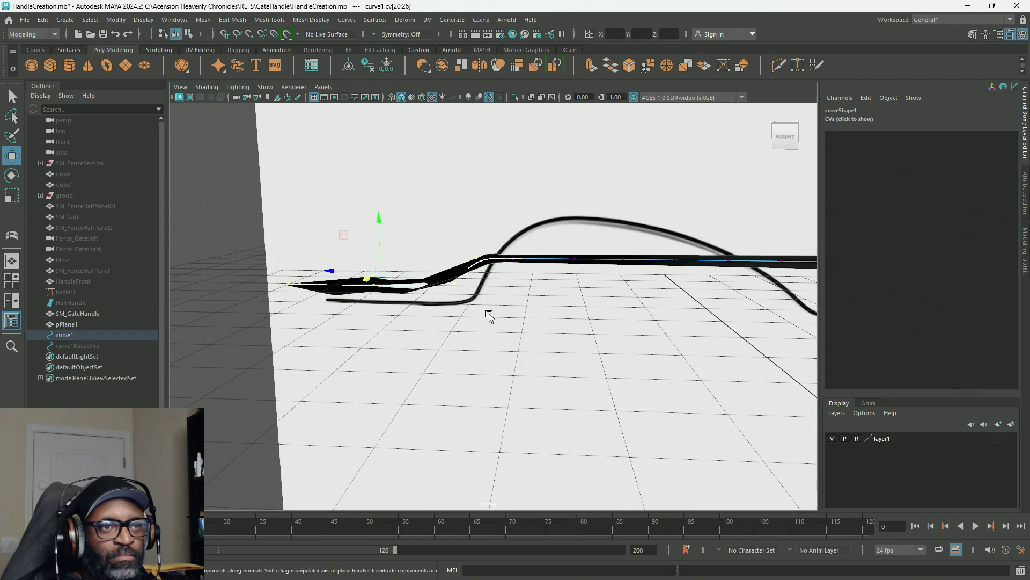
Step: With the Scale tool, start moving the scale pivot toward the arch start
key("r")
key("d")
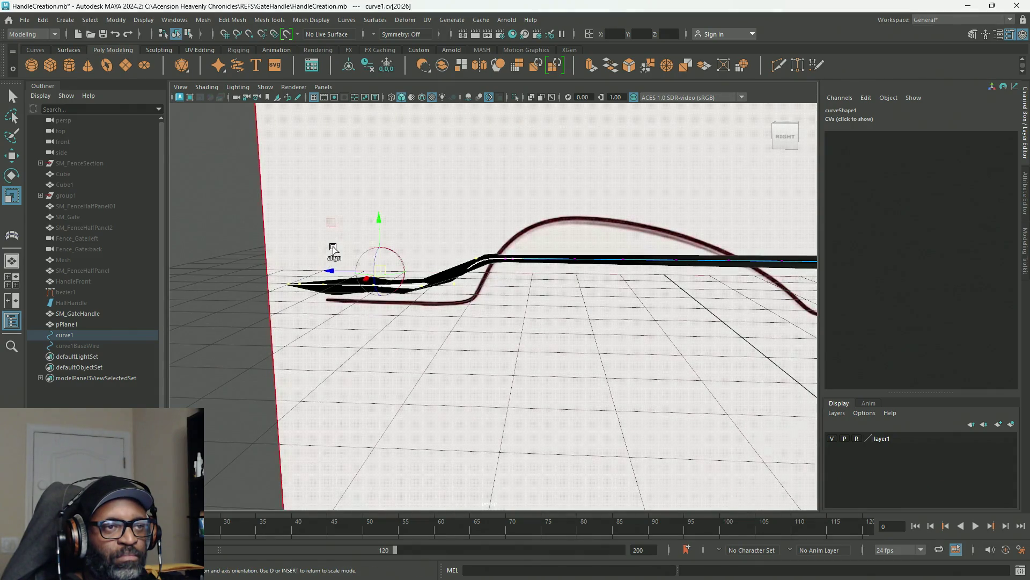
left_click_drag(333, 223, 439, 208)
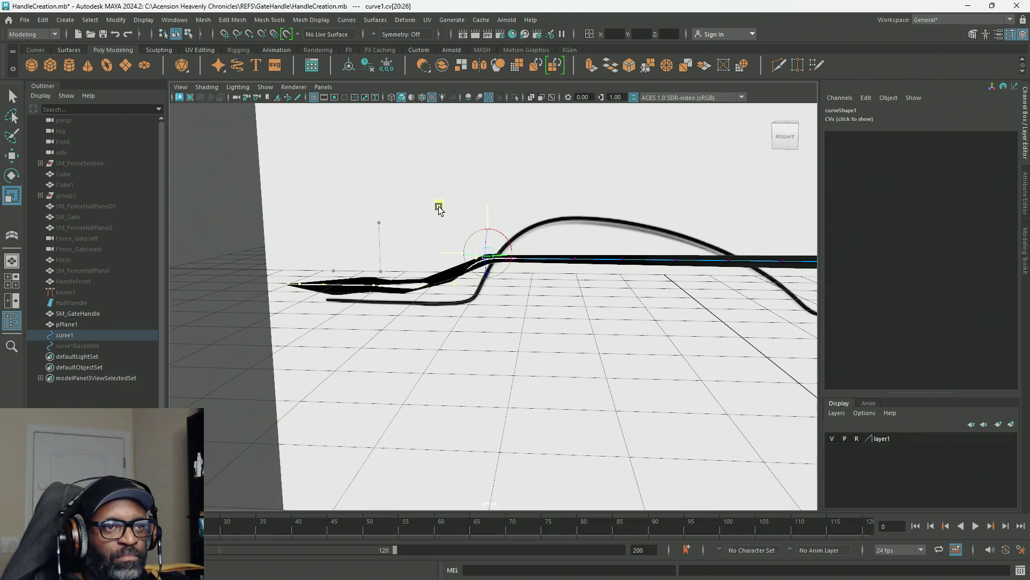
Step: In the maximized side view, place the scale pivot where the arch begins rising
key("space")
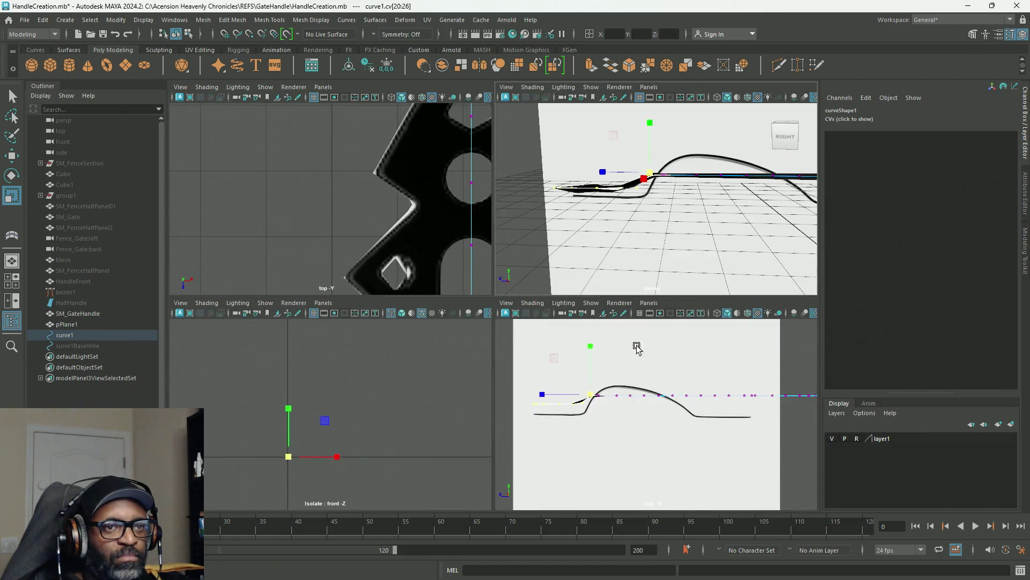
key("space")
scroll(586, 266, "up", 2)
scroll(536, 223, "up", 2)
scroll(617, 264, "up", 2)
middle_click_drag(617, 265, 466, 352, "alt")
scroll(637, 371, "up", 2)
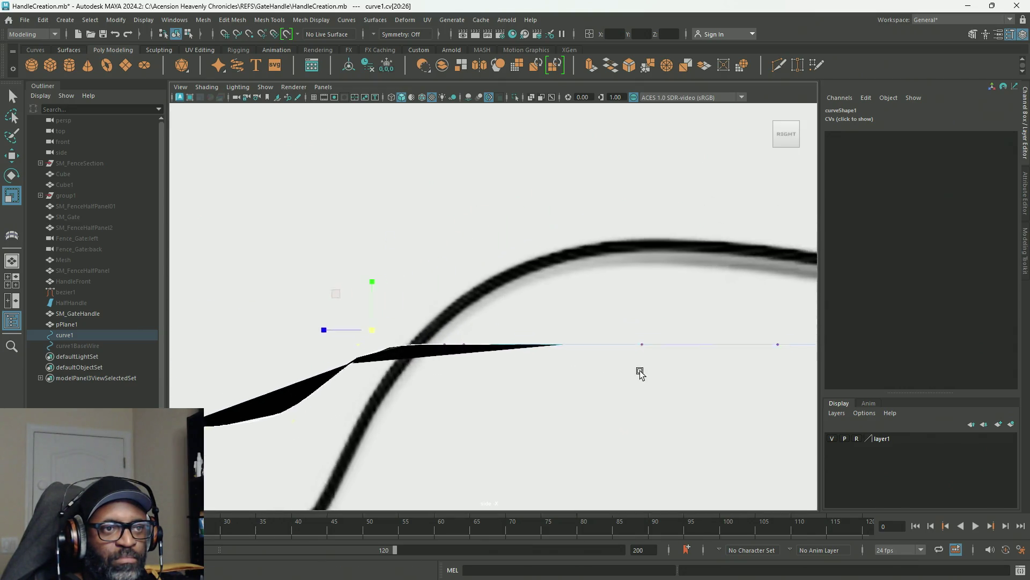
scroll(580, 361, "up", 2)
scroll(314, 348, "up", 2)
key("d")
mouse_move(290, 285)
middle_mouse_down()
mouse_move(326, 306)
mouse_move(383, 307)
middle_mouse_up()
key("d")
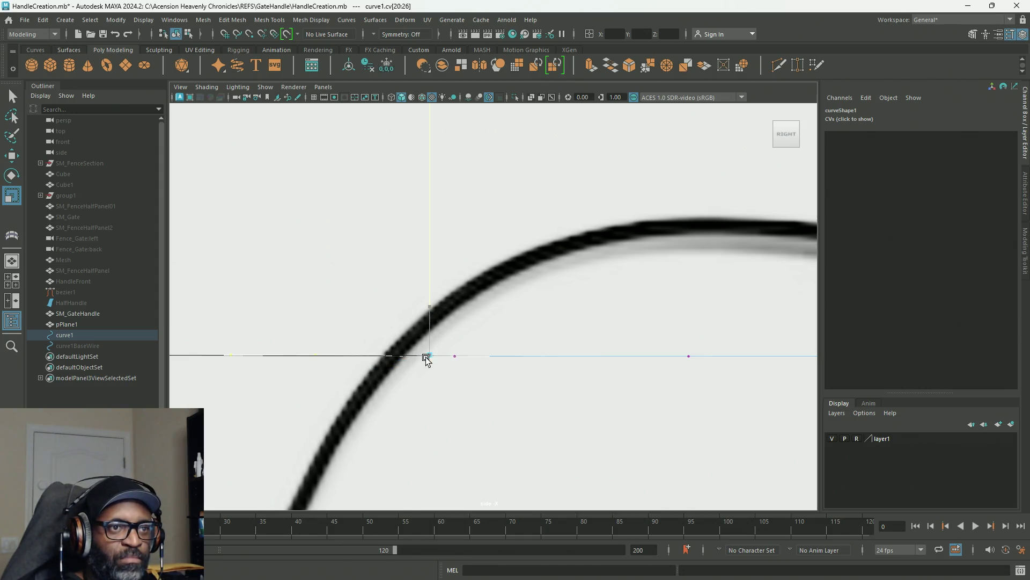
scroll(434, 390, "down", 5)
middle_click_drag(453, 375, 456, 361, "alt")
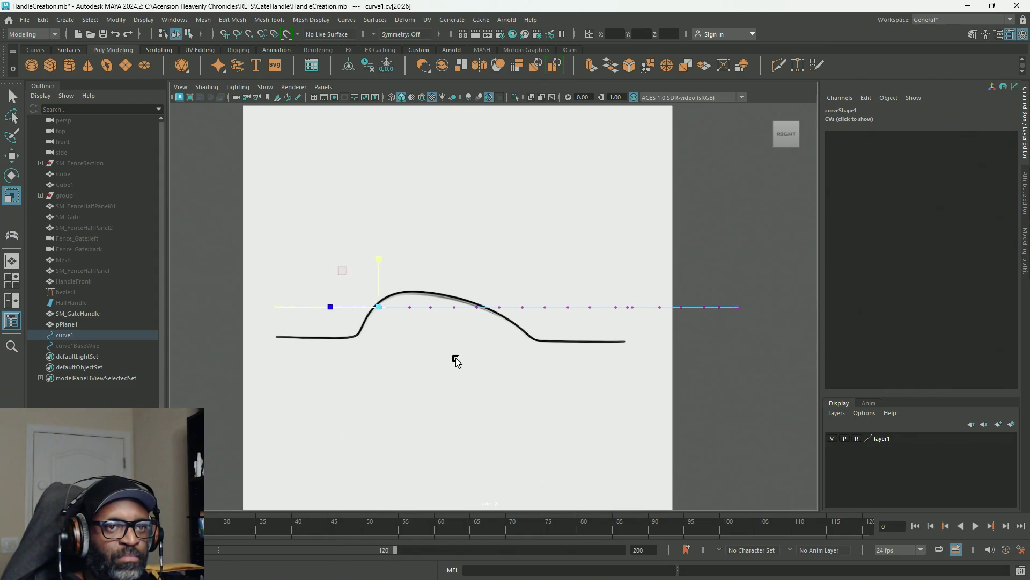
Step: Return curve1 to object mode, then try lowering SM_GateHandle and undo it
right_click_drag(672, 227, 707, 213)
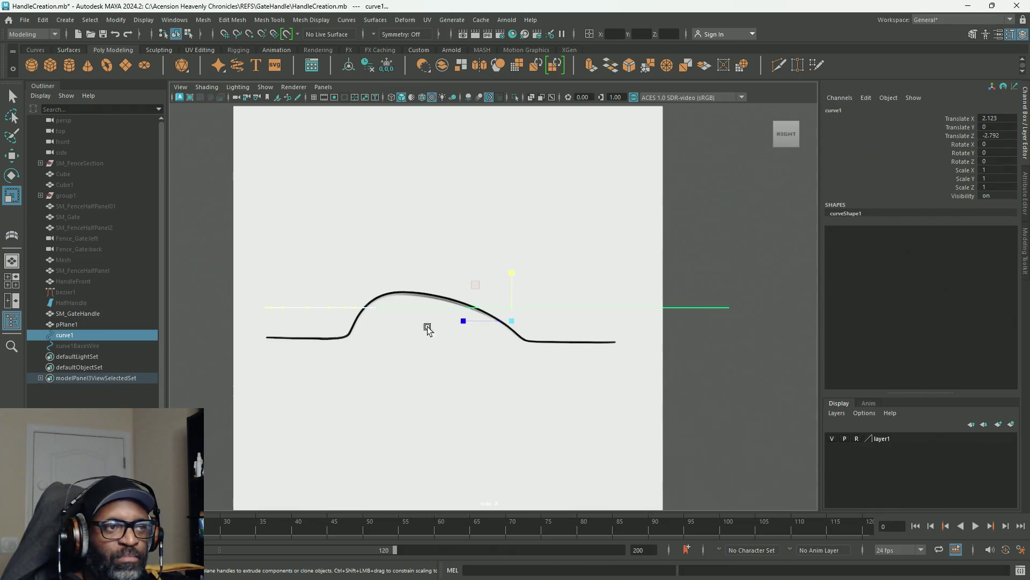
left_click(90, 336)
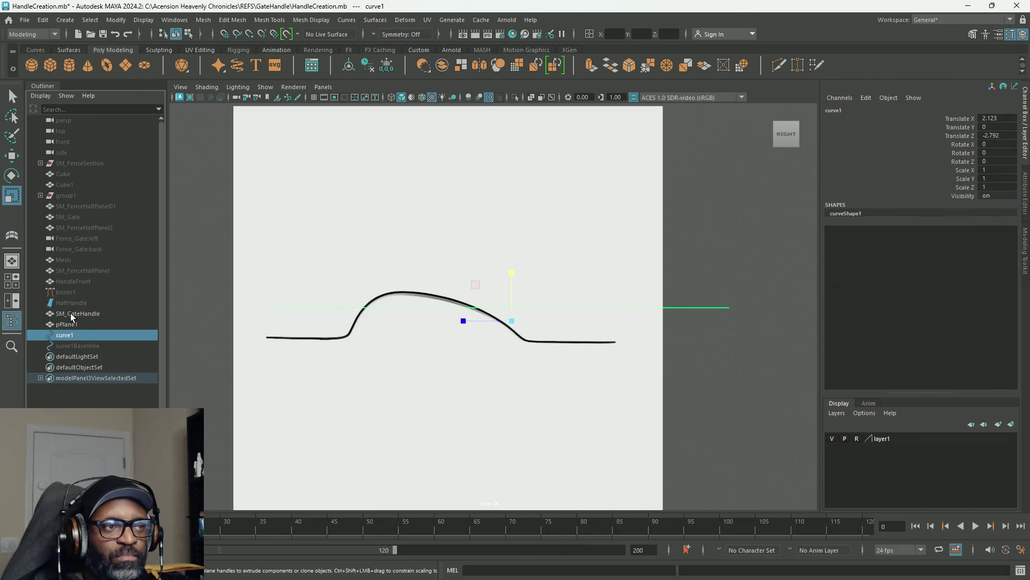
left_click(72, 317)
key("w")
left_click_drag(448, 287, 452, 324)
key("ctrl+z")
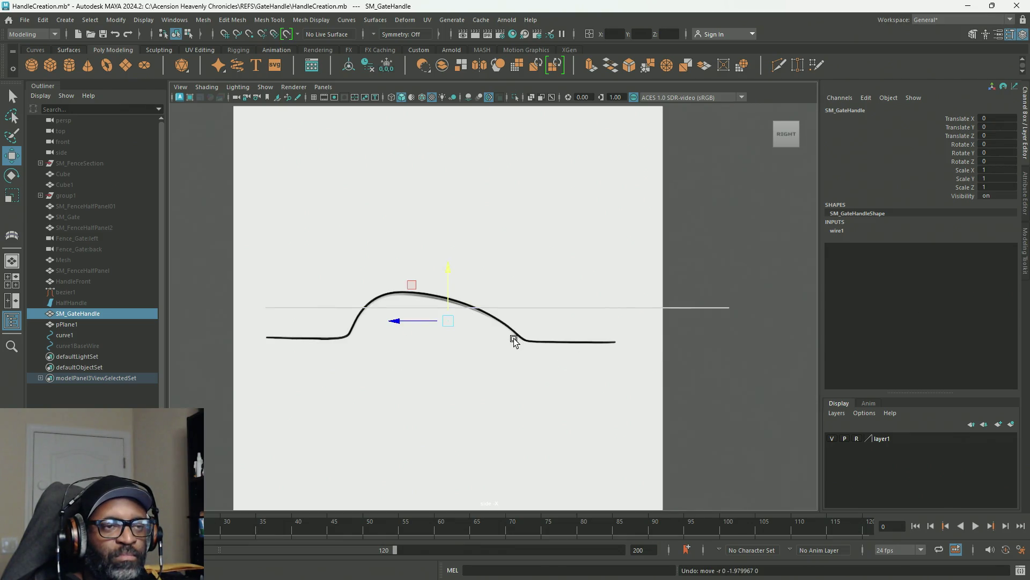
Step: Move curve1 along Z and slightly down along Y in the four-view layout
left_click(64, 335)
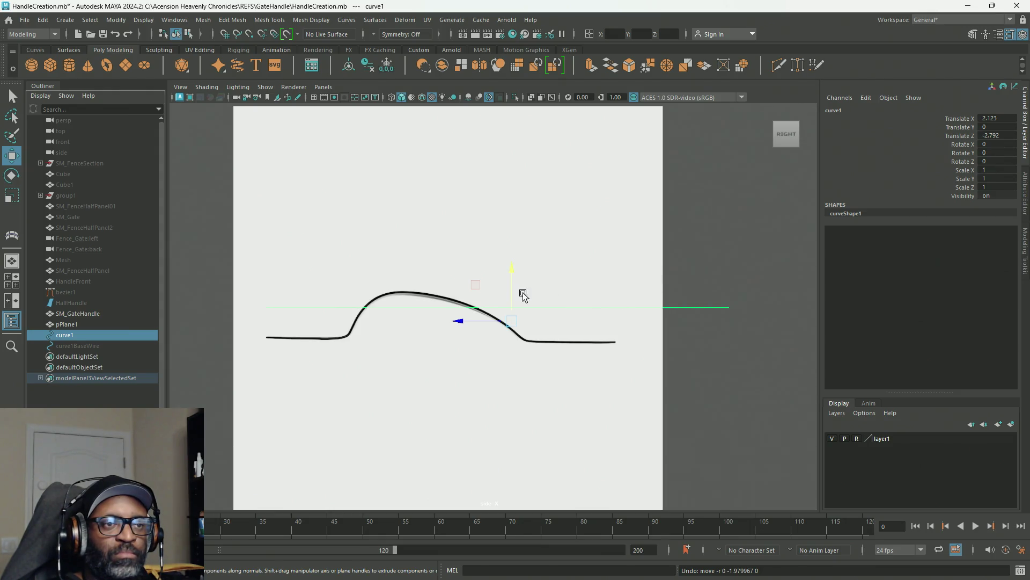
key("space")
mouse_move(642, 235)
left_mouse_down("alt")
mouse_move(646, 259)
mouse_move(730, 242)
mouse_move(610, 224)
left_mouse_up("alt")
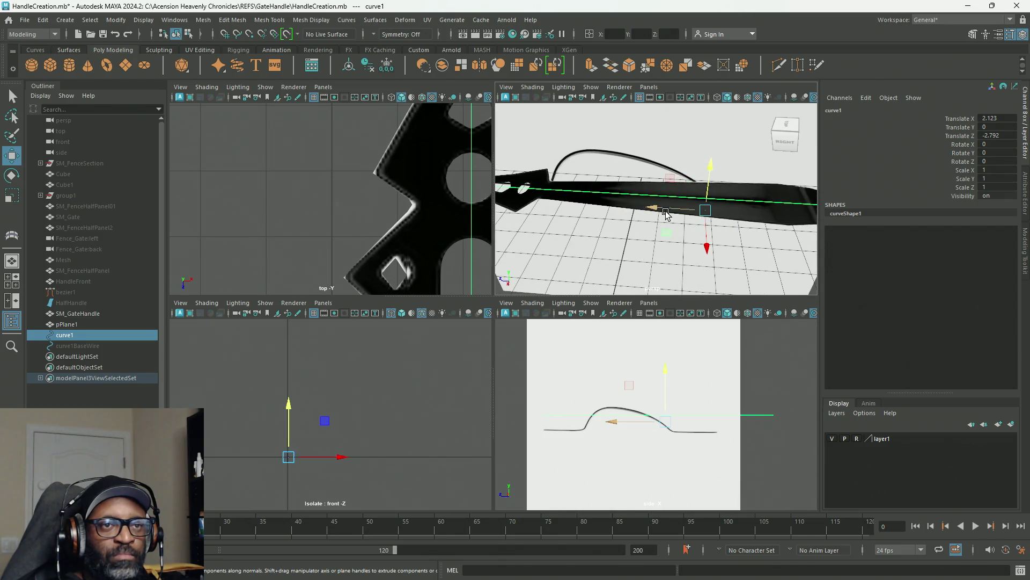
mouse_move(666, 208)
left_mouse_down()
mouse_move(580, 230)
mouse_move(583, 216)
left_mouse_up()
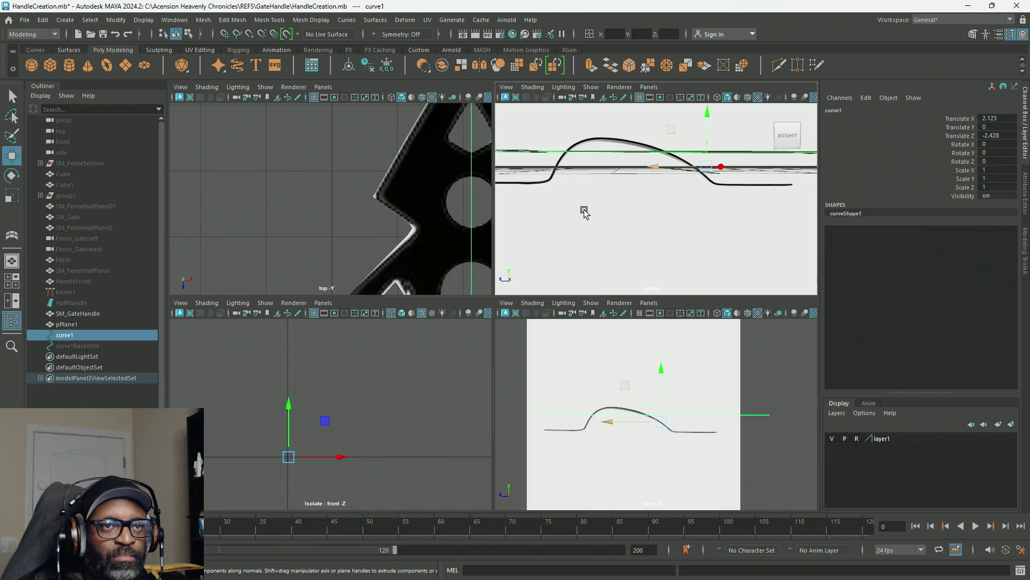
mouse_move(708, 110)
left_mouse_down()
mouse_move(704, 143)
mouse_move(614, 232)
mouse_move(609, 254)
mouse_move(676, 244)
left_mouse_up()
left_click_drag(739, 238, 727, 235)
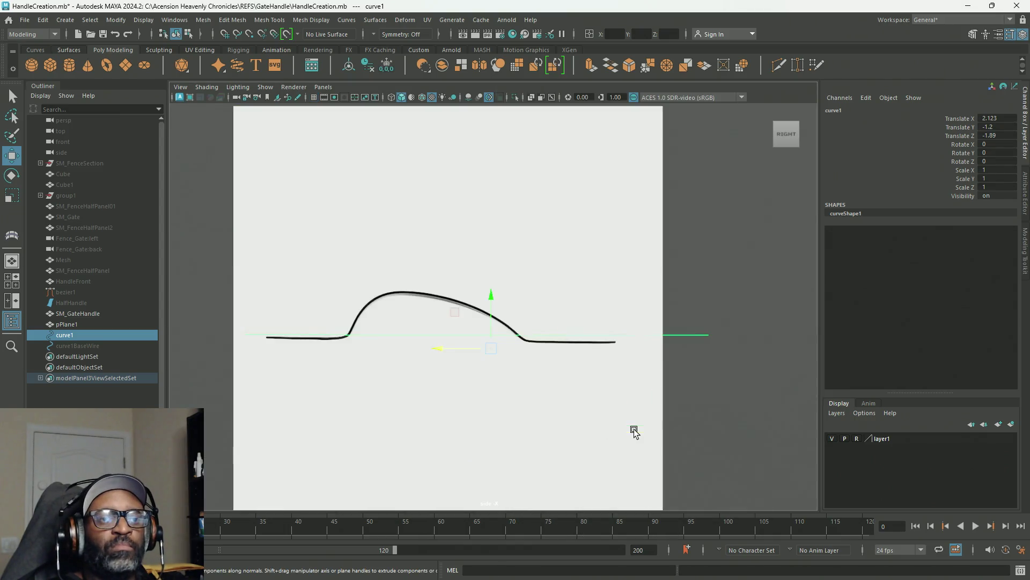
Step: Frame curve1 in the enlarged side view and nudge it down slightly
key("space")
middle_click_drag(513, 374, 610, 299, "alt")
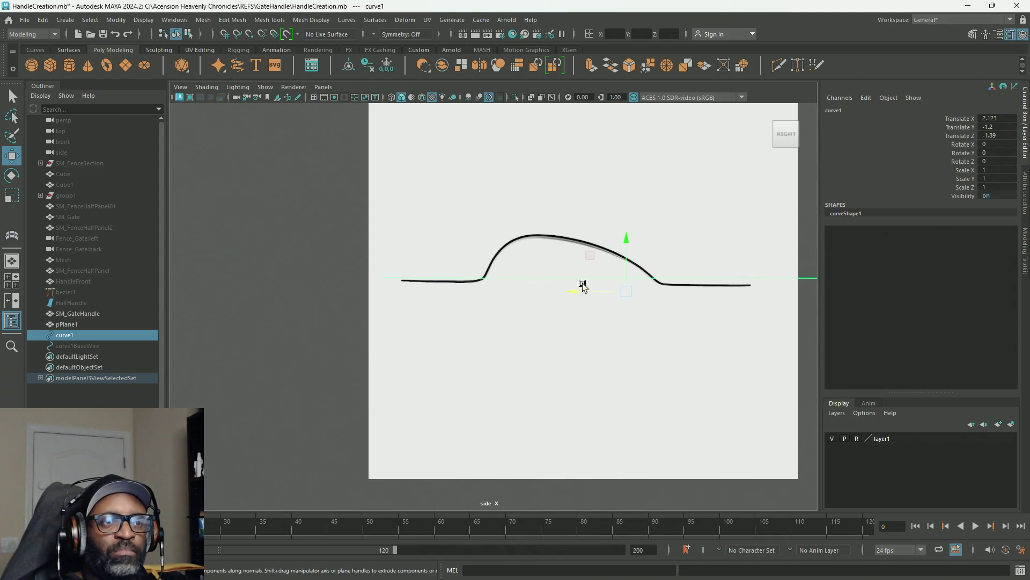
scroll(601, 292, "up", 4)
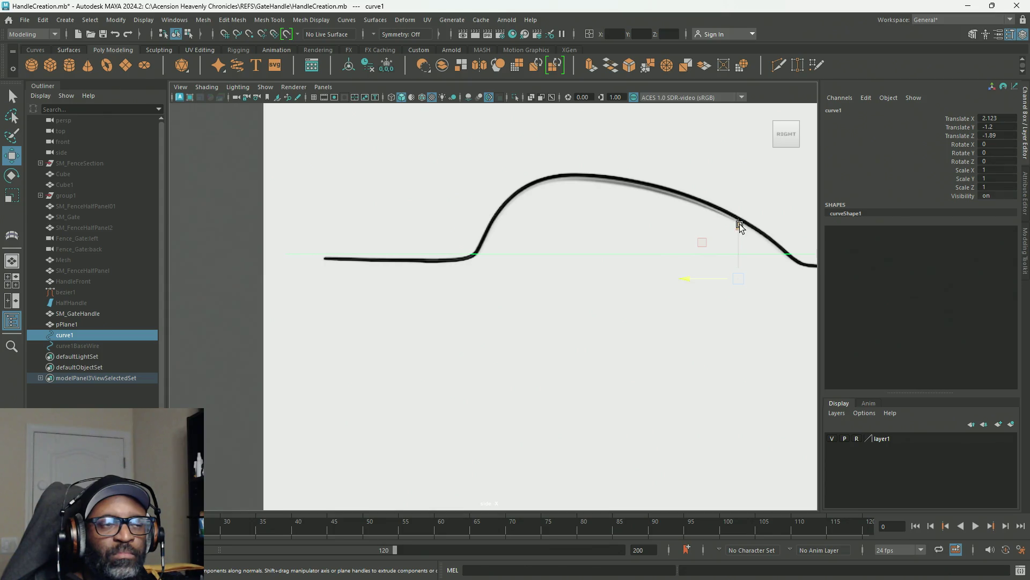
scroll(739, 227, "down", 5)
scroll(508, 207, "up", 4)
mouse_move(670, 285)
middle_mouse_down("alt")
mouse_move(690, 278)
mouse_move(615, 283)
middle_mouse_up("alt")
left_click_drag(527, 240, 528, 242)
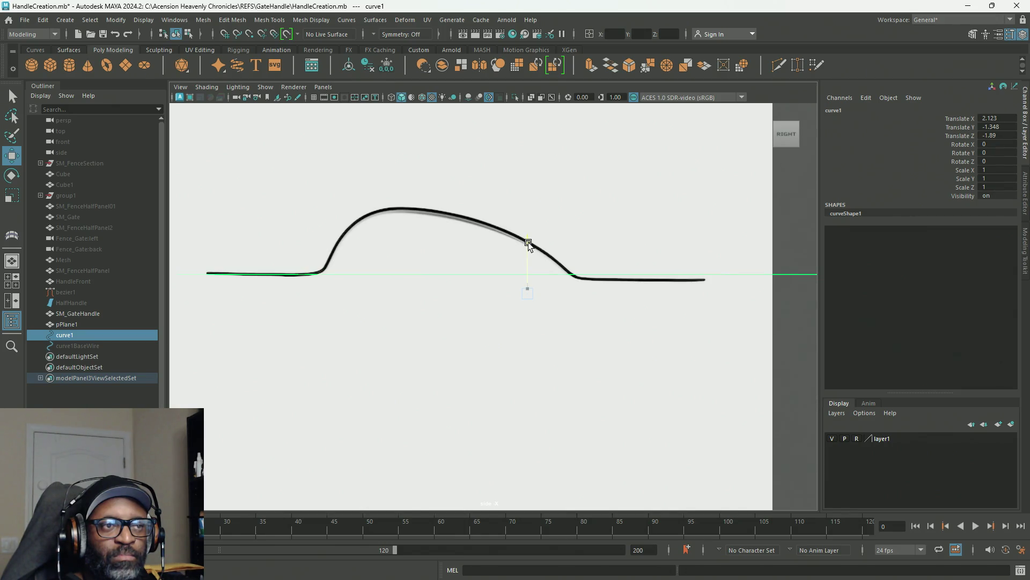
Step: Switch curve1 to Control Vertex mode and select its right-hand CVs
right_click(791, 243)
right_click_drag(791, 243, 720, 246)
scroll(791, 283, "down", 3)
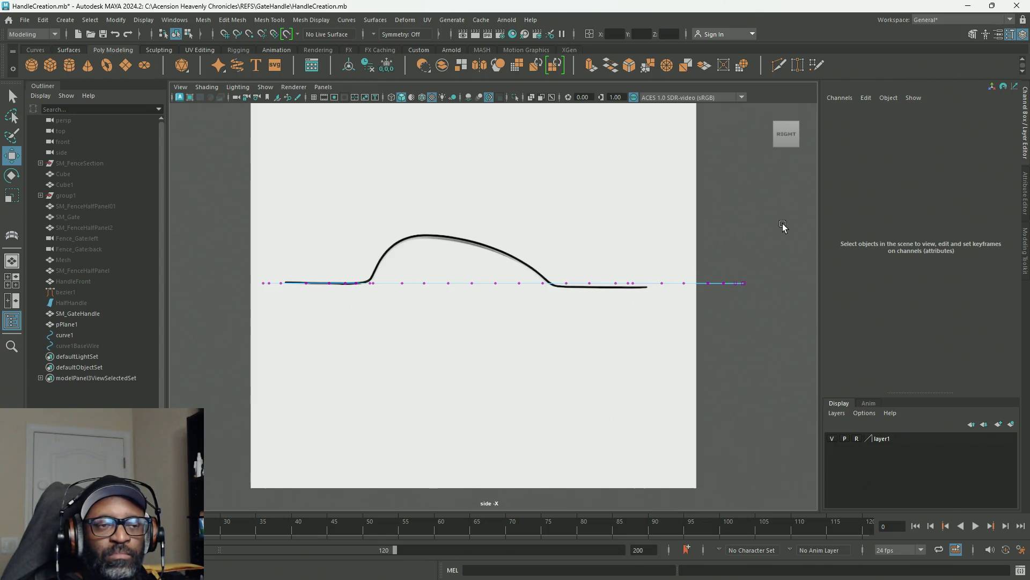
mouse_move(787, 227)
left_mouse_down()
mouse_move(714, 284)
mouse_move(518, 344)
left_mouse_up()
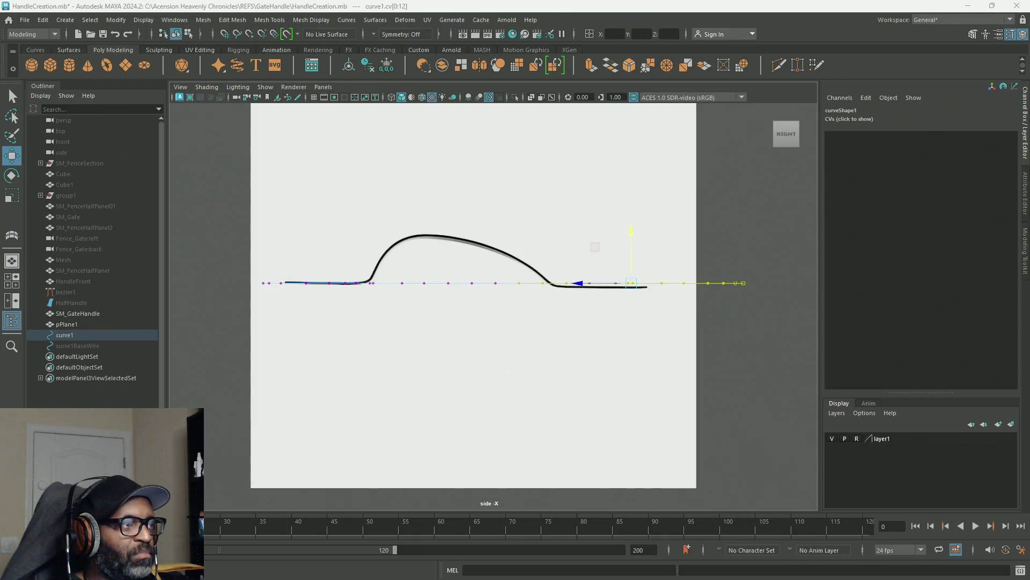
Step: Open the Move tool settings with Soft Selection and test-raise the CVs
double_click(11, 156)
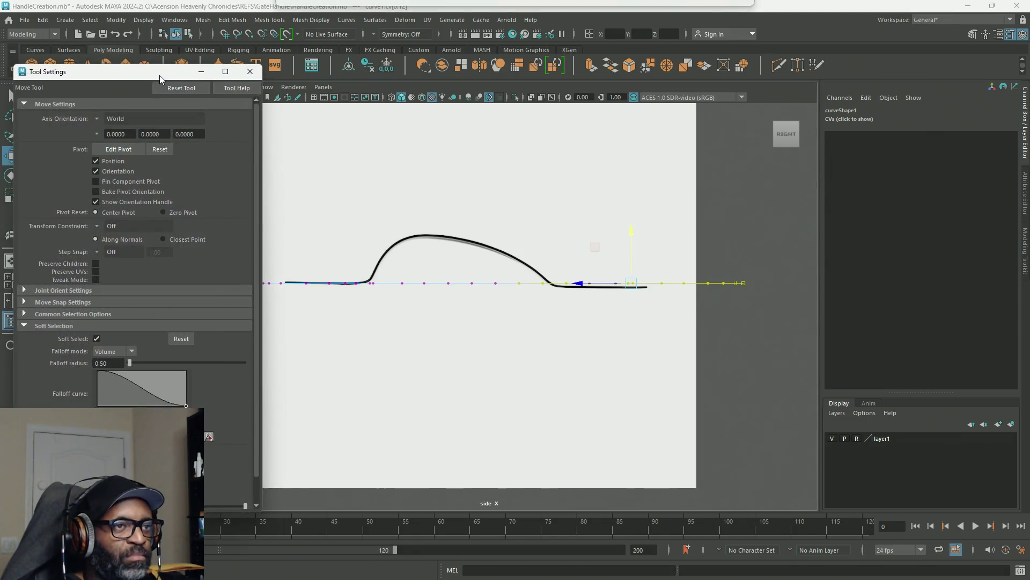
left_click_drag(166, 74, 159, 73)
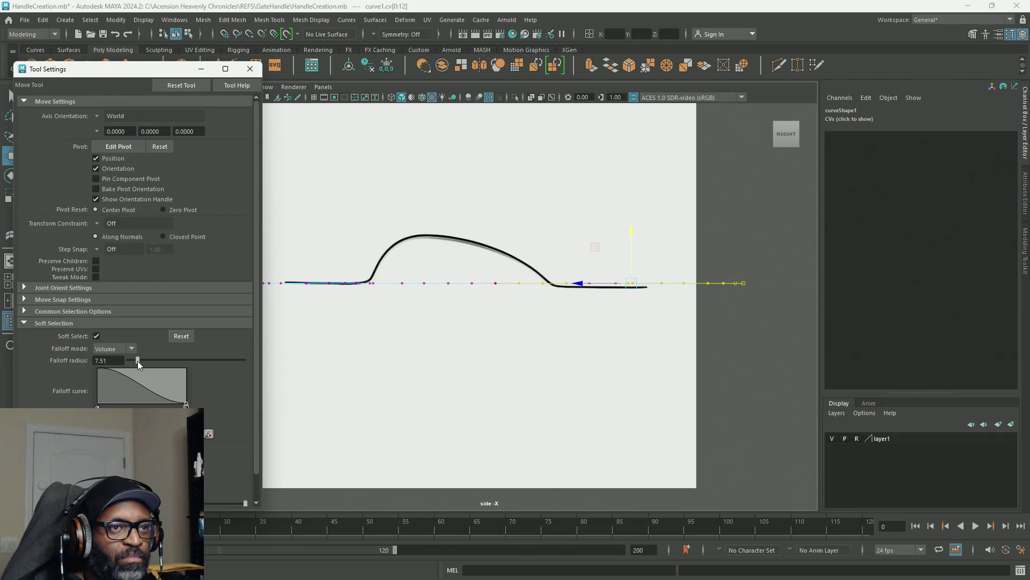
left_click_drag(632, 236, 630, 221)
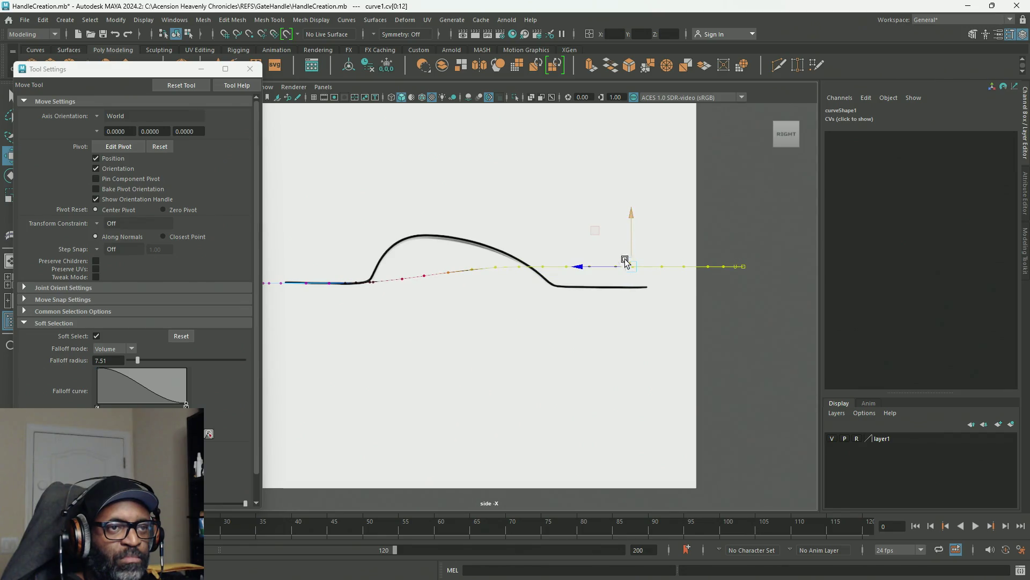
key("ctrl+z")
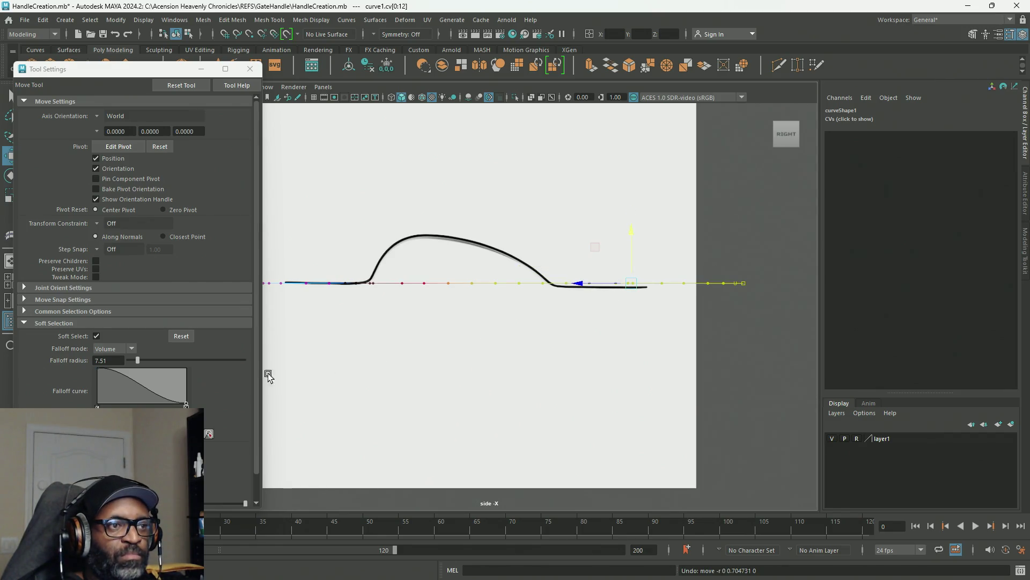
Step: Tune the soft-selection falloff radius from 12.68 to 9.39, then 7.04, test-raising each time
left_click_drag(138, 360, 144, 360)
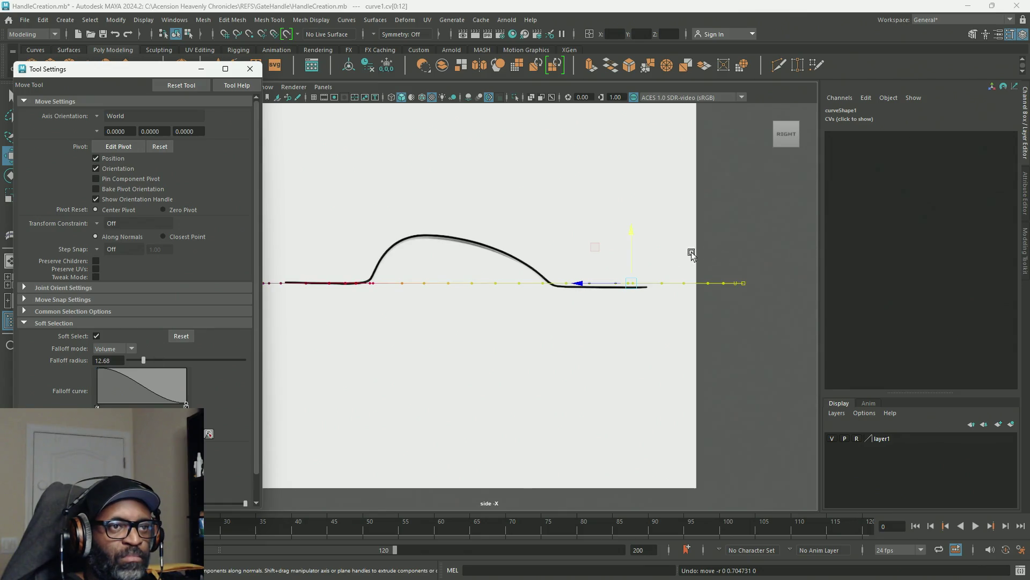
key("ctrl+z")
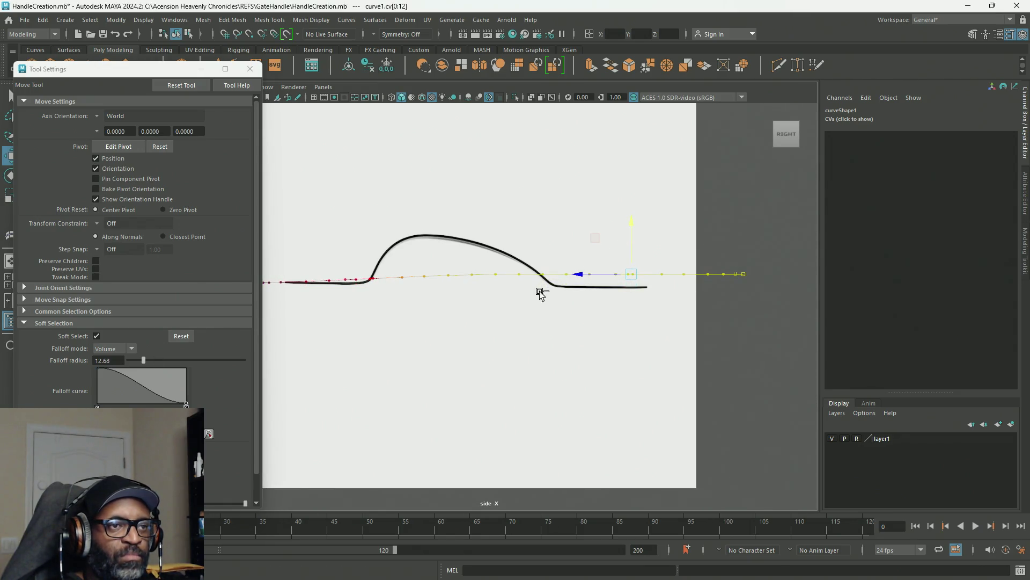
left_click_drag(143, 358, 143, 359)
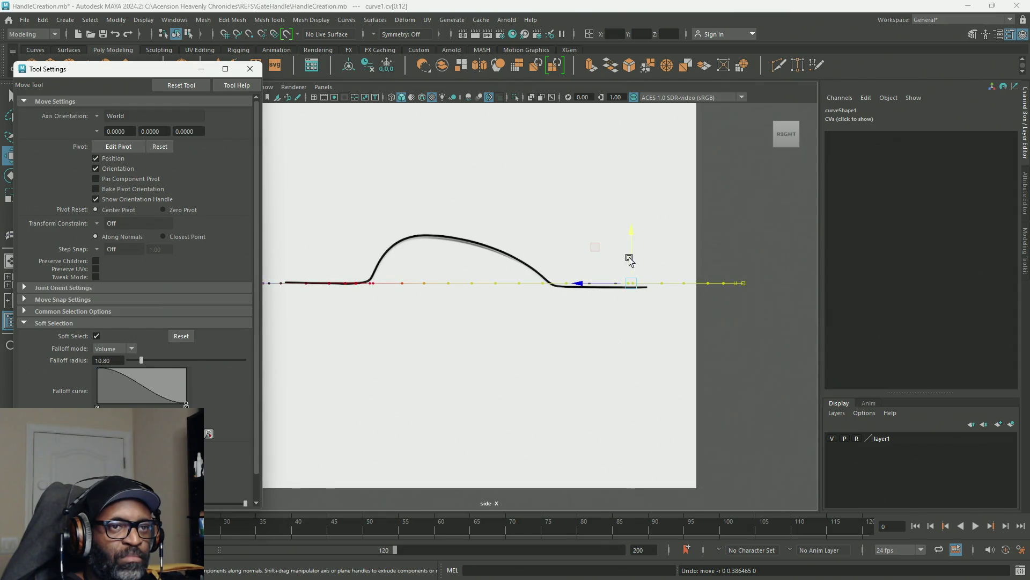
left_click_drag(633, 235, 635, 230)
key("ctrl+z")
left_click_drag(141, 358, 140, 358)
left_click_drag(632, 230, 638, 218)
key("ctrl+z")
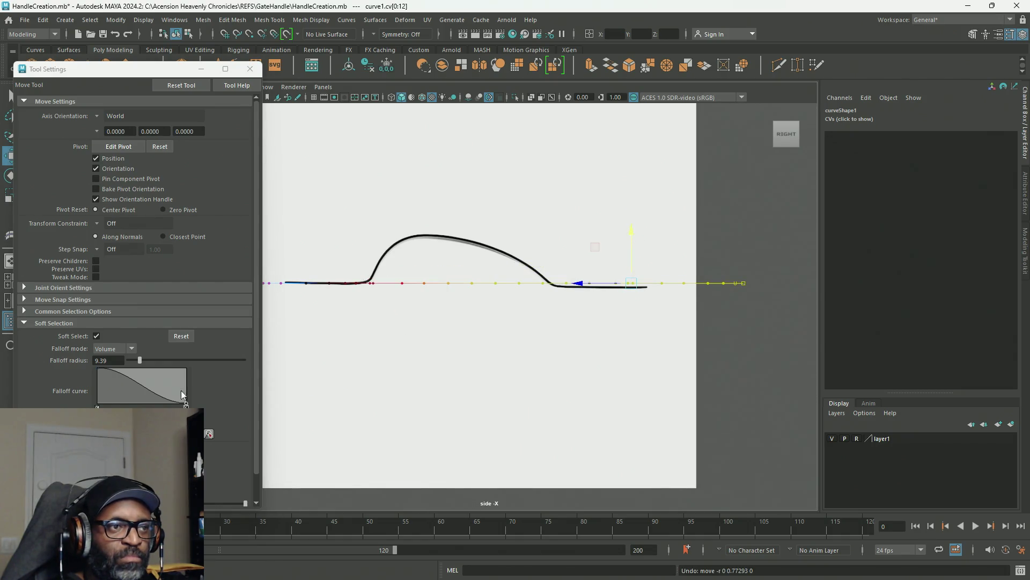
left_click_drag(139, 359, 137, 359)
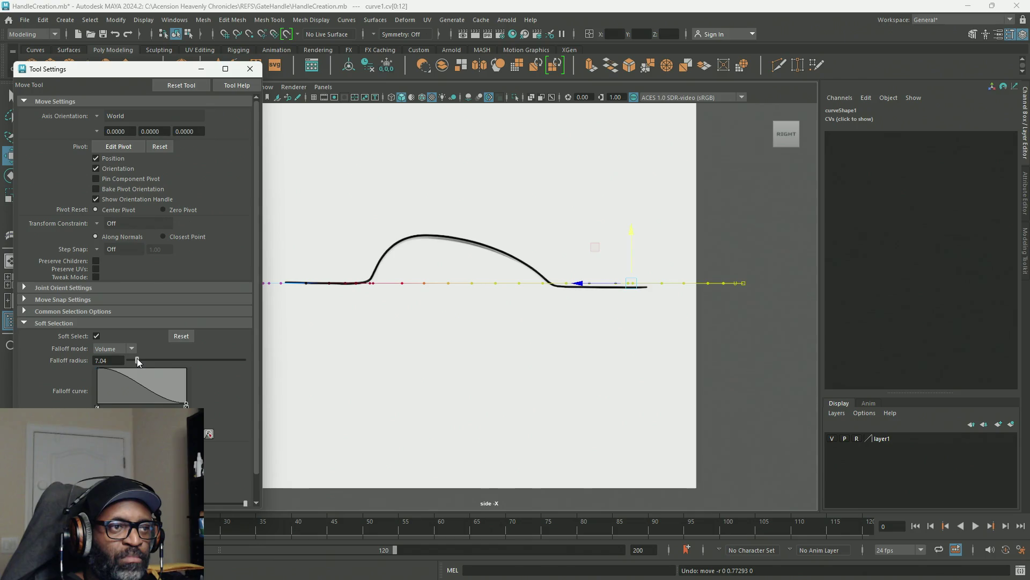
left_click_drag(632, 232, 629, 223)
key("ctrl+z")
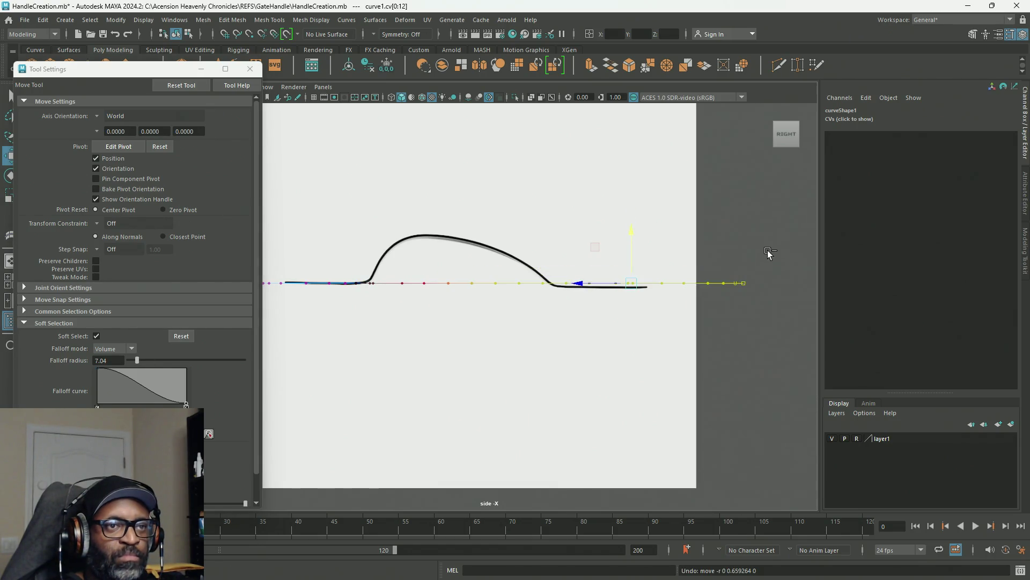
Step: Select curve1's right-hand CVs 0 through 13 and raise them along Y
mouse_move(768, 251)
left_mouse_down()
mouse_move(501, 362)
mouse_move(467, 364)
left_mouse_up()
left_click_drag(609, 231, 612, 220)
key("ctrl+z")
mouse_move(777, 222)
left_mouse_down()
mouse_move(497, 354)
mouse_move(446, 363)
left_mouse_up()
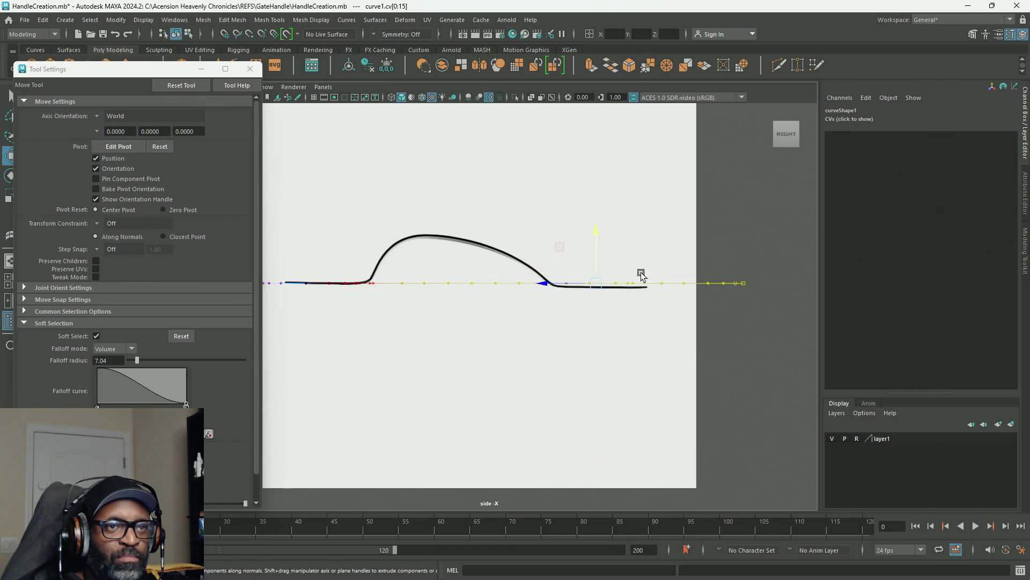
left_click_drag(601, 238, 597, 232)
key("ctrl+z")
mouse_move(781, 219)
left_mouse_down()
mouse_move(548, 346)
mouse_move(469, 369)
left_mouse_up()
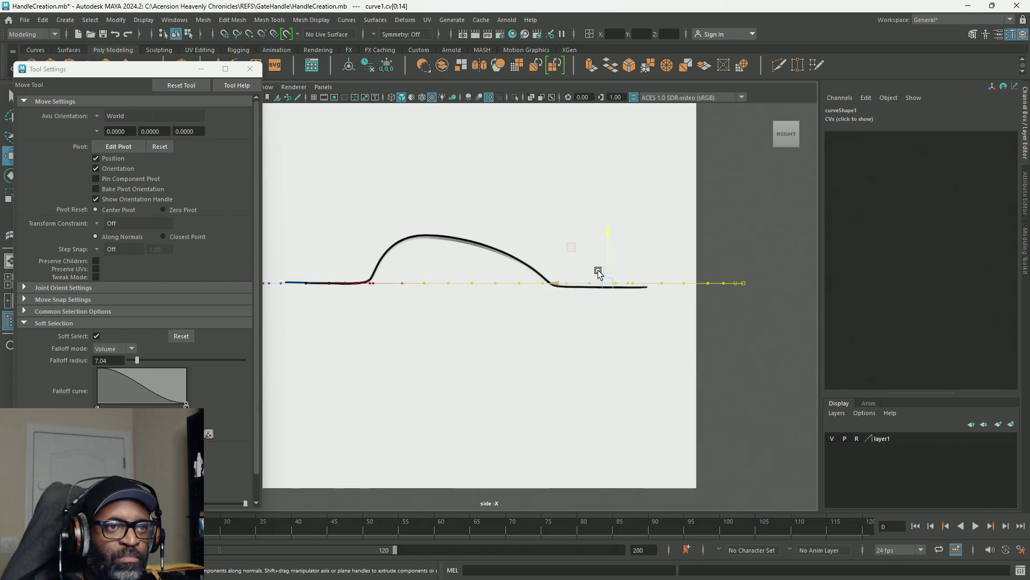
left_click_drag(611, 238, 613, 226)
key("ctrl+z")
left_click_drag(754, 221, 495, 339)
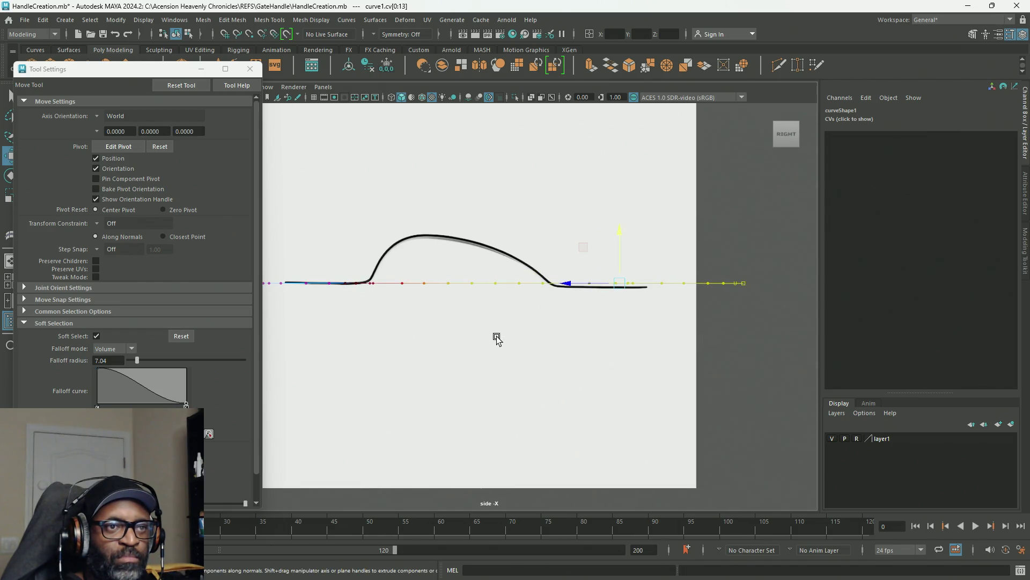
mouse_move(621, 232)
left_mouse_down()
mouse_move(605, 188)
mouse_move(601, 219)
left_mouse_up()
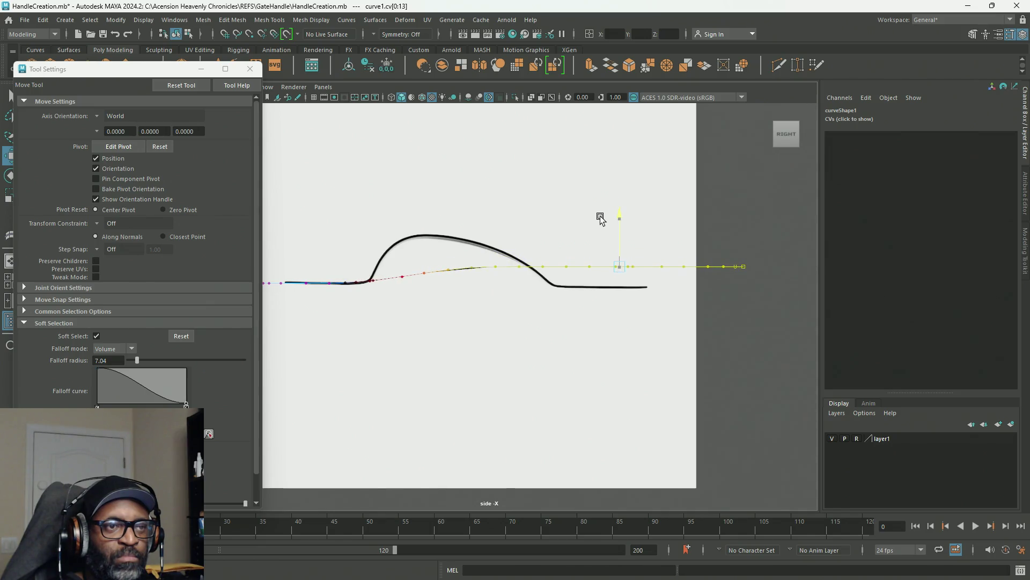
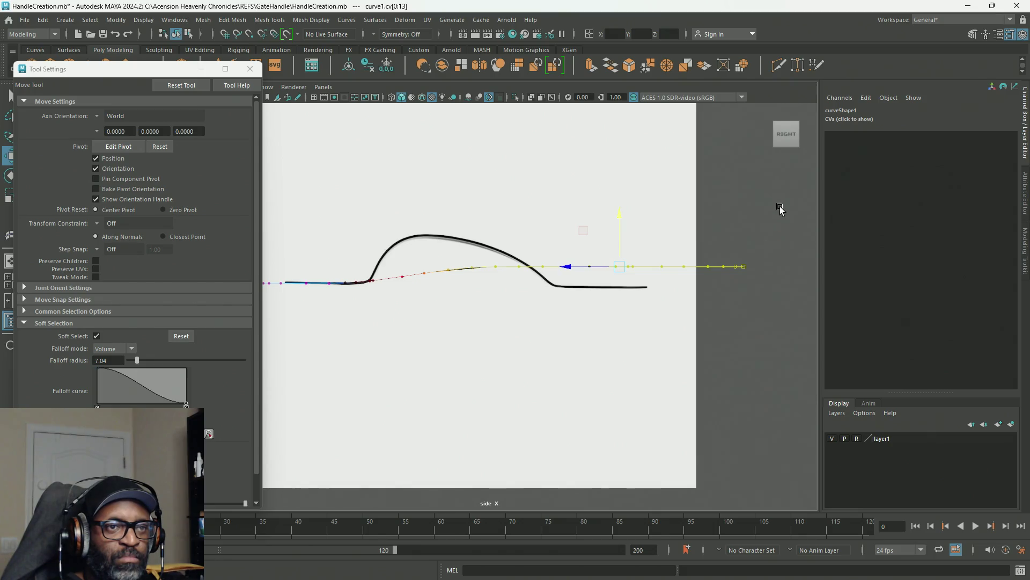
Step: Marquee-select the curve's right-side CVs and nudge them up toward the hump using soft selection
mouse_move(779, 208)
left_mouse_down()
mouse_move(515, 325)
mouse_move(530, 326)
left_mouse_up()
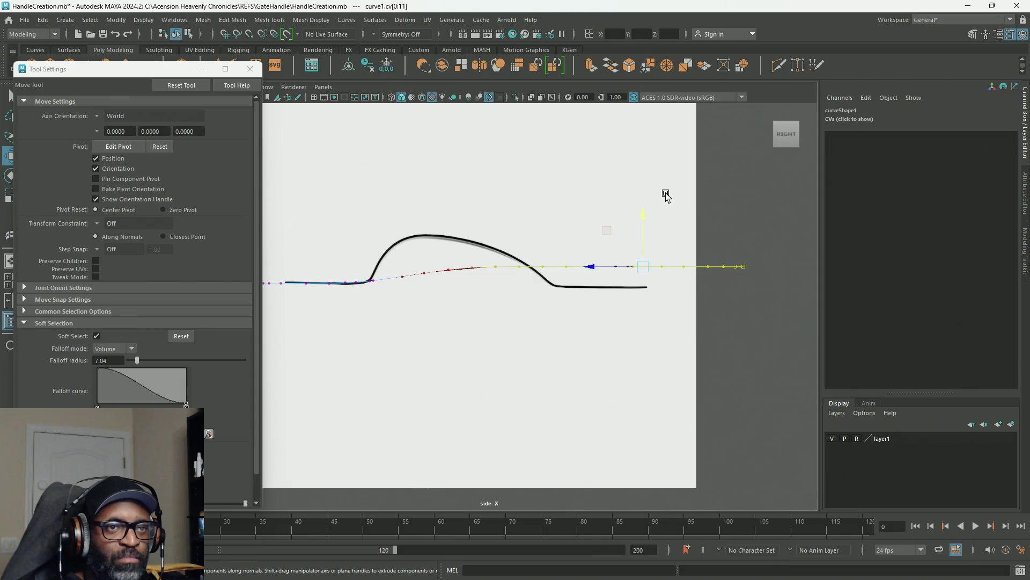
left_click_drag(645, 218, 646, 207)
key("ctrl+z")
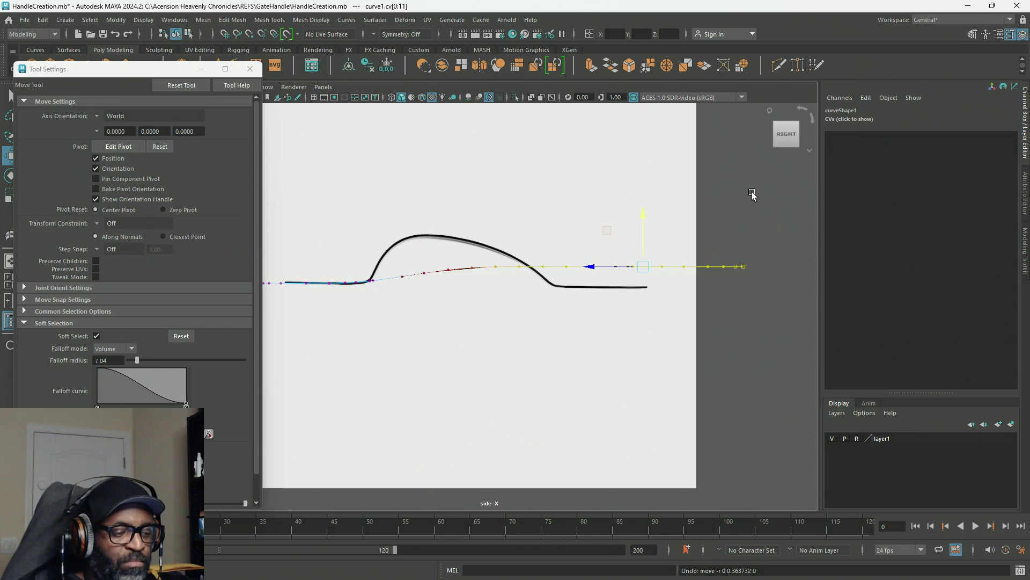
left_click(751, 194)
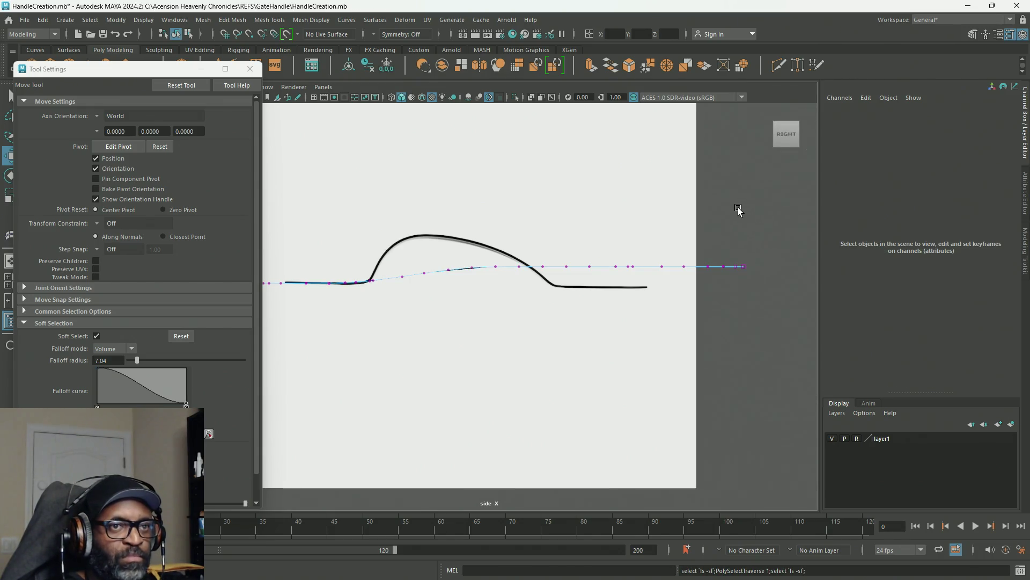
mouse_move(769, 226)
left_mouse_down()
mouse_move(658, 298)
mouse_move(468, 349)
left_mouse_up()
left_click_drag(611, 219, 604, 207)
key("ctrl+z")
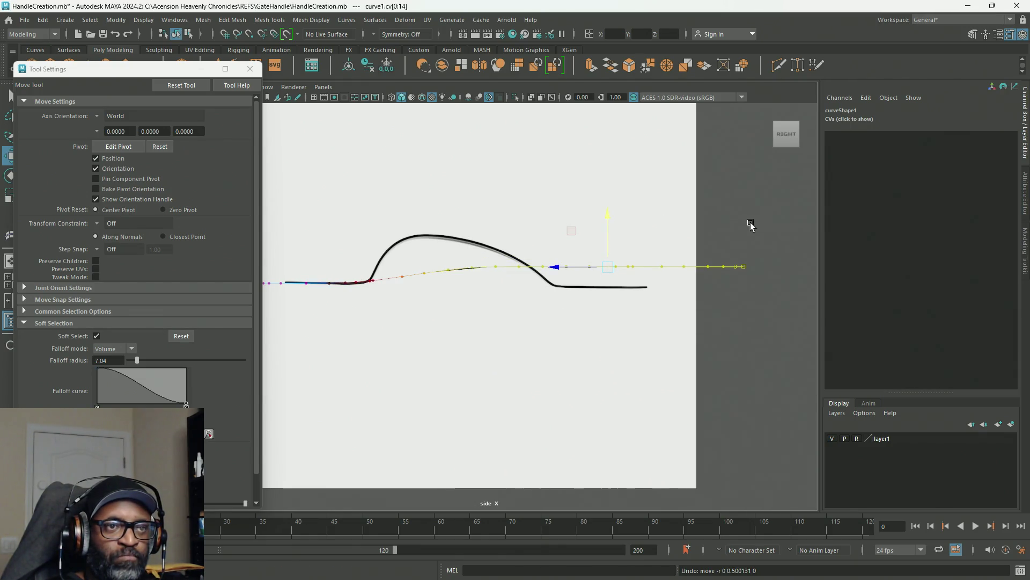
left_click_drag(769, 214, 482, 357)
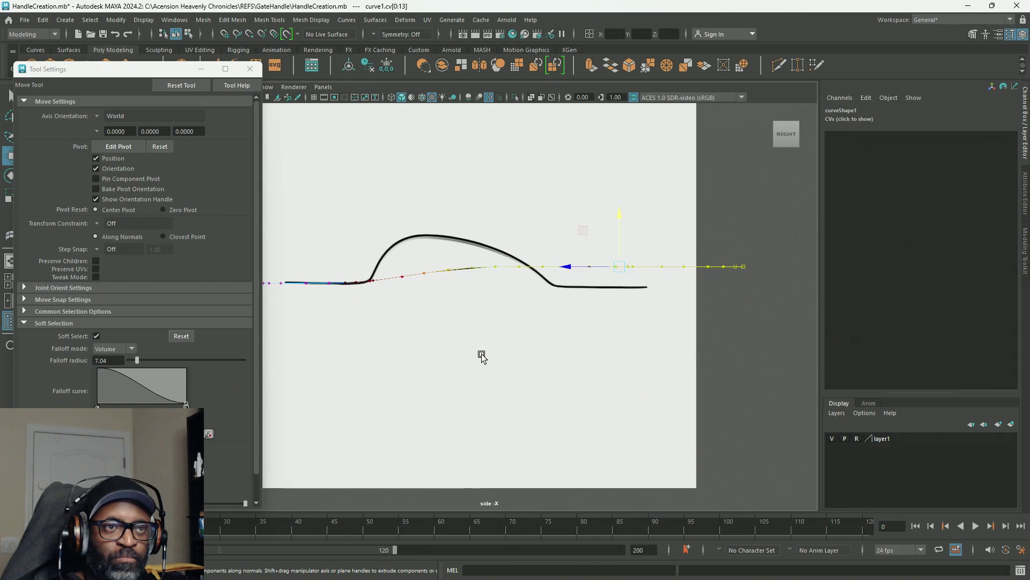
mouse_move(621, 216)
left_mouse_down()
mouse_move(610, 202)
mouse_move(609, 212)
left_mouse_up()
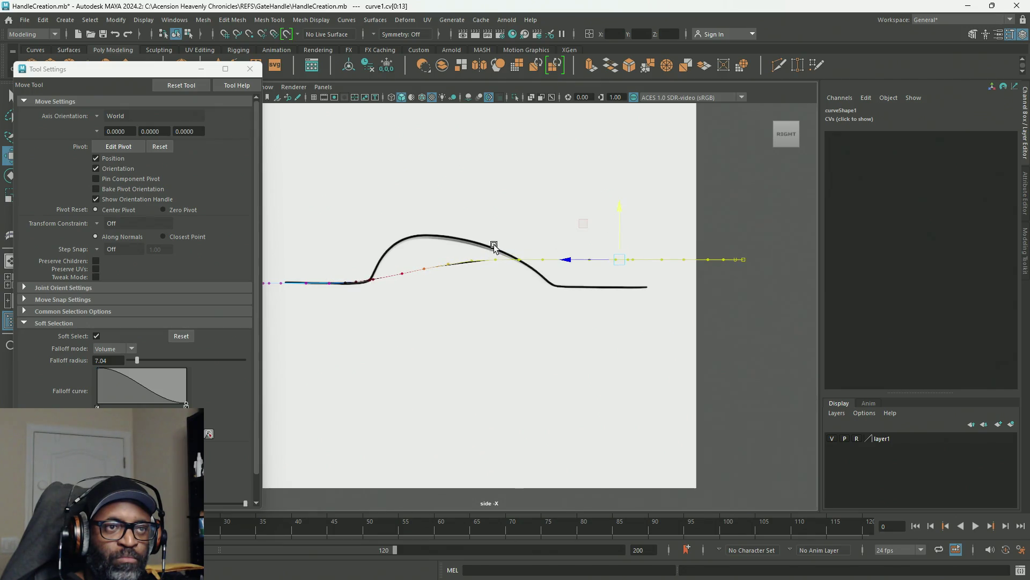
Step: Lift the CVs under the hump toward its outline, then shrink the soft-selection falloff radius
left_click_drag(461, 249, 475, 313)
left_click_drag(483, 232, 498, 299)
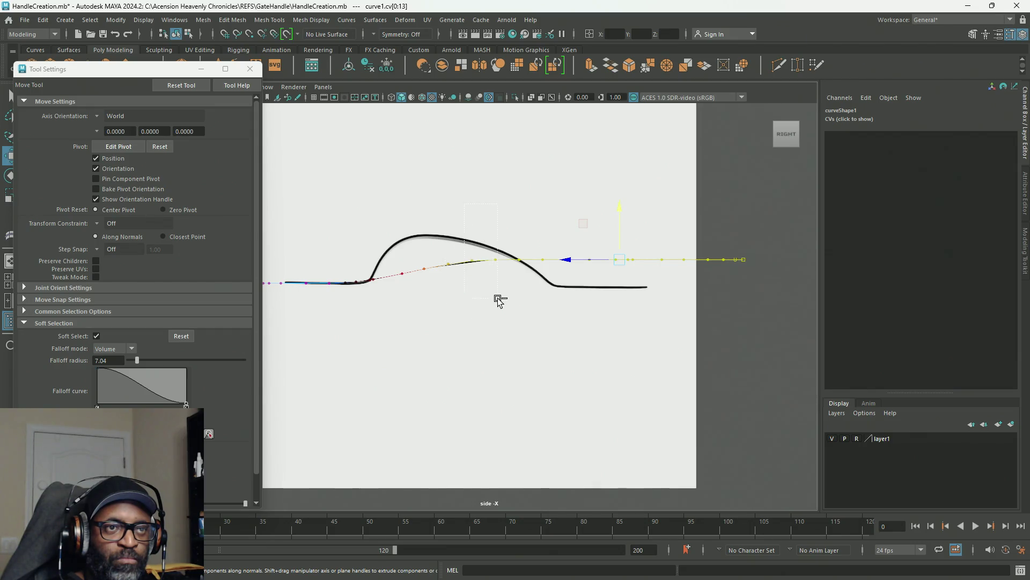
mouse_move(630, 225)
left_mouse_down()
mouse_move(609, 182)
mouse_move(608, 201)
left_mouse_up()
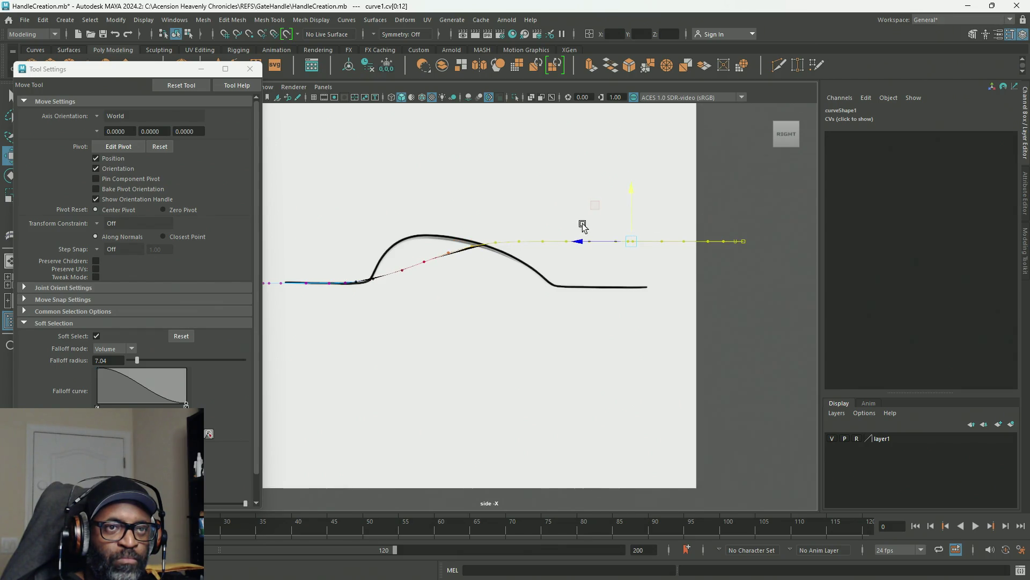
mouse_move(583, 244)
left_mouse_down()
mouse_move(552, 240)
mouse_move(600, 244)
left_mouse_up()
key("ctrl+z")
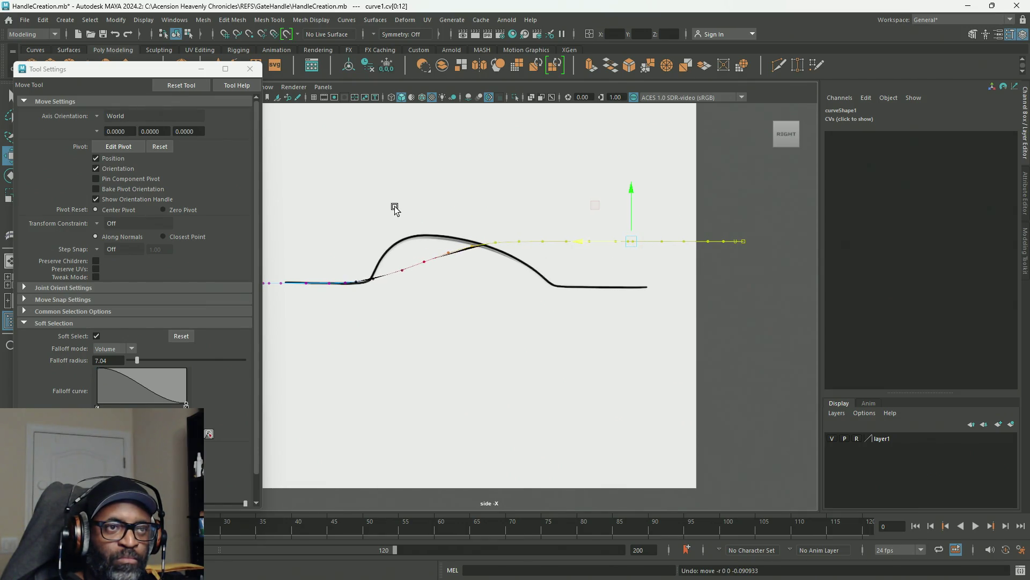
left_click_drag(425, 196, 506, 328)
left_click_drag(473, 199, 467, 194)
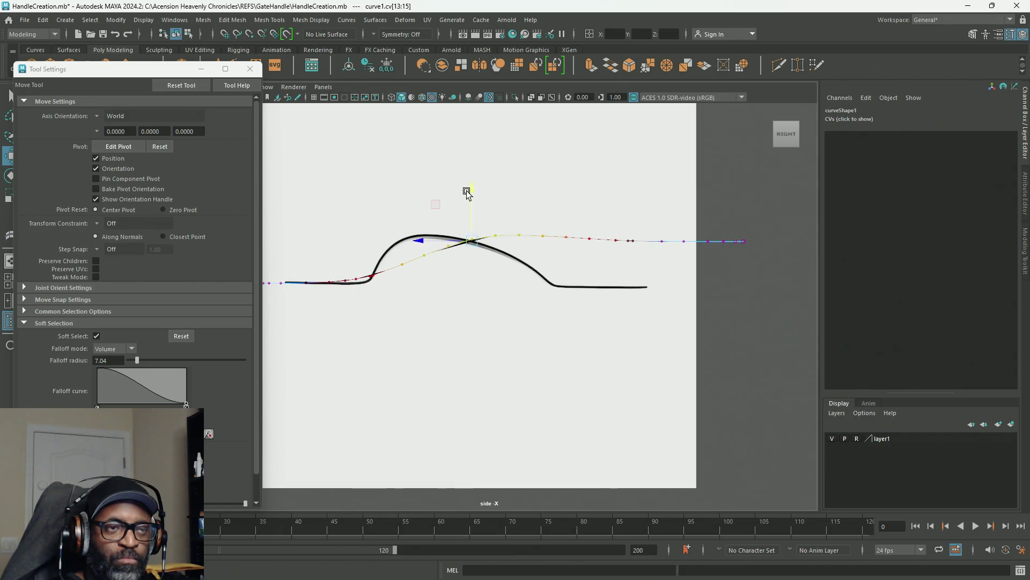
key("ctrl+z")
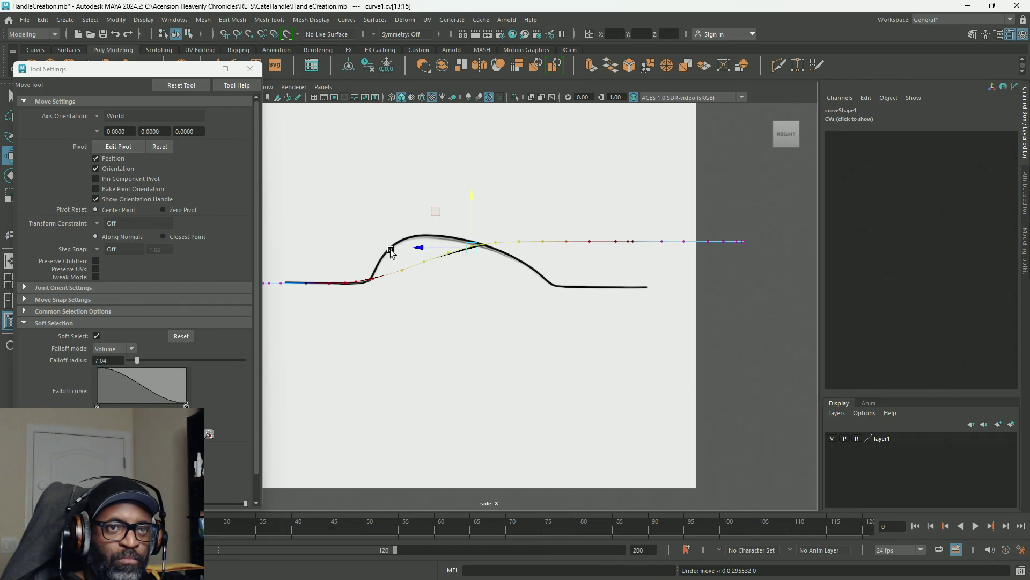
left_click_drag(130, 359, 129, 360)
Step: Keep Volume as the falloff mode and marquee-select CVs along the hump's rising side
left_click(132, 350)
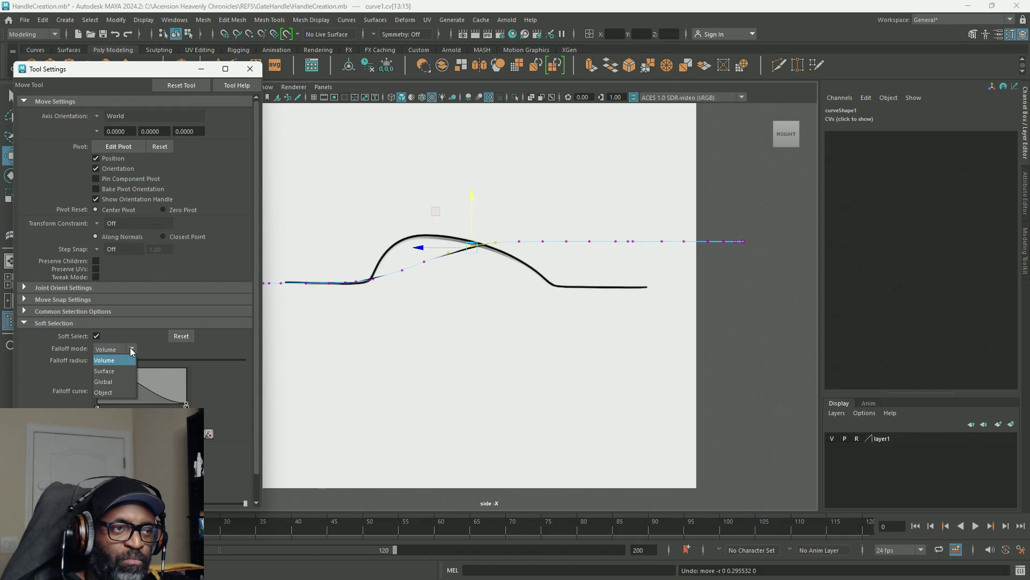
left_click(132, 351)
left_click(412, 242)
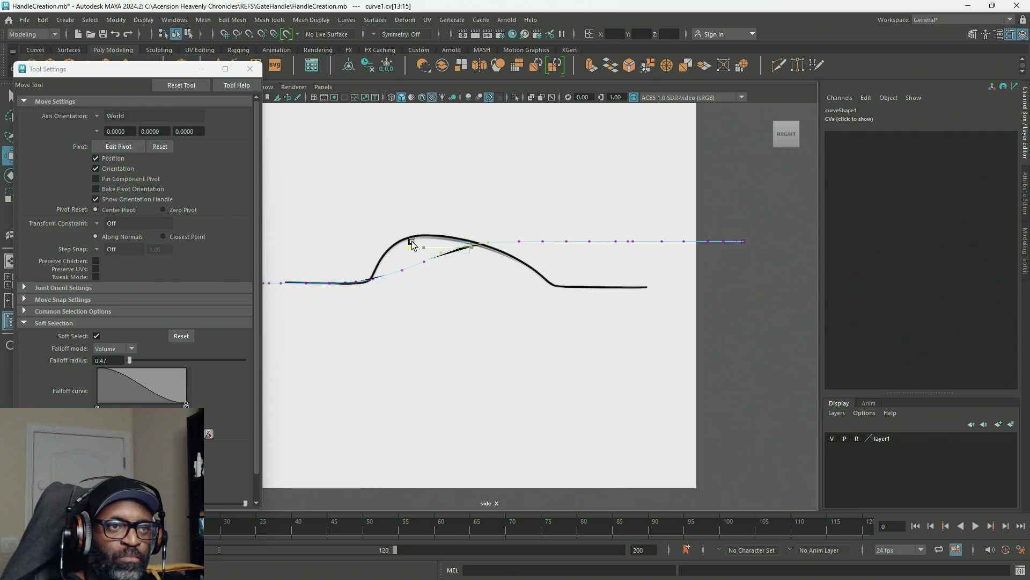
key("ctrl+z")
mouse_move(412, 164)
left_mouse_down()
mouse_move(506, 304)
mouse_move(500, 317)
left_mouse_up()
left_click(134, 358)
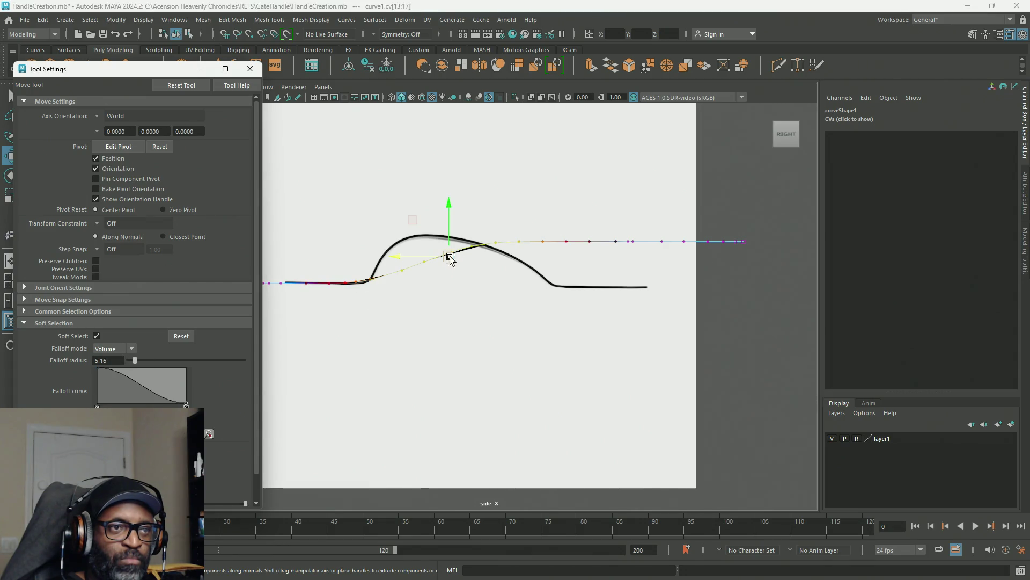
Step: Try raising other hump CVs, then reduce the soft-selection falloff radius to 2.82
left_click_drag(501, 217, 421, 272)
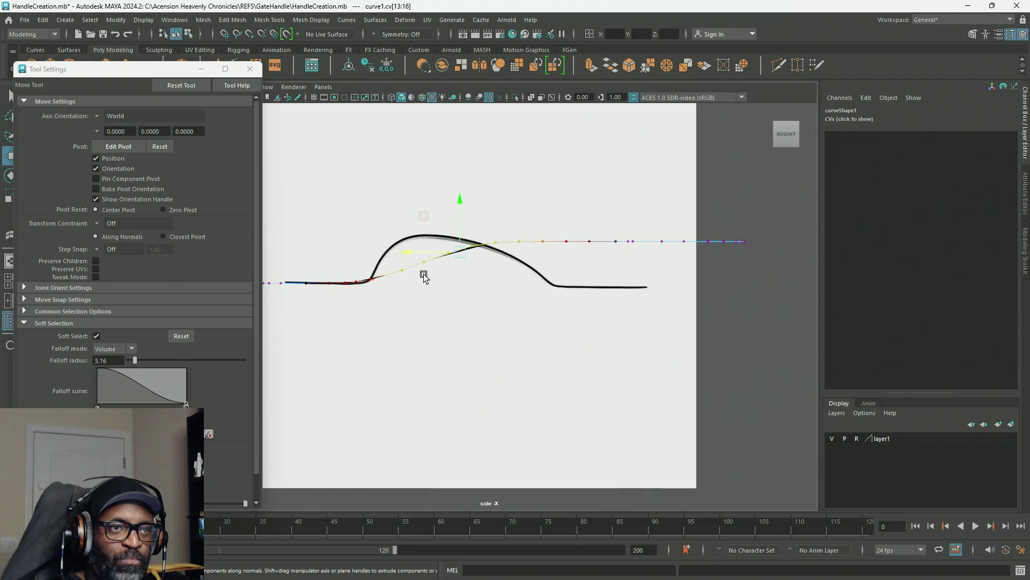
mouse_move(461, 206)
left_mouse_down()
mouse_move(493, 280)
mouse_move(428, 285)
left_mouse_up()
key("ctrl+z")
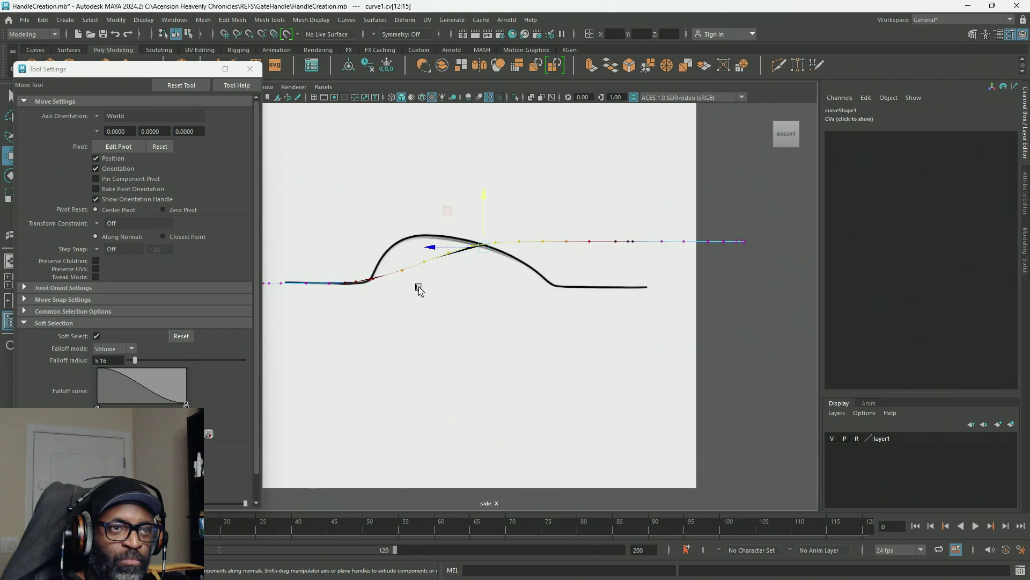
left_click_drag(449, 212, 444, 207)
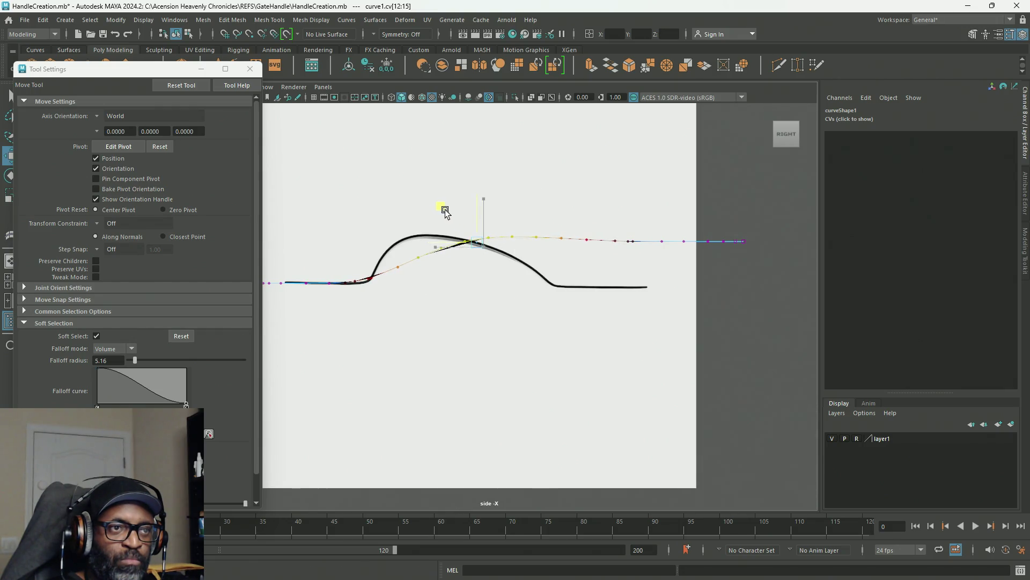
key("ctrl+z")
left_click_drag(135, 359, 134, 359)
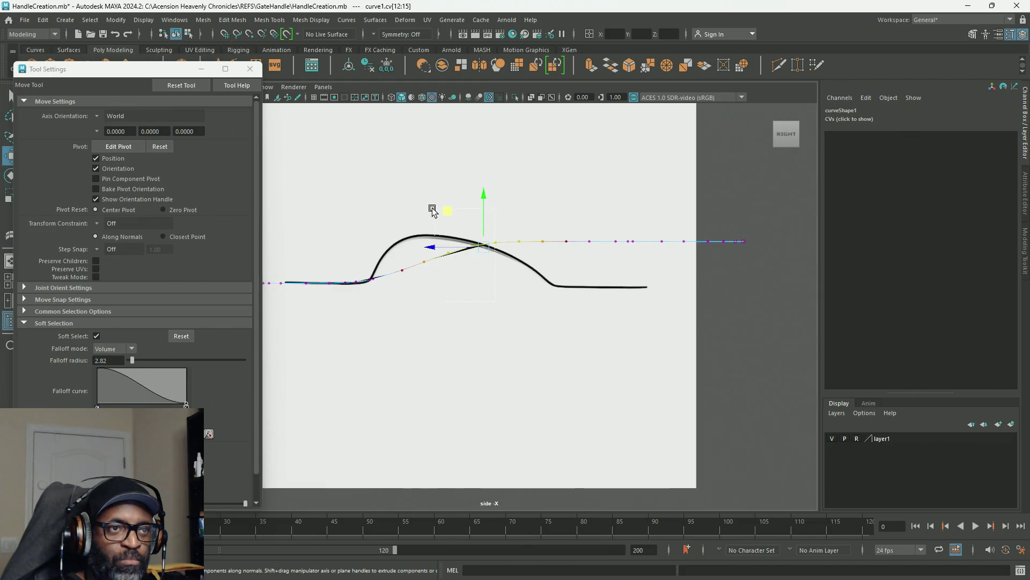
Step: Marquee-select the CVs along the hump and pull them up-left onto its top
mouse_move(401, 208)
left_mouse_down()
mouse_move(435, 203)
mouse_move(442, 213)
mouse_move(414, 207)
left_mouse_up()
key("ctrl+z")
left_click_drag(499, 309, 449, 243)
left_click_drag(393, 201, 396, 203)
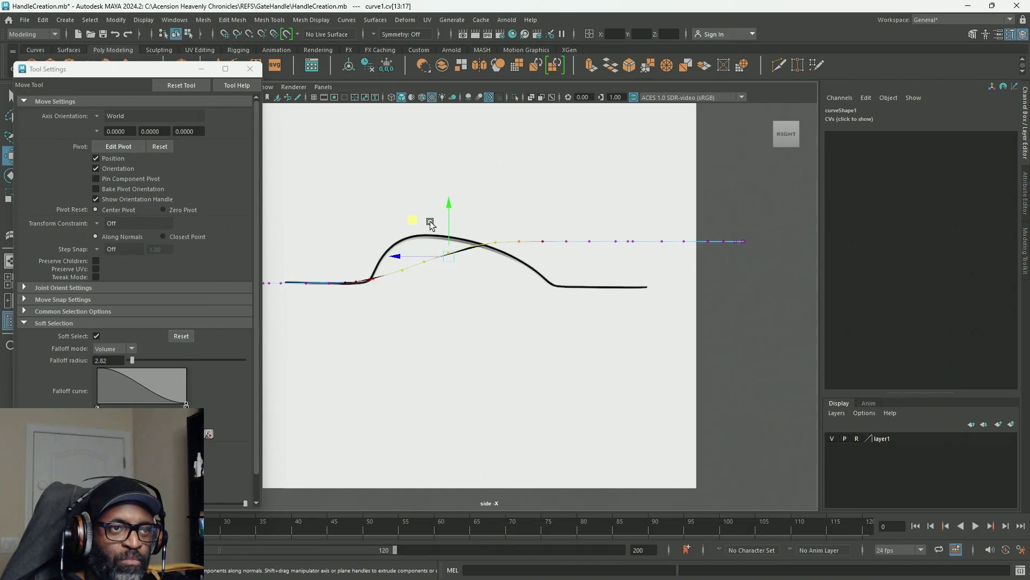
key("ctrl+z")
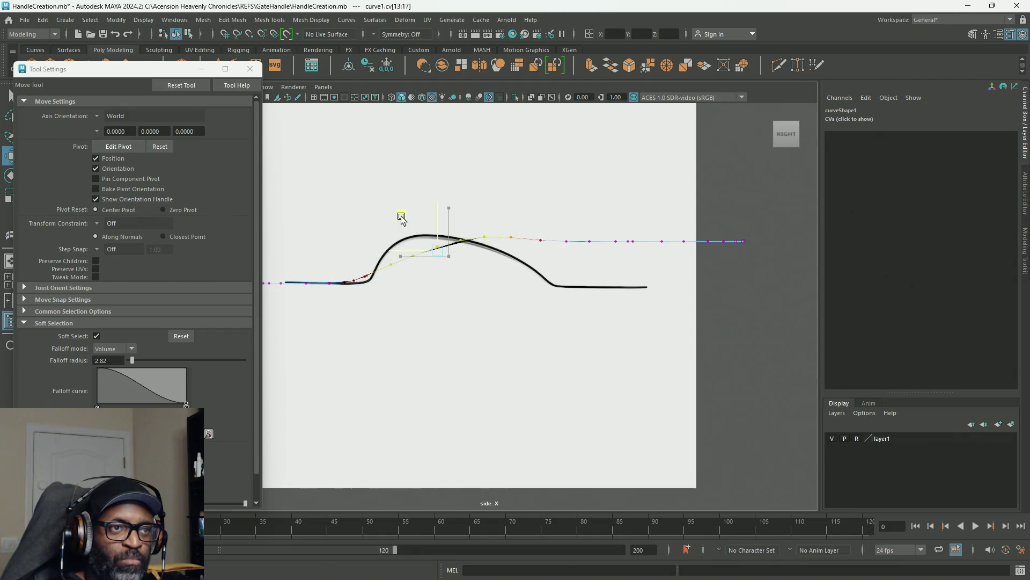
key("ctrl+z")
mouse_move(512, 198)
left_mouse_down()
mouse_move(455, 274)
mouse_move(419, 294)
left_mouse_up()
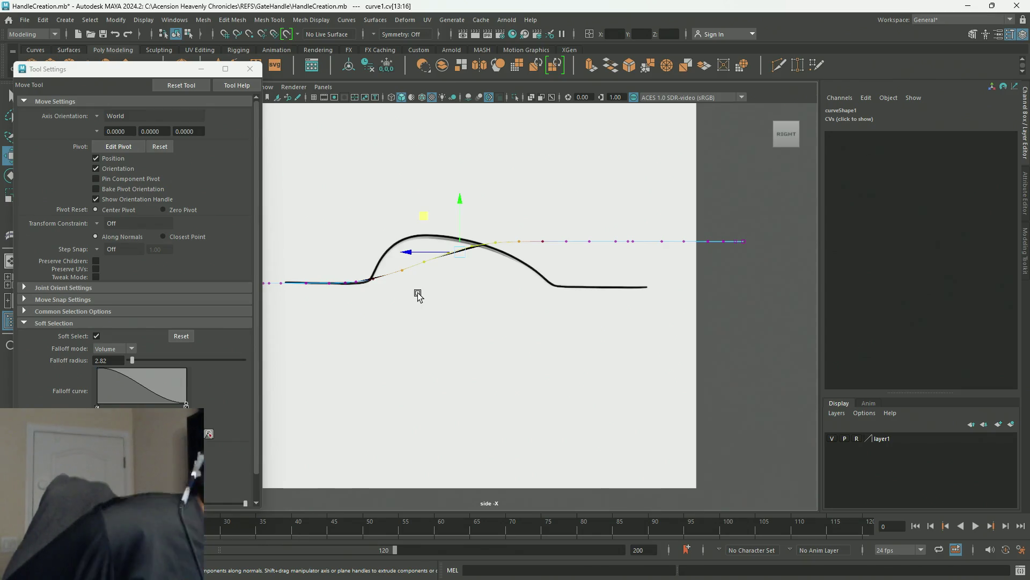
mouse_move(421, 216)
left_mouse_down()
mouse_move(385, 206)
mouse_move(402, 196)
mouse_move(393, 199)
left_mouse_up()
key("space")
key("space")
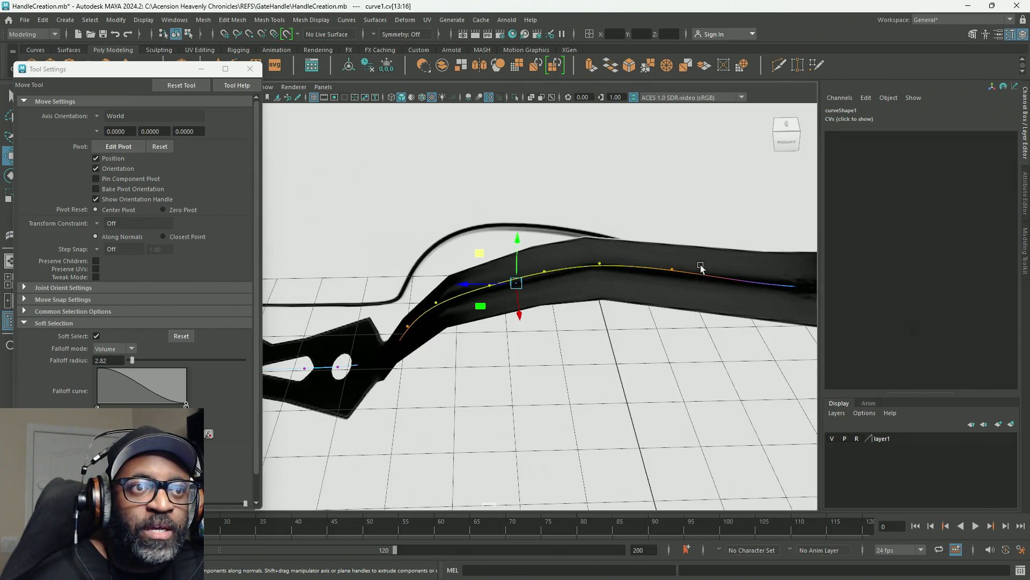
Step: Nudge curve1's tip CVs and lower the selected end points onto the reference
mouse_move(698, 294)
left_mouse_down("alt")
mouse_move(713, 292)
mouse_move(694, 262)
mouse_move(736, 264)
mouse_move(674, 262)
mouse_move(726, 261)
left_mouse_up("alt")
mouse_move(727, 261)
right_mouse_down("alt")
mouse_move(628, 283)
mouse_move(345, 195)
mouse_move(510, 242)
mouse_move(500, 224)
mouse_move(469, 228)
right_mouse_up("alt")
mouse_move(547, 226)
left_mouse_down()
mouse_move(536, 288)
mouse_move(512, 305)
left_mouse_up()
left_click_drag(555, 243, 519, 231)
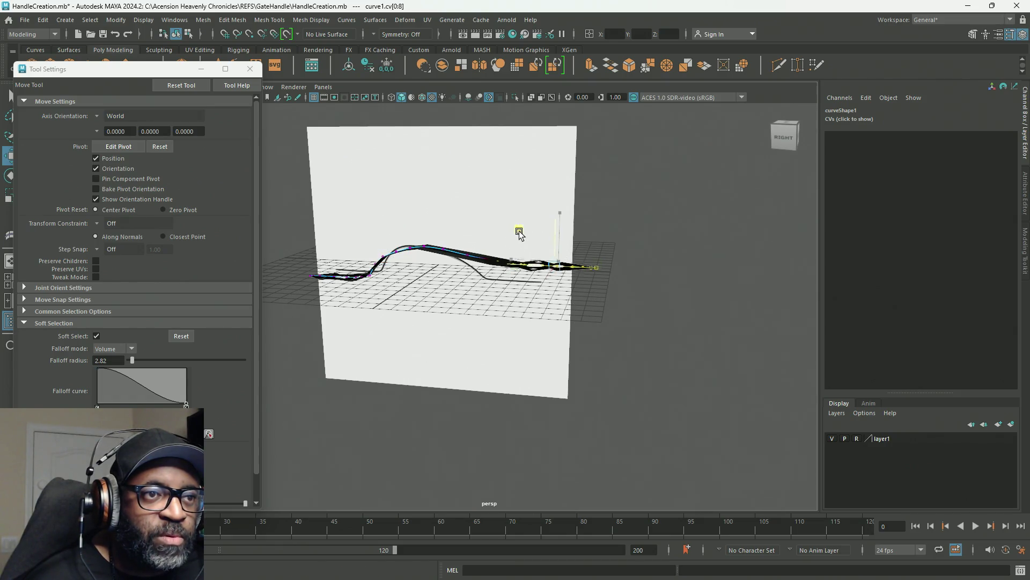
key("space")
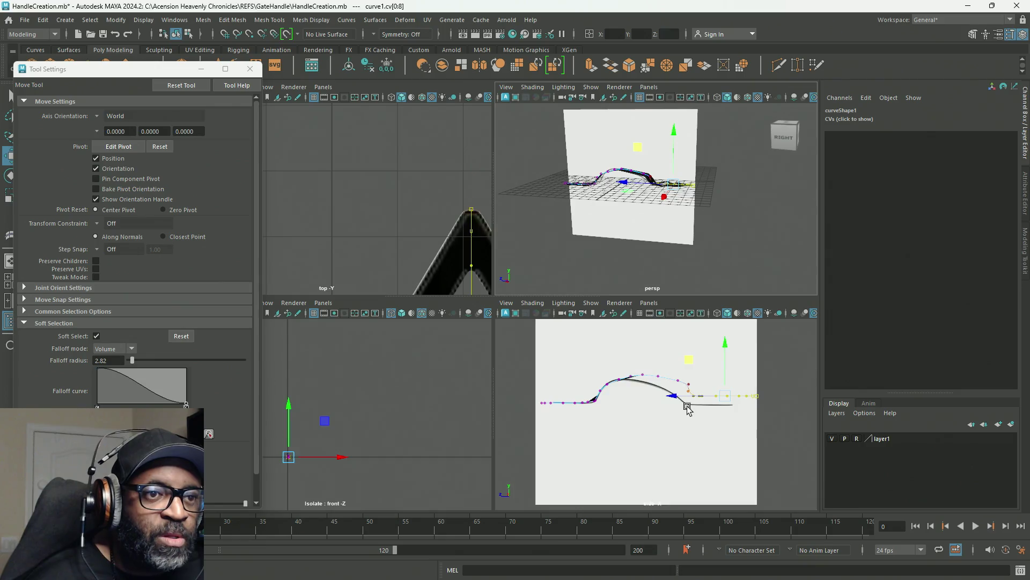
key("space")
scroll(569, 330, "up", 3)
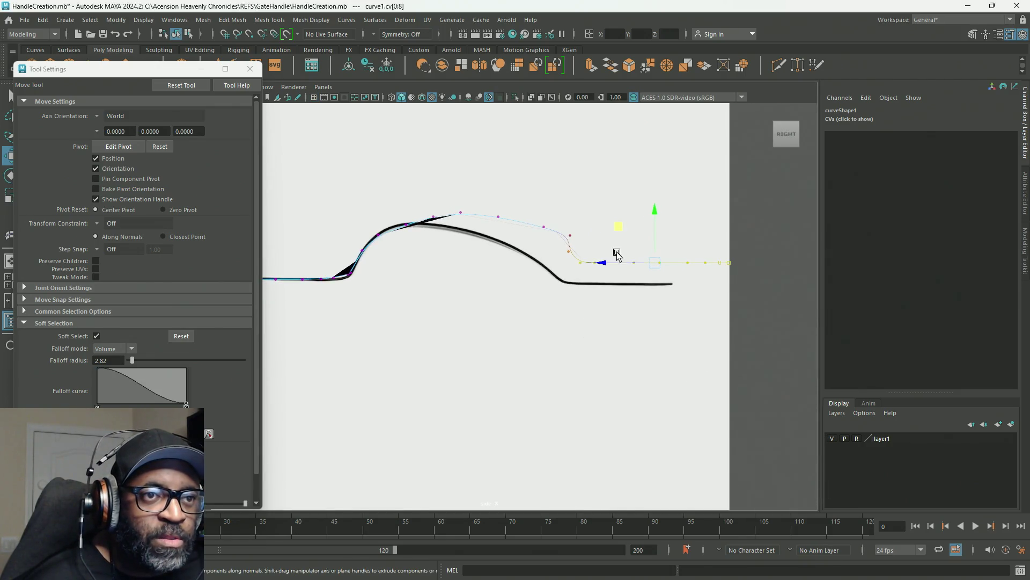
left_click_drag(615, 225, 616, 239)
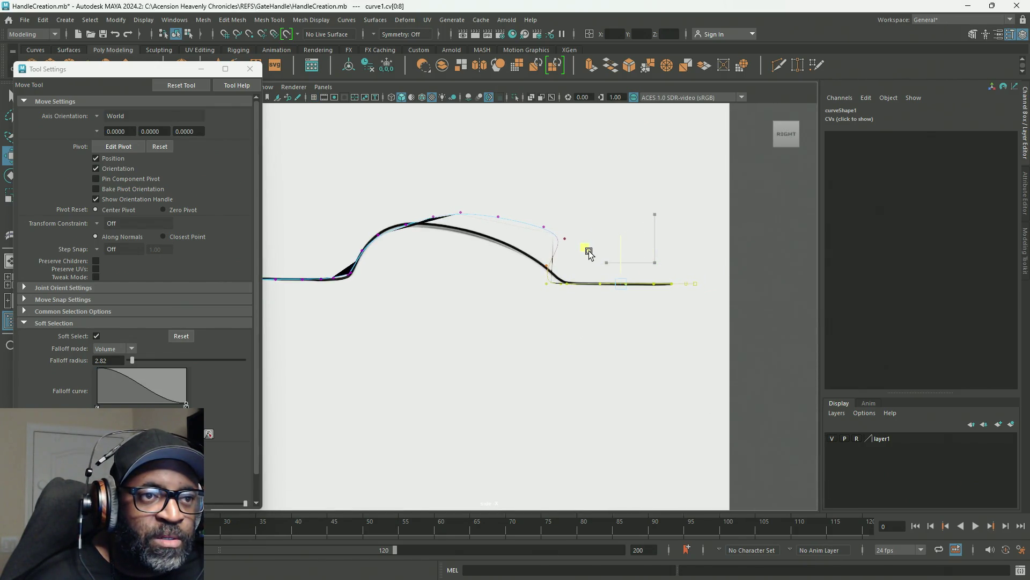
Step: Pull curve1's drop toward the reference's descending bend, then select the pPlane1 image plane
key("space")
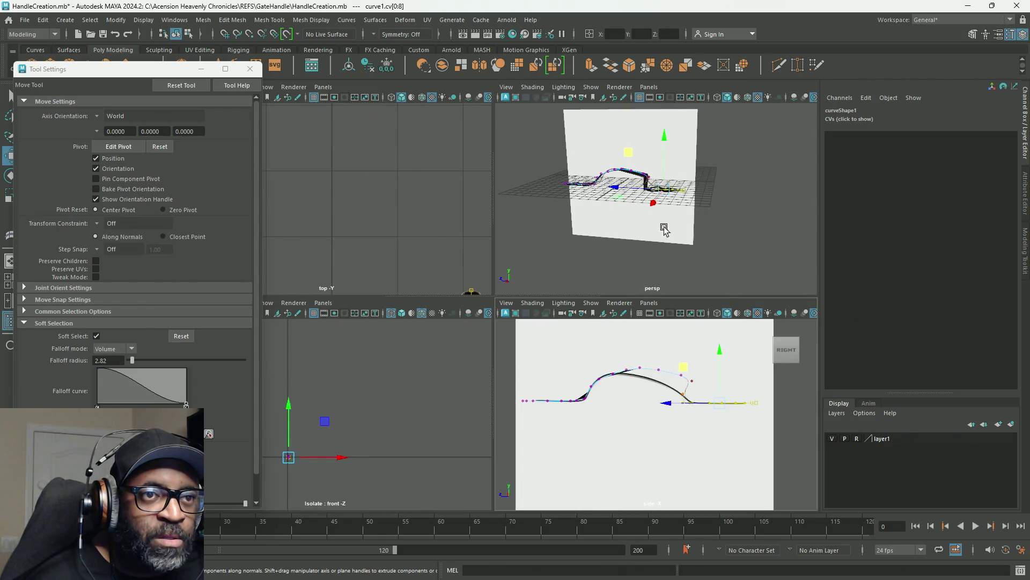
key("space")
left_click_drag(532, 303, 543, 312, "alt")
key("space")
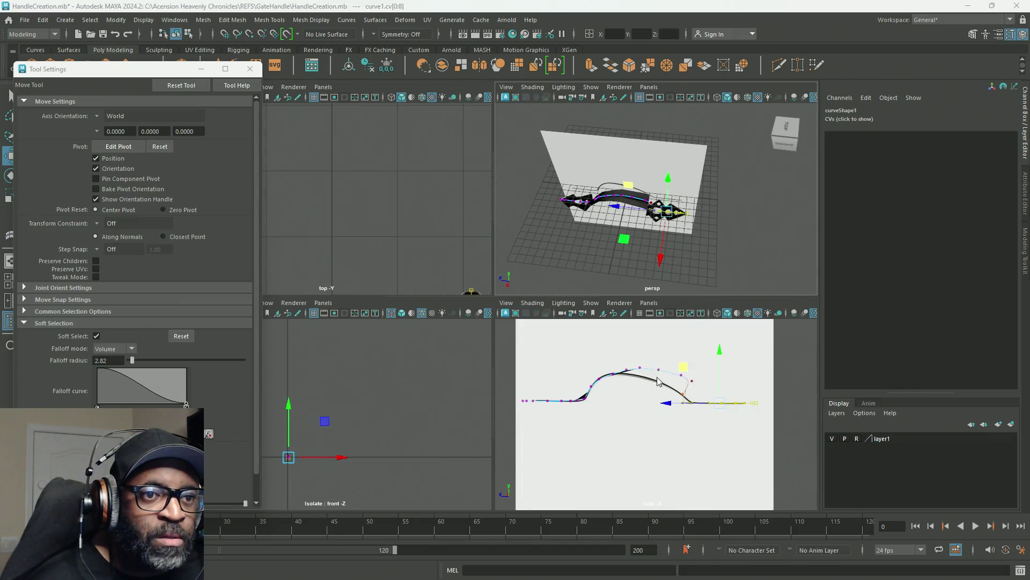
key("space")
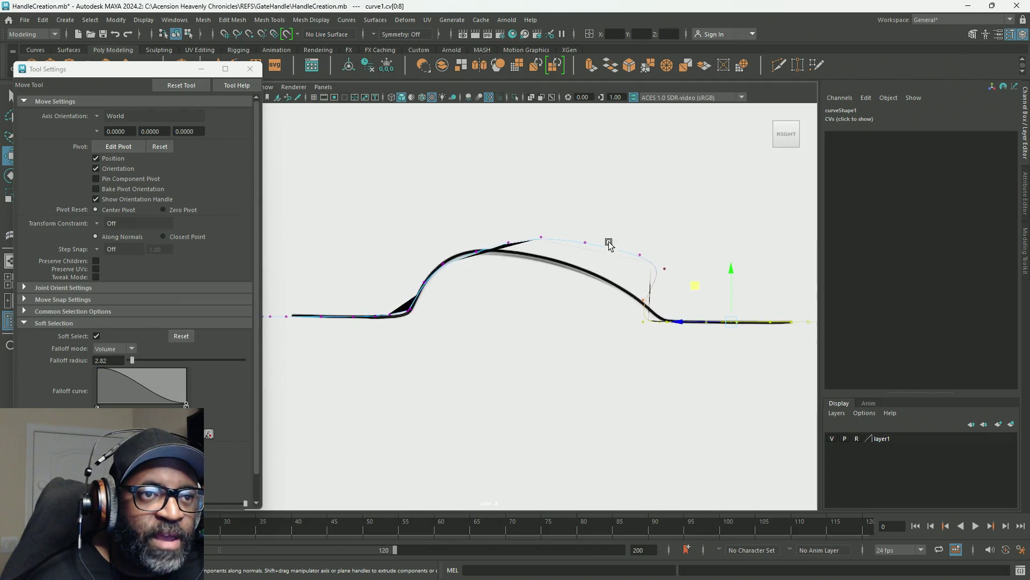
mouse_move(621, 280)
left_mouse_down()
mouse_move(621, 230)
mouse_move(603, 221)
left_mouse_up()
key("F8")
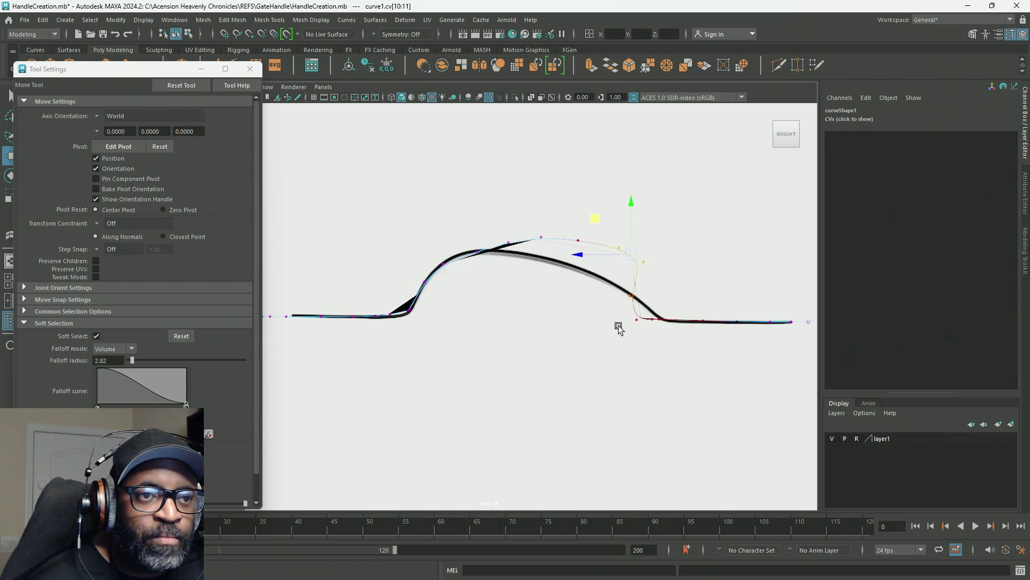
left_click(641, 343)
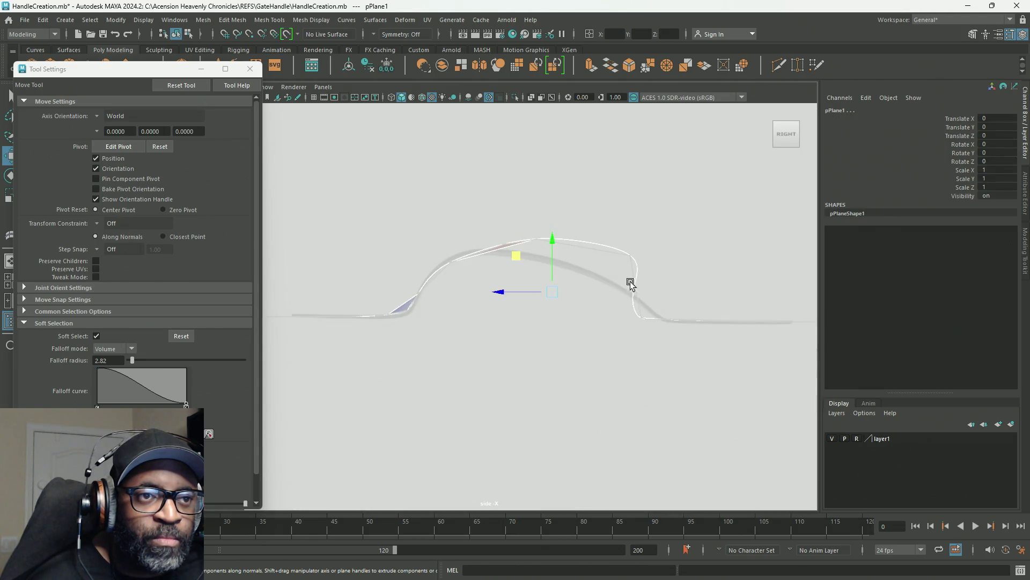
Step: Close Tool Settings, switch curve1 to Control Vertex mode, and adjust the lower-bend CV
left_click(250, 69)
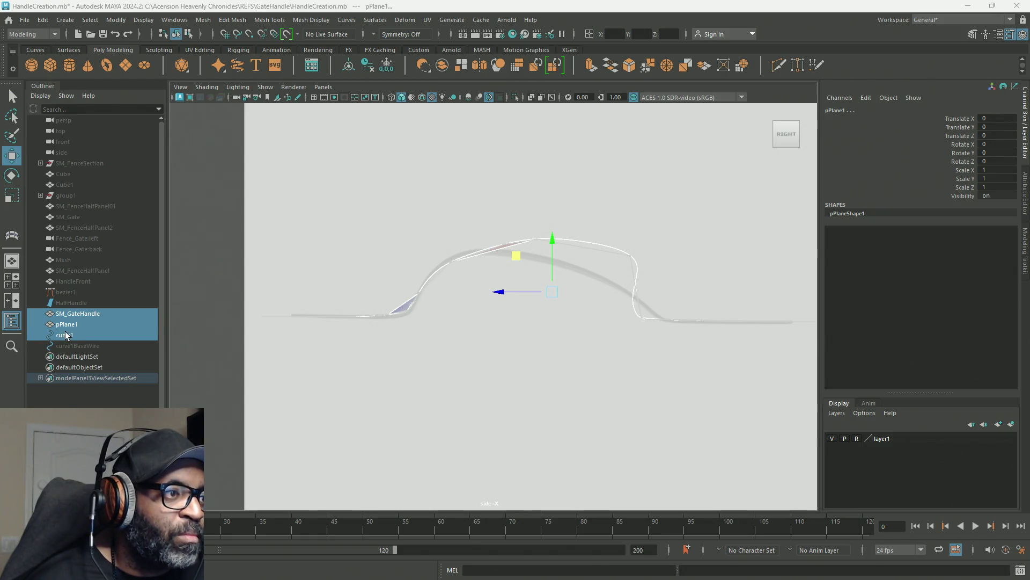
left_click(65, 335)
right_click_drag(191, 254, 166, 250)
left_click_drag(622, 337, 643, 312)
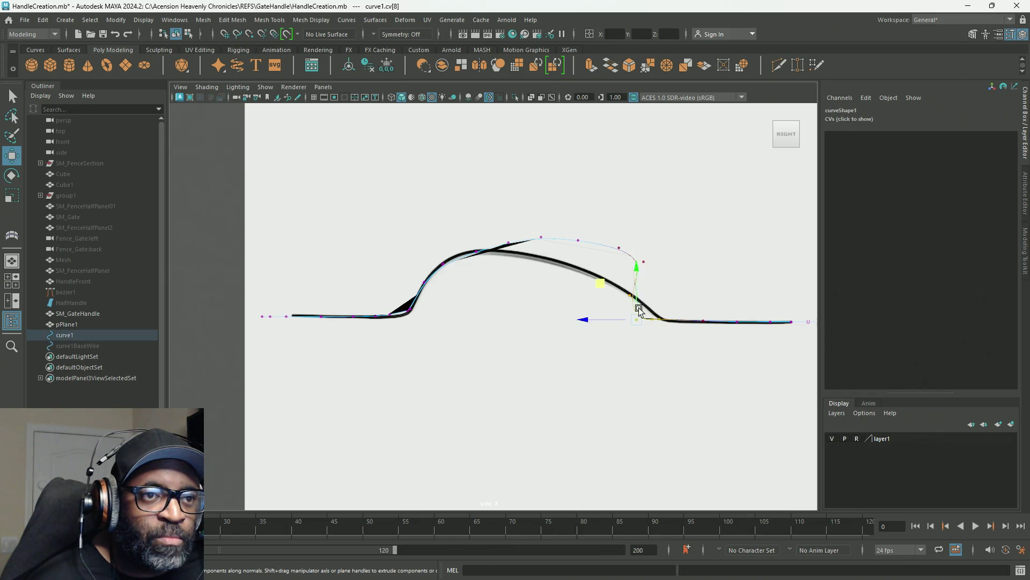
key("r")
left_click_drag(608, 284, 617, 283)
Step: Shift the CVs above the drop and along the top arch left onto the reference
left_click_drag(632, 223, 599, 261)
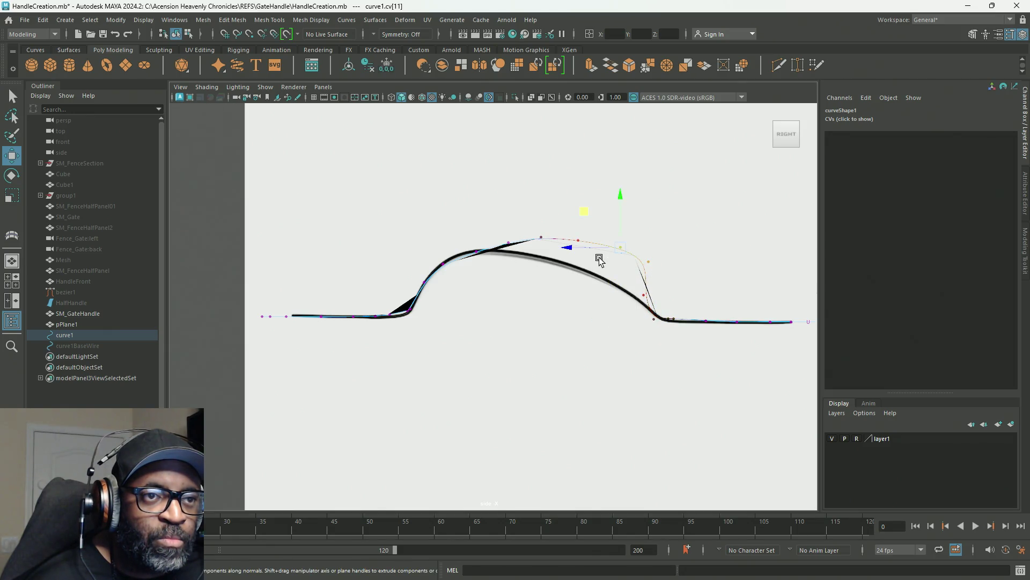
left_click_drag(586, 216, 565, 215)
mouse_move(517, 202)
left_mouse_down()
mouse_move(579, 244)
mouse_move(563, 225)
left_mouse_up()
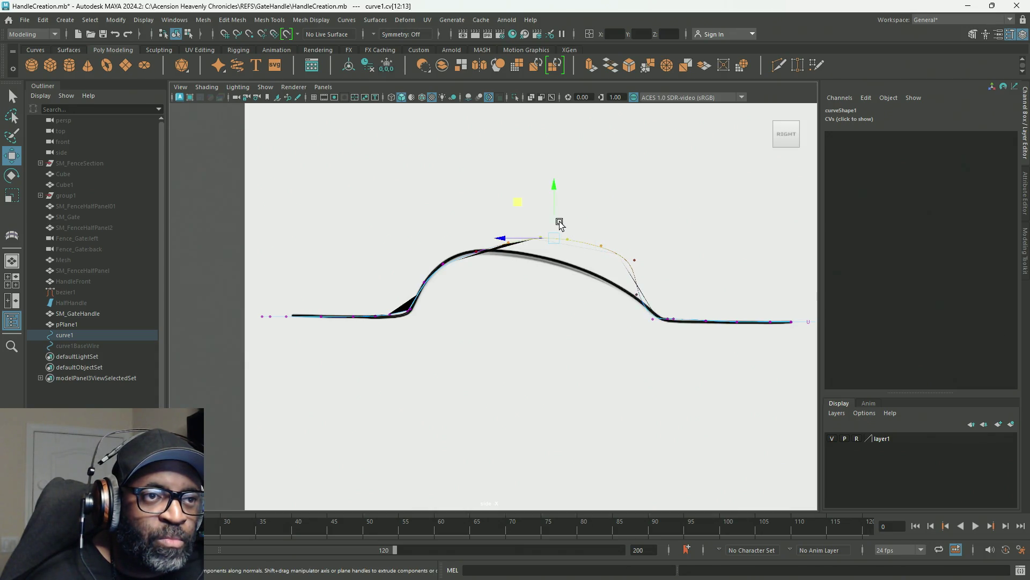
left_click_drag(515, 201, 499, 198)
left_click_drag(468, 236, 512, 255)
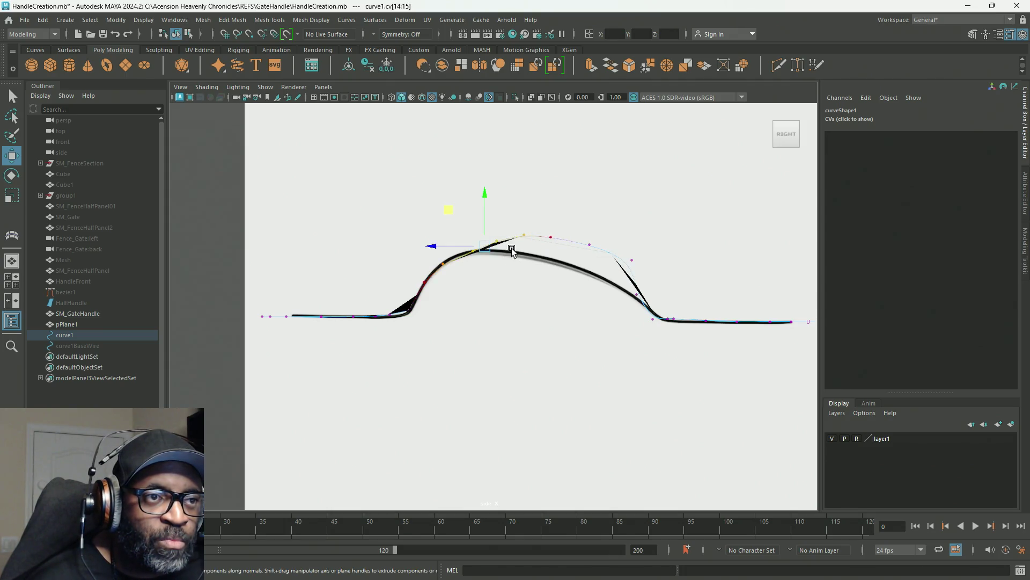
left_click_drag(450, 208, 432, 210)
Step: Refine the upper-slope, peak and descending-slope CVs so they sit on the reference line
left_click(588, 245)
mouse_move(554, 210)
left_mouse_down()
mouse_move(533, 218)
mouse_move(583, 230)
left_mouse_up()
left_click(622, 262)
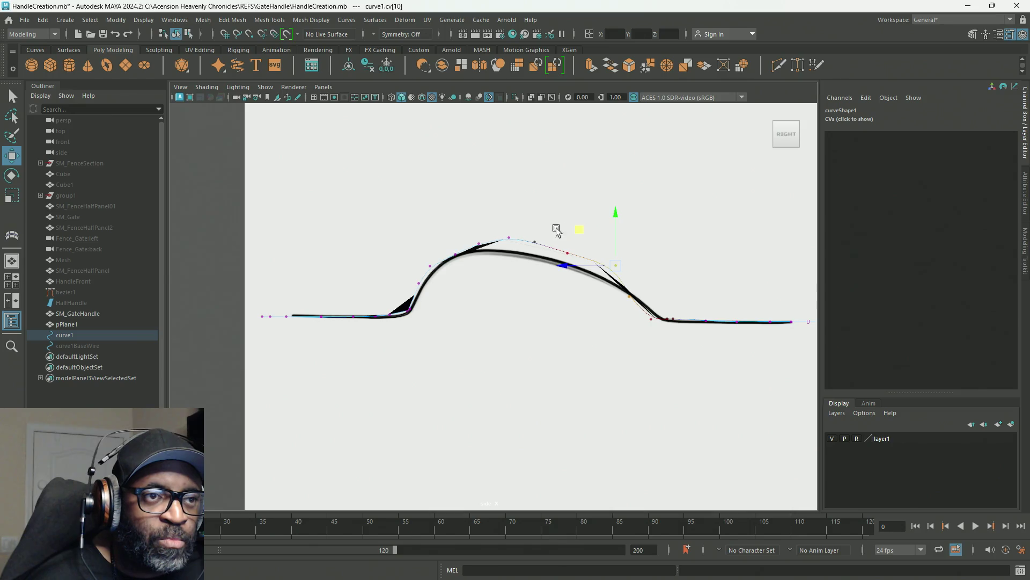
left_click(535, 242)
left_click_drag(491, 209, 498, 217)
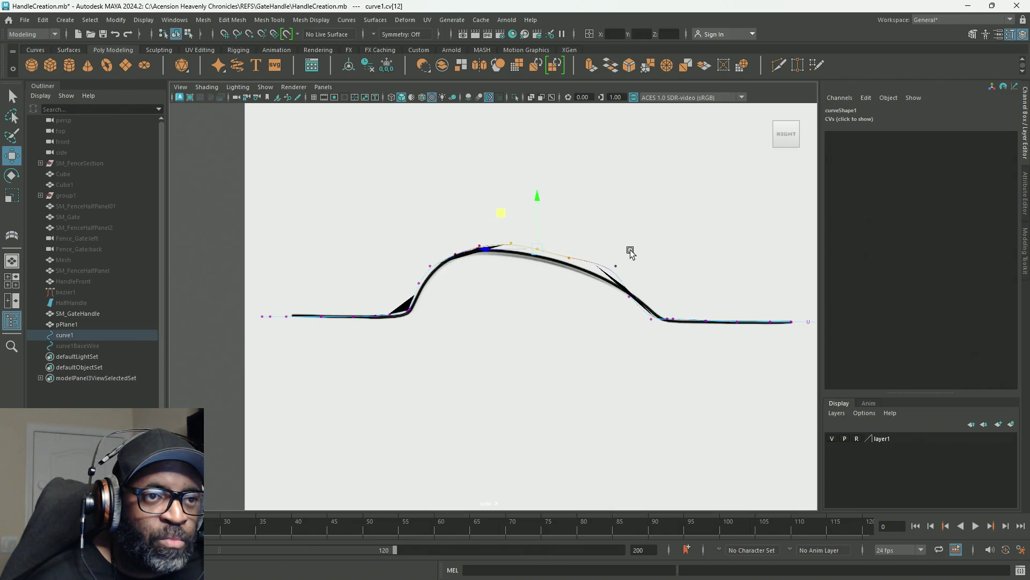
left_click(611, 269)
left_click_drag(585, 232, 583, 232)
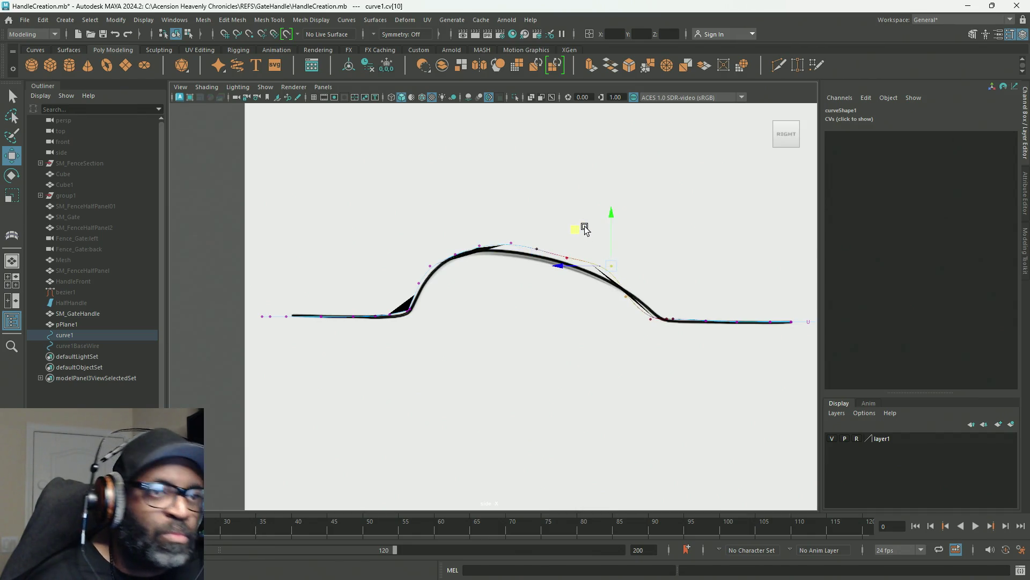
left_click_drag(577, 232, 576, 236)
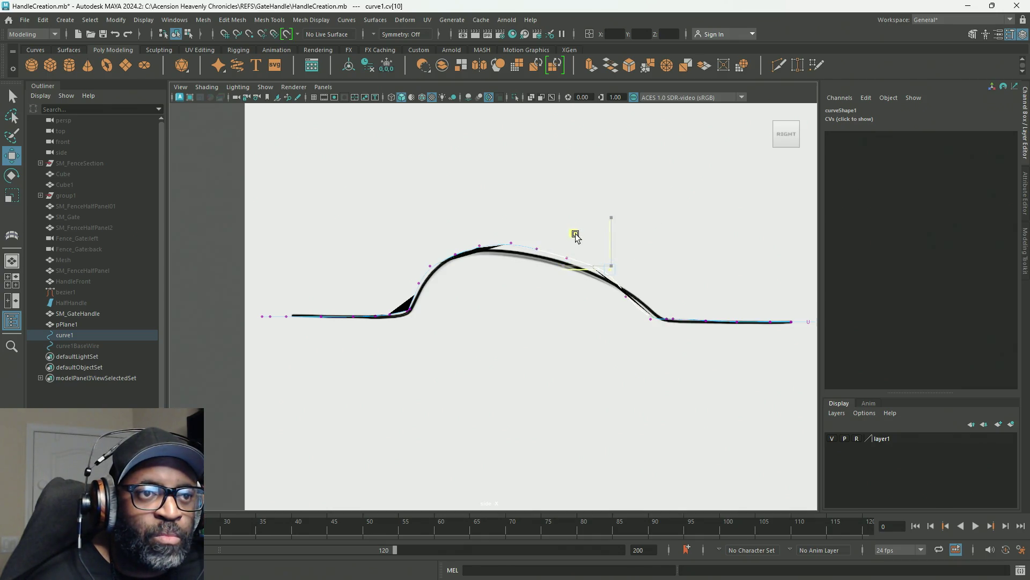
left_click(636, 290)
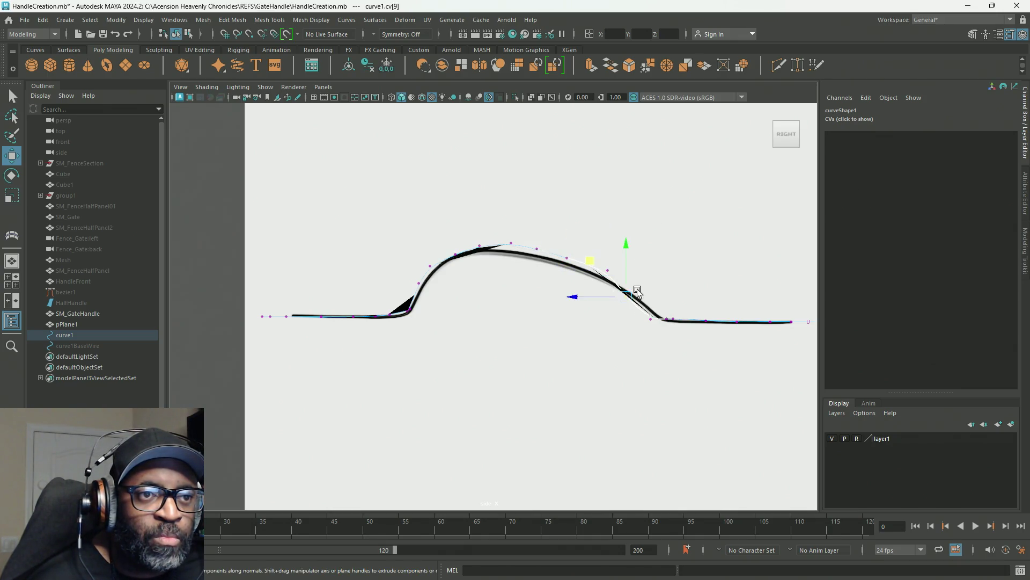
left_click_drag(593, 261, 594, 260)
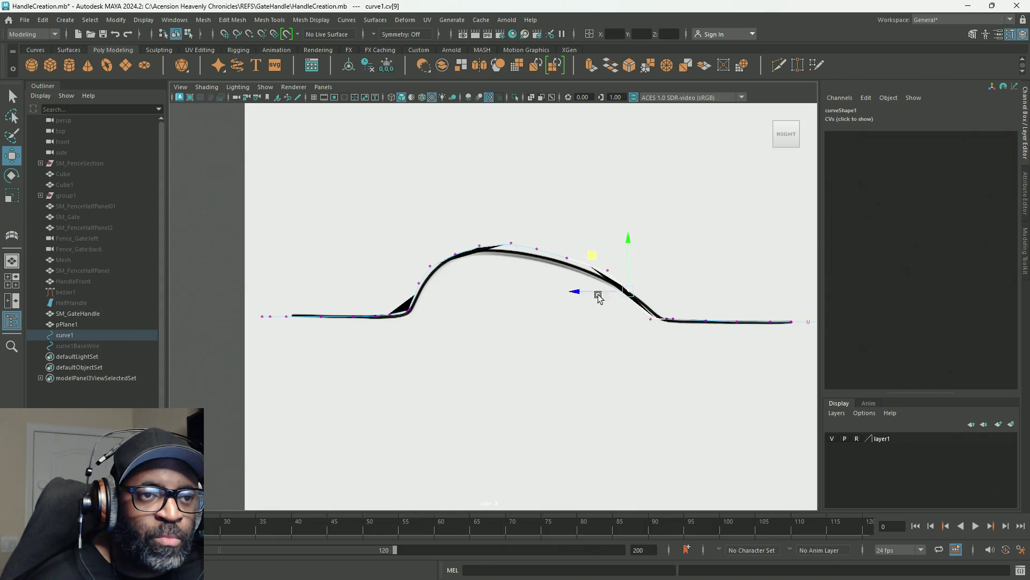
left_click(650, 319)
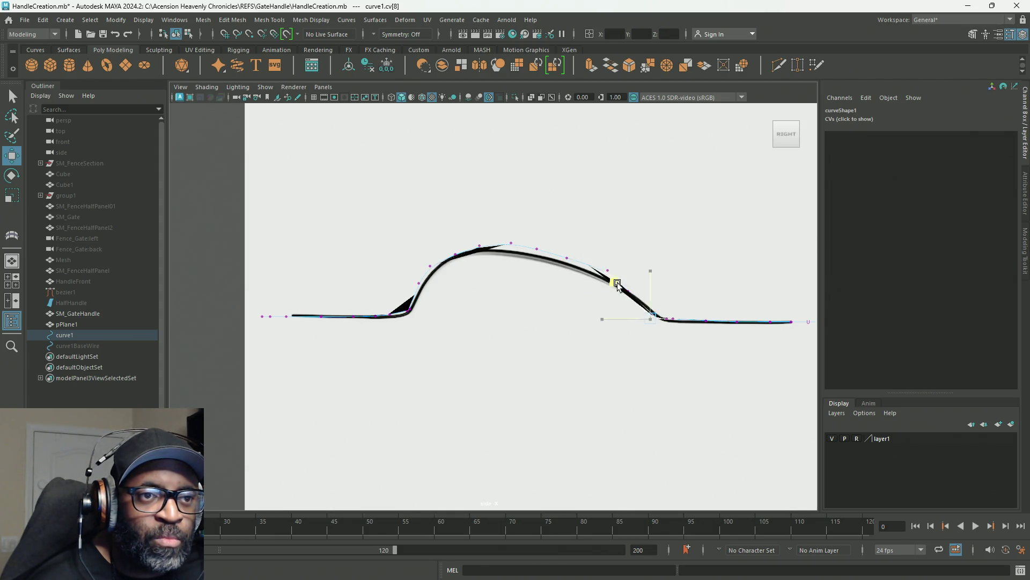
Step: Fine-tune the upper-slope and peak CVs, then review the handle in the perspective view
left_click_drag(574, 230, 550, 272)
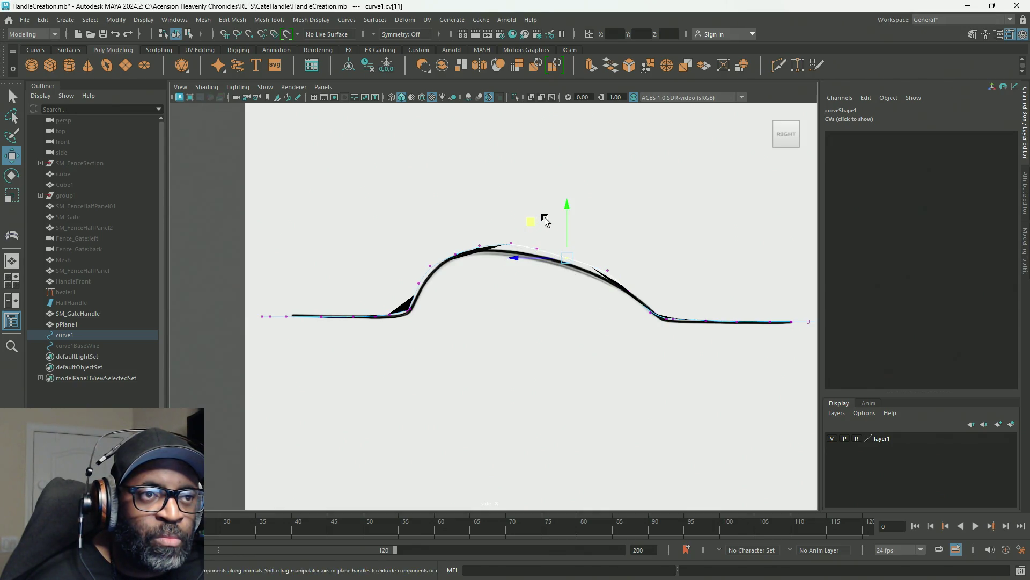
middle_click_drag(528, 222, 532, 219)
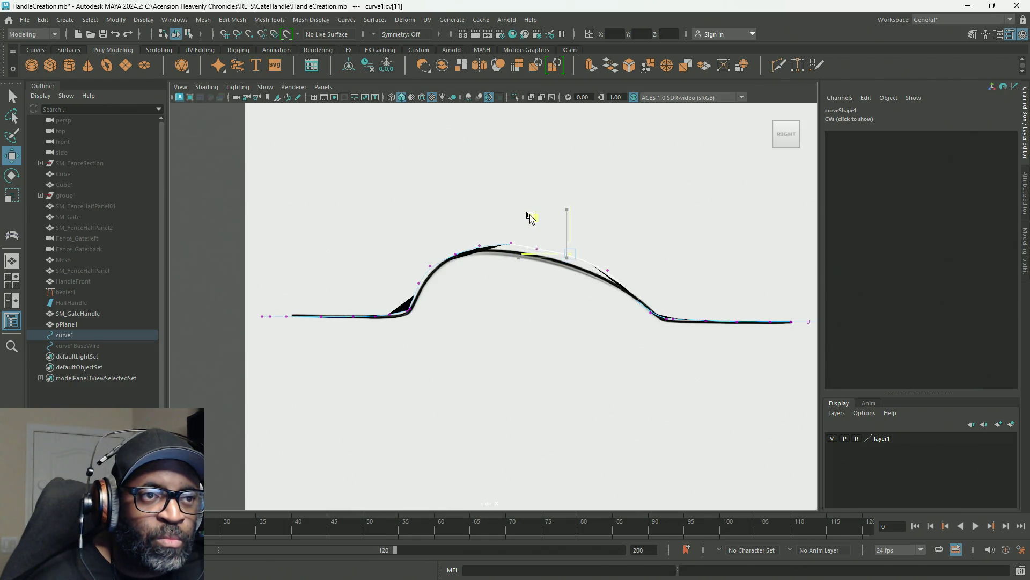
left_click(545, 249)
middle_click_drag(505, 213, 512, 215)
left_click(606, 270)
key("space")
key("space")
mouse_move(528, 337)
left_mouse_down("alt")
mouse_move(579, 323)
mouse_move(596, 288)
mouse_move(550, 294)
mouse_move(527, 283)
mouse_move(662, 308)
mouse_move(526, 336)
mouse_move(494, 324)
mouse_move(497, 299)
mouse_move(650, 341)
mouse_move(623, 326)
left_mouse_up("alt")
left_click_drag(498, 291, 594, 314, "alt")
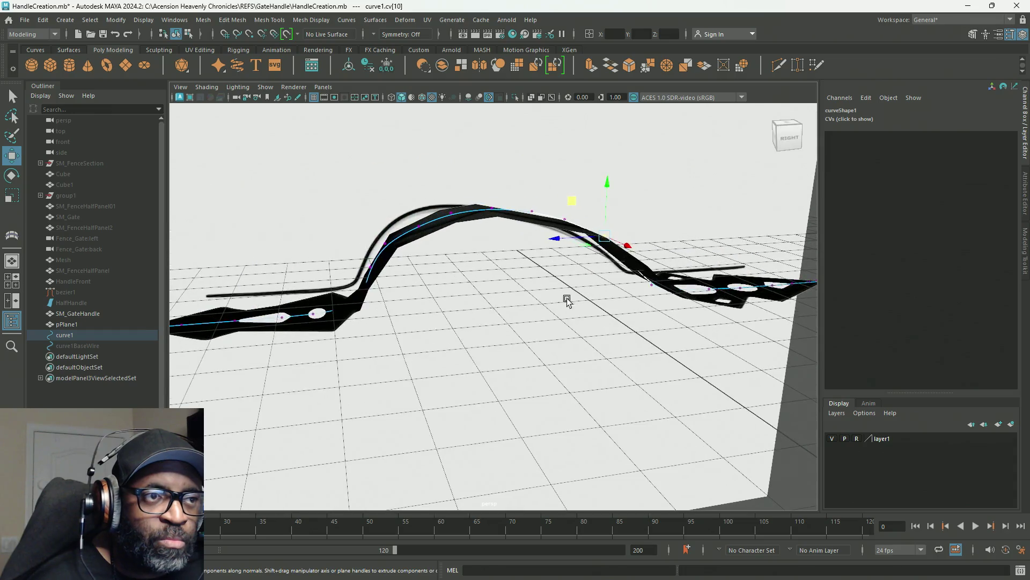
Step: Raise the arch's left-end CV and its neighbour slightly on Y in perspective
left_click(419, 228)
left_click_drag(461, 288, 453, 278, "alt")
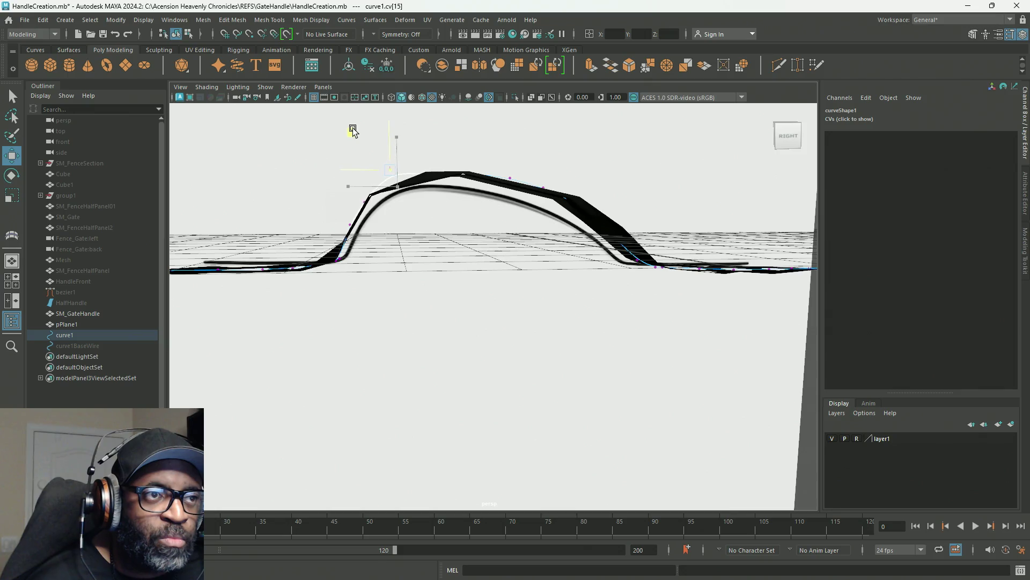
mouse_move(456, 263)
left_mouse_down("alt")
mouse_move(482, 252)
mouse_move(460, 250)
mouse_move(403, 288)
mouse_move(367, 265)
mouse_move(461, 263)
mouse_move(451, 272)
mouse_move(449, 260)
mouse_move(483, 253)
mouse_move(482, 266)
mouse_move(451, 269)
mouse_move(451, 260)
mouse_move(438, 284)
mouse_move(439, 271)
mouse_move(396, 259)
left_mouse_up("alt")
left_click_drag(400, 220, 400, 212)
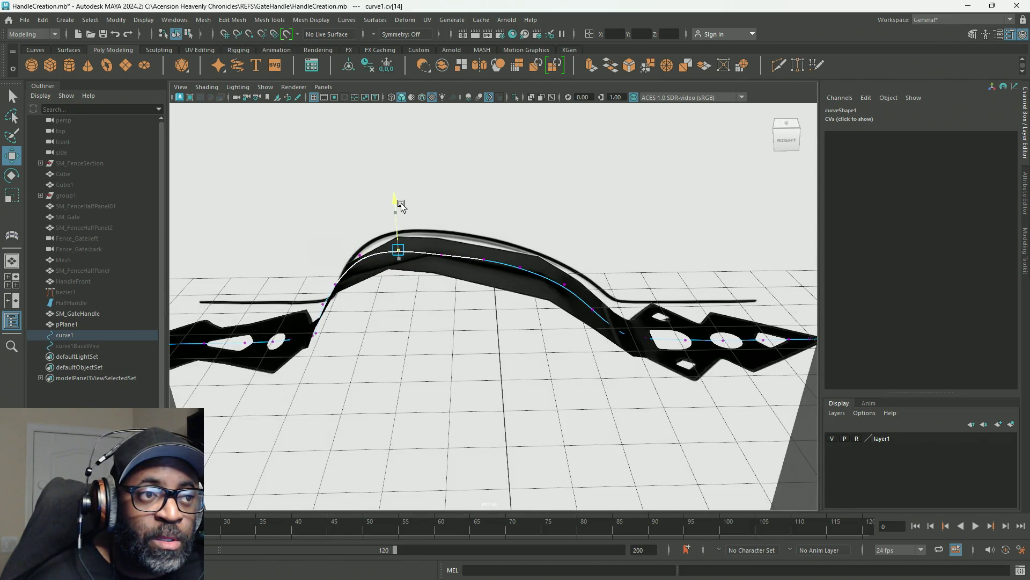
left_click(441, 255)
left_click_drag(440, 212, 440, 209)
Step: Lift another arch CV and the descending-side CV, then select SM_GateHandle
mouse_move(492, 326)
left_mouse_down("alt")
mouse_move(476, 306)
mouse_move(462, 323)
mouse_move(449, 290)
left_mouse_up("alt")
left_click(413, 247)
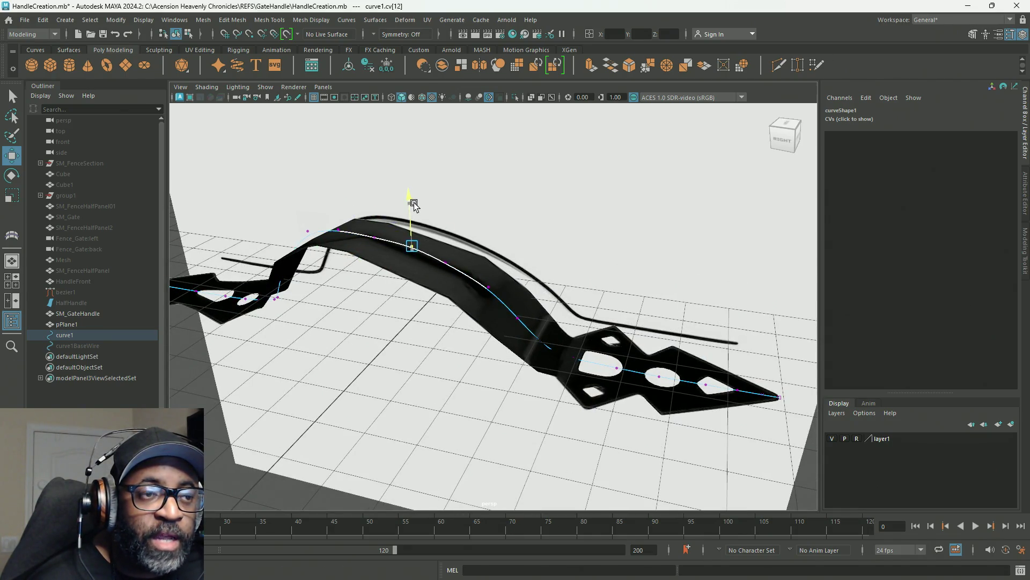
left_click(445, 264)
left_click_drag(446, 220, 445, 216)
left_click(516, 318)
left_click_drag(518, 273, 517, 270)
left_click(499, 304)
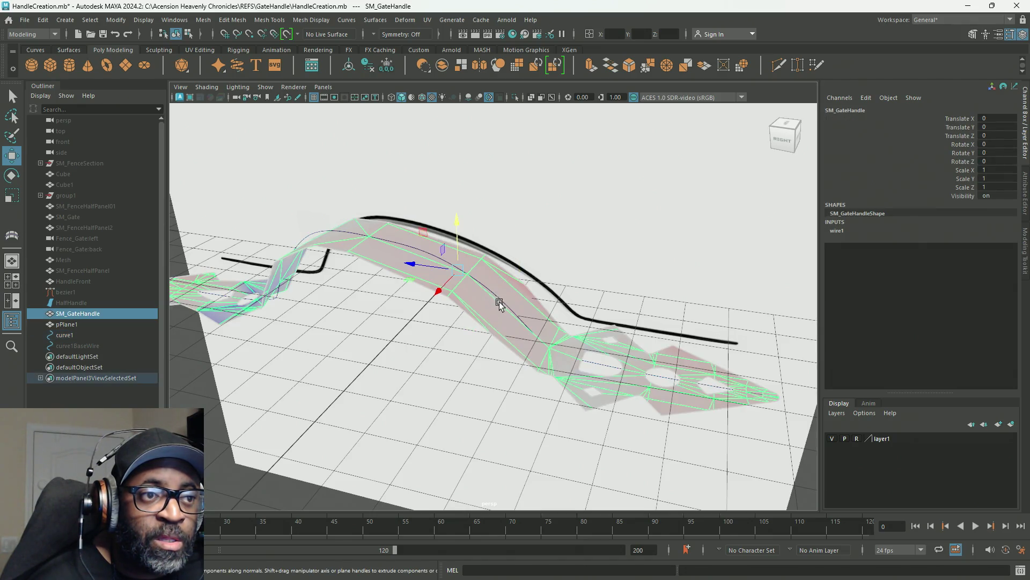
left_click(488, 301)
mouse_move(652, 342)
left_mouse_down("alt")
mouse_move(578, 321)
mouse_move(593, 311)
mouse_move(617, 317)
left_mouse_up("alt")
mouse_move(617, 317)
right_mouse_down("alt")
mouse_move(563, 258)
mouse_move(589, 310)
right_mouse_up("alt")
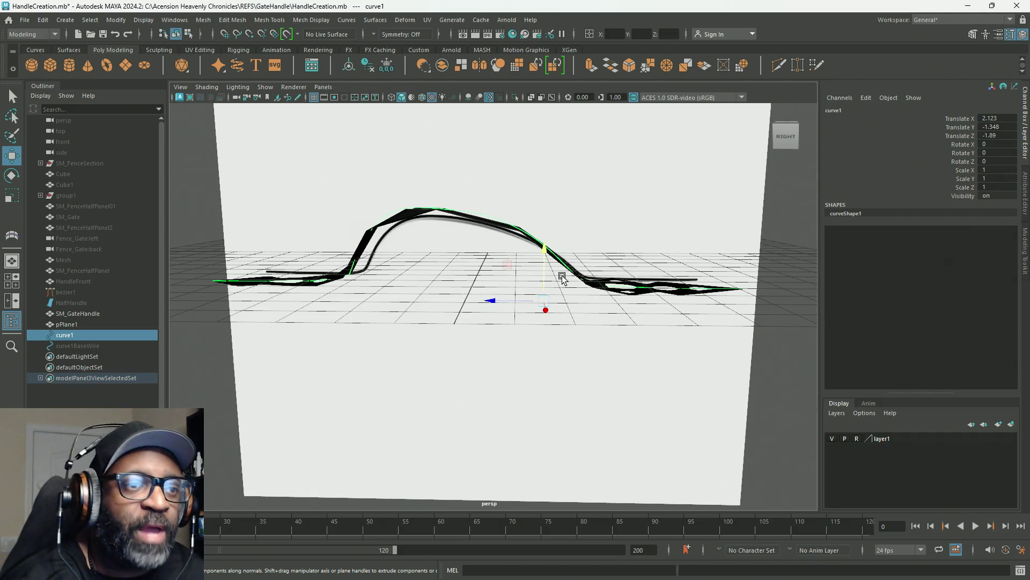
left_click_drag(572, 270, 536, 294, "alt")
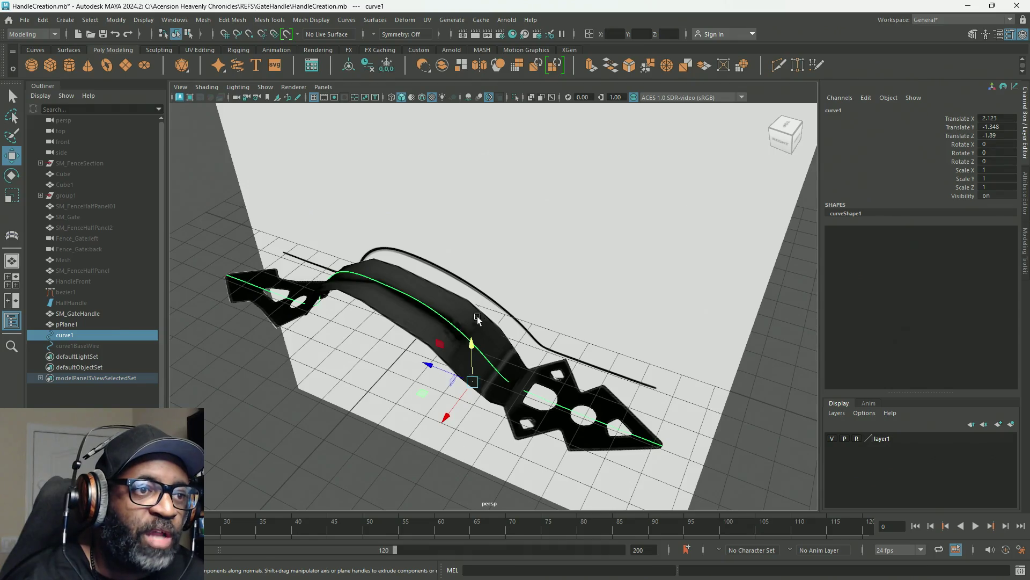
mouse_move(447, 294)
left_mouse_down("alt")
mouse_move(509, 330)
mouse_move(569, 307)
left_mouse_up("alt")
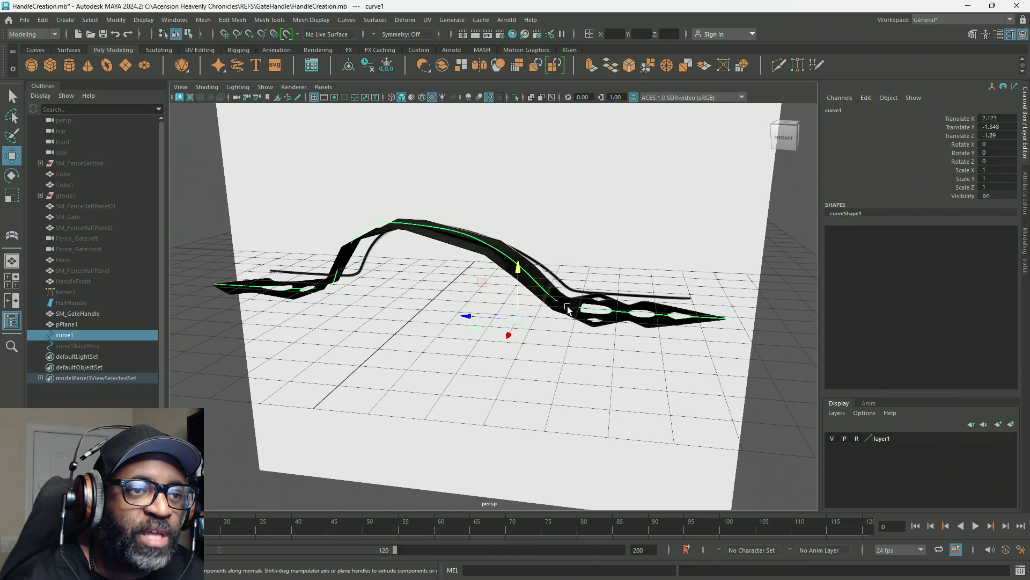
left_click_drag(318, 294, 606, 283, "alt")
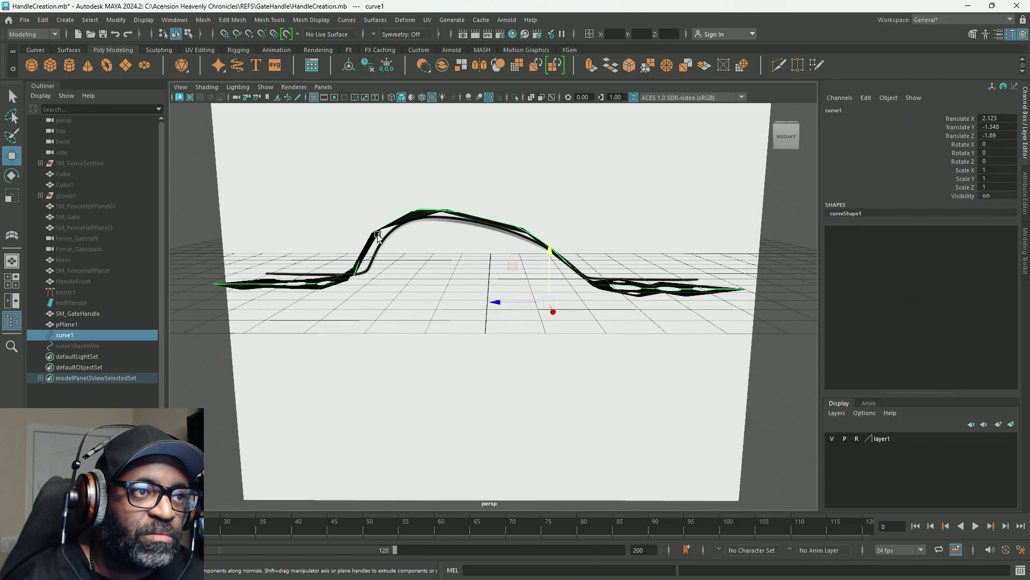
mouse_move(532, 271)
left_mouse_down("alt")
mouse_move(601, 279)
mouse_move(530, 269)
left_mouse_up("alt")
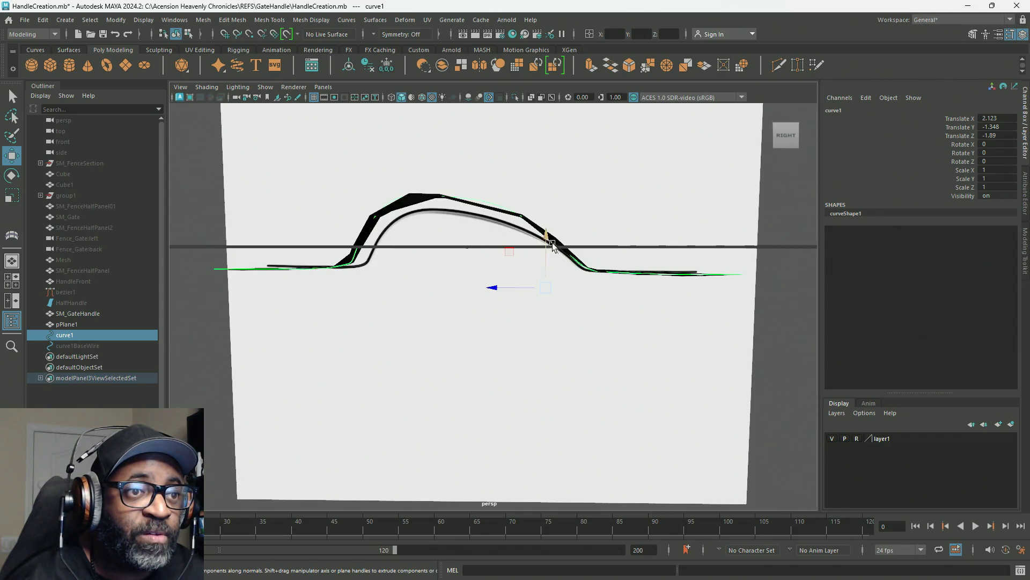
mouse_move(582, 249)
left_mouse_down("alt")
mouse_move(563, 279)
mouse_move(536, 276)
mouse_move(615, 285)
mouse_move(587, 259)
mouse_move(639, 273)
mouse_move(600, 297)
mouse_move(510, 299)
mouse_move(487, 286)
mouse_move(616, 272)
mouse_move(603, 274)
mouse_move(595, 296)
mouse_move(481, 285)
mouse_move(634, 282)
mouse_move(534, 264)
mouse_move(476, 279)
mouse_move(470, 265)
mouse_move(504, 259)
mouse_move(515, 279)
mouse_move(456, 294)
mouse_move(538, 299)
left_mouse_up("alt")
left_click(538, 301)
Step: Marquee-select SM_GateHandle vertices vtx[126:132] at the slope-to-flat-end junction
scroll(510, 284, "up", 3)
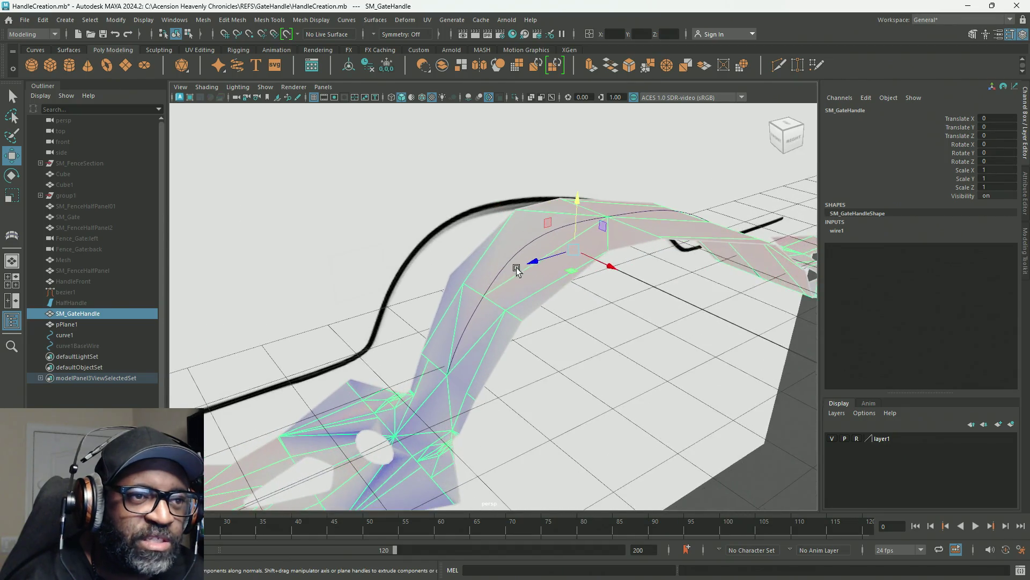
mouse_move(560, 294)
left_mouse_down("alt")
mouse_move(483, 285)
mouse_move(415, 314)
mouse_move(395, 311)
mouse_move(499, 333)
left_mouse_up("alt")
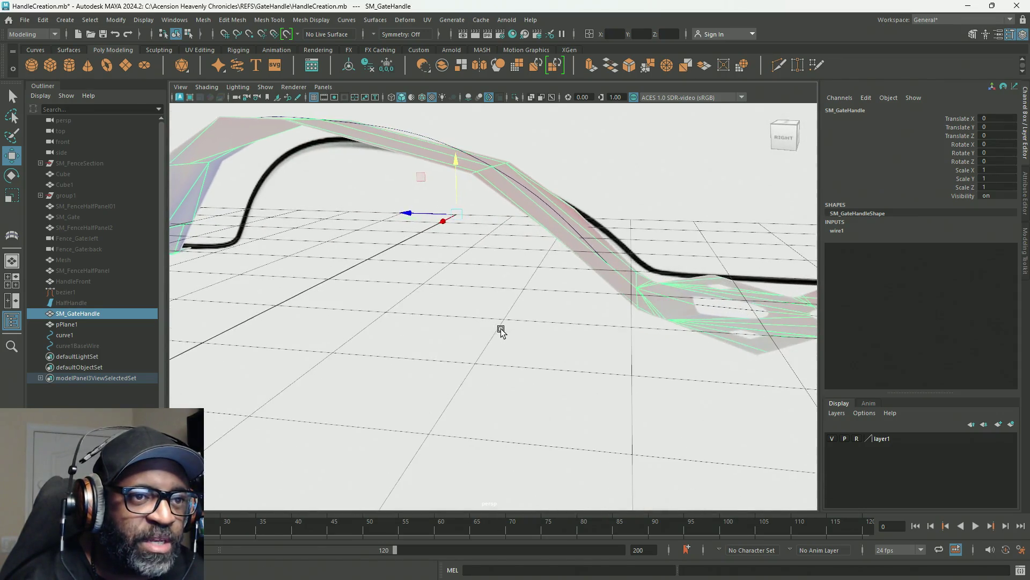
left_click_drag(683, 283, 517, 303, "alt")
right_click_drag(478, 273, 428, 257)
mouse_move(427, 276)
left_mouse_down("alt")
mouse_move(506, 331)
mouse_move(536, 264)
mouse_move(494, 301)
mouse_move(513, 239)
left_mouse_up("alt")
left_click_drag(587, 363, 587, 364)
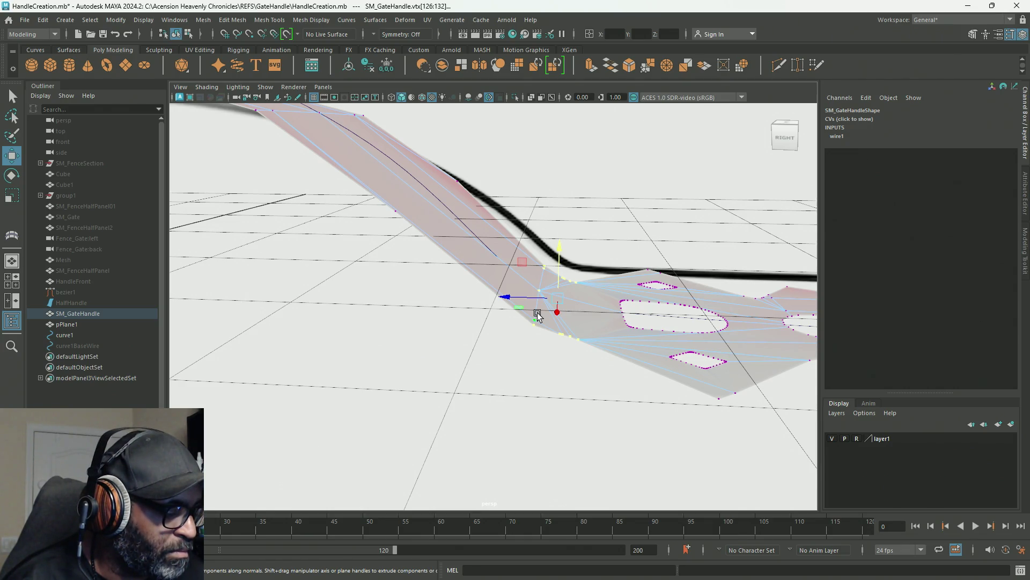
Step: Snap the manipulator pivot to a vertex and scale the selected vertices flat vertically
key("d")
key("v")
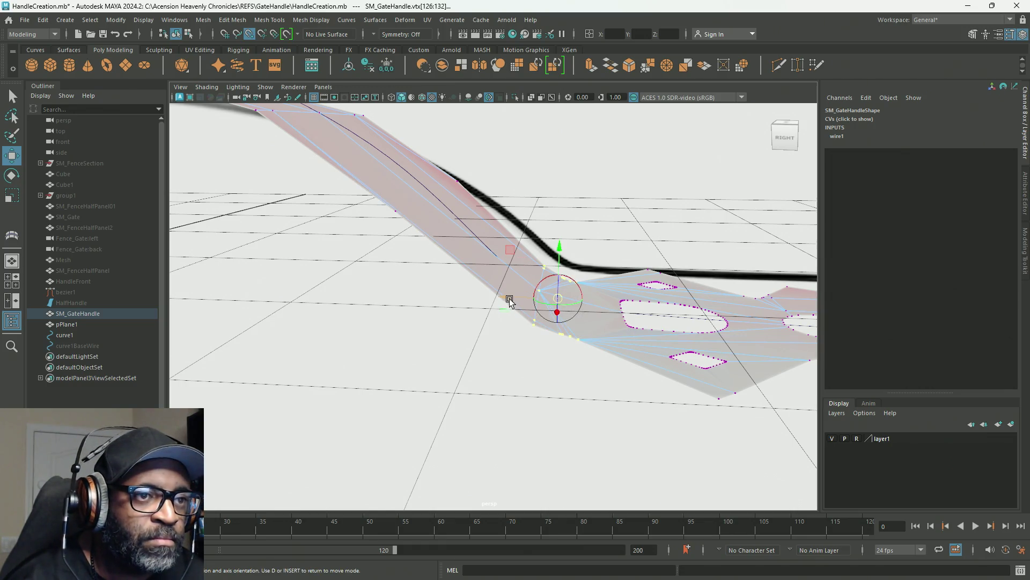
mouse_move(559, 298)
left_mouse_down()
mouse_move(577, 299)
mouse_move(580, 269)
mouse_move(582, 279)
left_mouse_up()
key("d")
key("r")
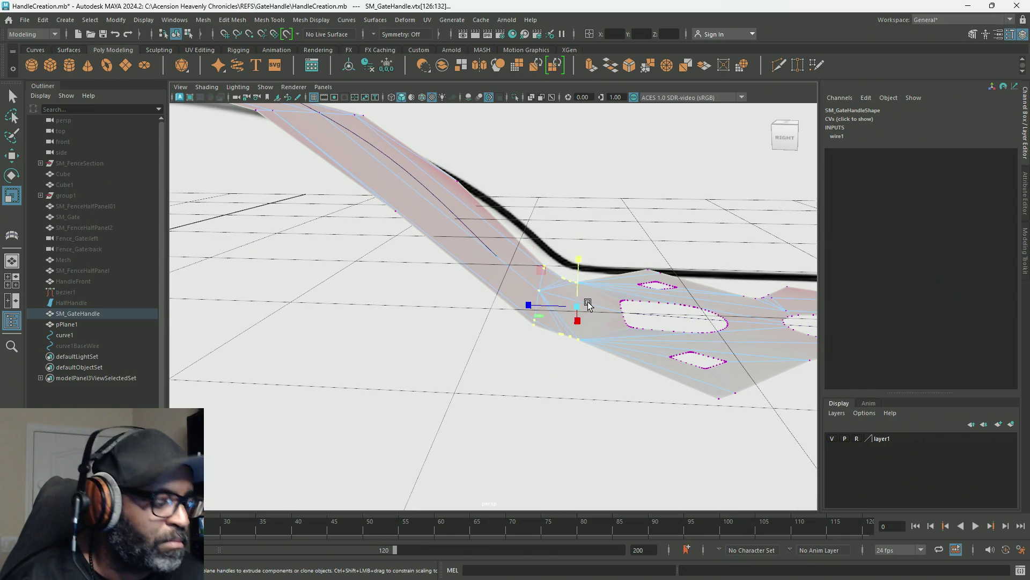
left_click_drag(579, 261, 583, 309)
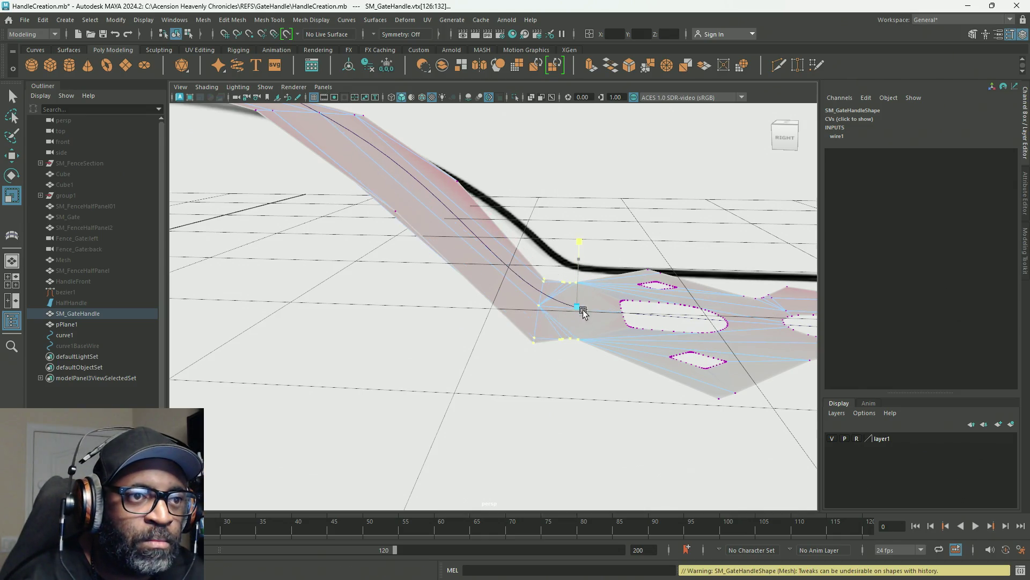
Step: Re-snap the pivot near the curve and scale a new vertex selection along one axis
mouse_move(582, 400)
left_mouse_down("alt")
mouse_move(582, 361)
mouse_move(529, 368)
mouse_move(510, 387)
mouse_move(581, 370)
mouse_move(651, 329)
mouse_move(616, 306)
mouse_move(623, 299)
mouse_move(614, 303)
left_mouse_up("alt")
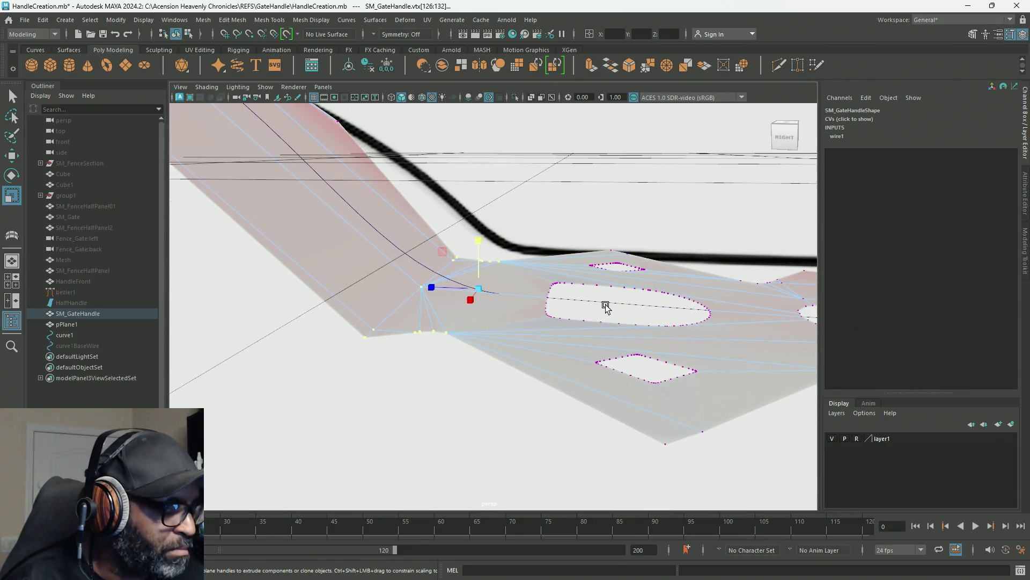
mouse_move(510, 301)
left_mouse_down()
mouse_move(428, 288)
mouse_move(585, 278)
mouse_move(615, 252)
left_mouse_up()
left_click(613, 251)
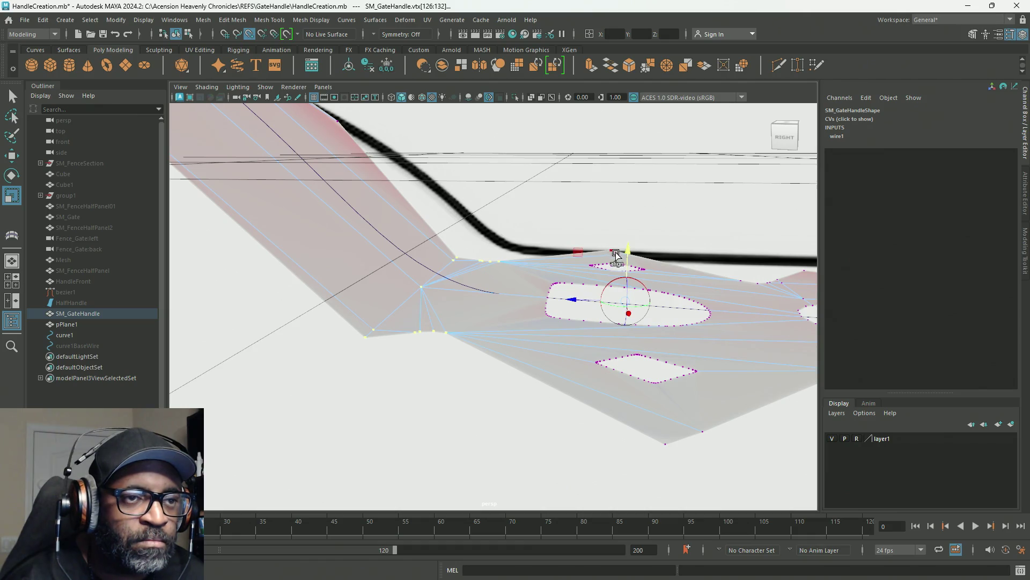
key("r")
mouse_move(629, 256)
left_mouse_down()
mouse_move(635, 316)
mouse_move(627, 311)
left_mouse_up()
mouse_move(613, 369)
left_mouse_down("alt")
mouse_move(572, 322)
mouse_move(573, 333)
left_mouse_up("alt")
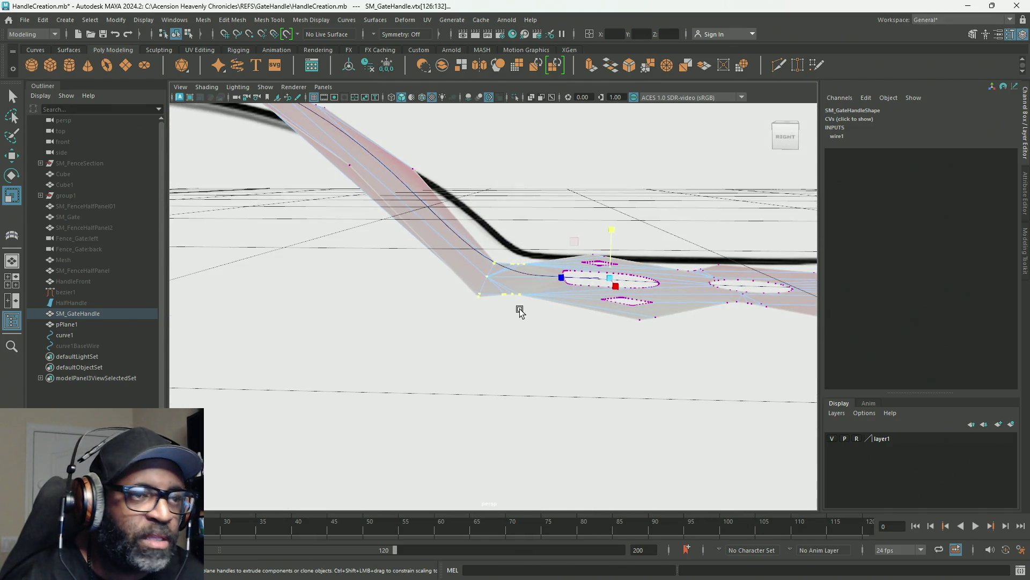
Step: Shift the diamond's top and bottom tip vertices left and scale them toward each other
key("w")
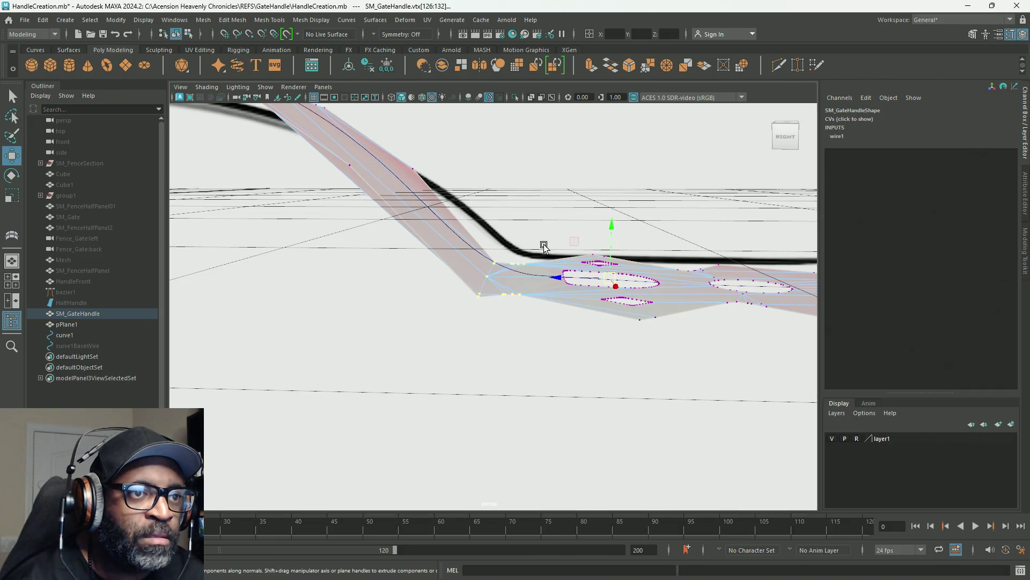
mouse_move(483, 308)
left_mouse_down("alt")
mouse_move(513, 299)
mouse_move(457, 274)
mouse_move(526, 287)
mouse_move(460, 288)
mouse_move(458, 308)
mouse_move(523, 310)
mouse_move(458, 305)
left_mouse_up("alt")
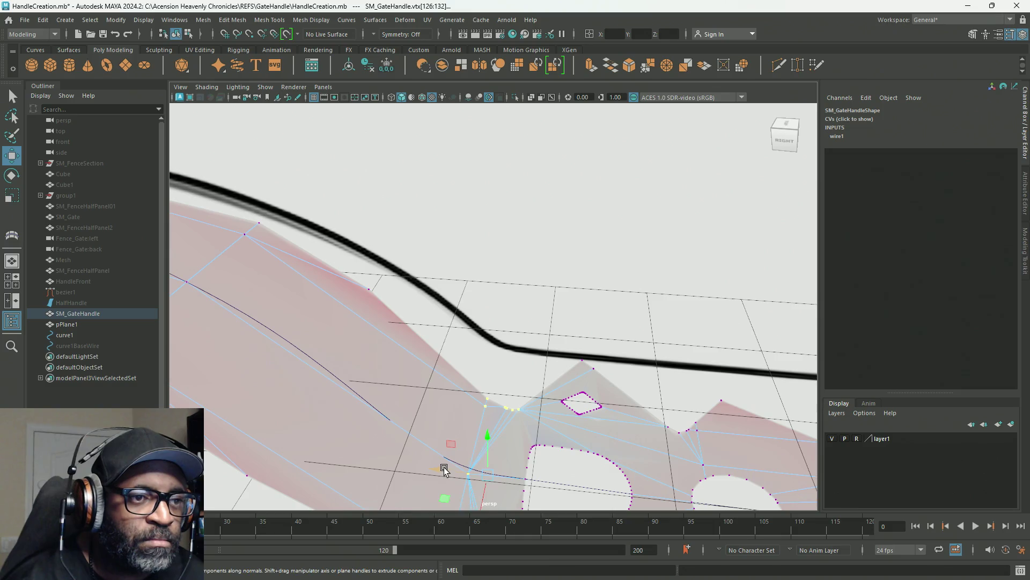
mouse_move(448, 462)
left_mouse_down("alt")
mouse_move(647, 346)
mouse_move(573, 364)
mouse_move(570, 378)
mouse_move(591, 299)
mouse_move(594, 177)
mouse_move(558, 233)
mouse_move(587, 260)
mouse_move(590, 294)
mouse_move(561, 217)
left_mouse_up("alt")
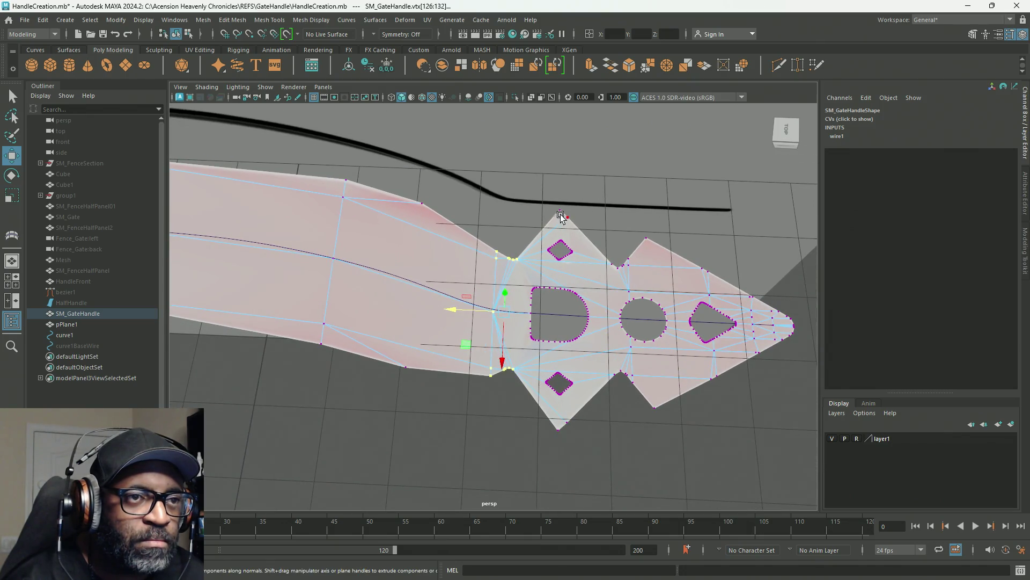
left_click(559, 210)
left_click(557, 429, "shift")
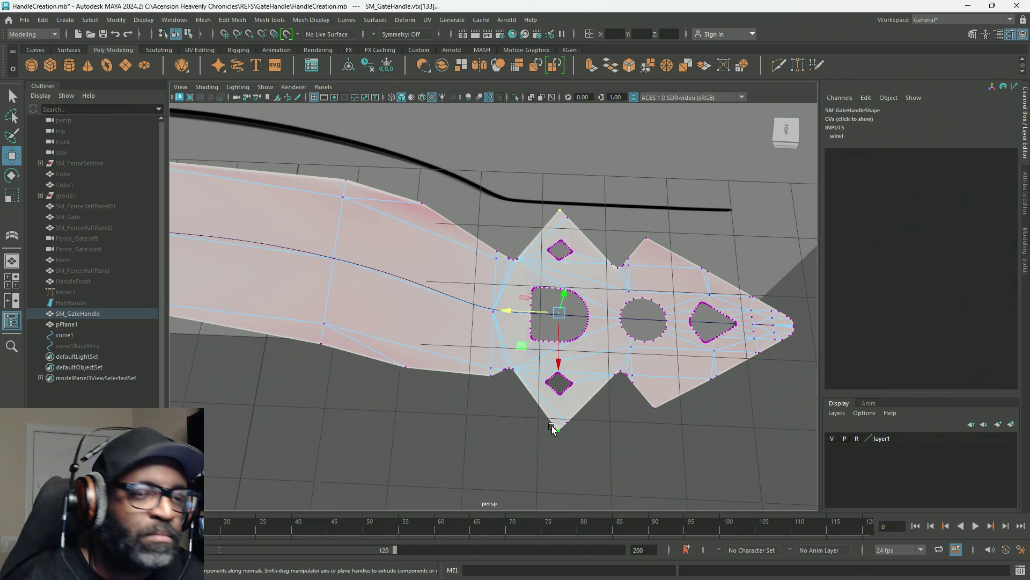
left_click_drag(518, 310, 513, 311)
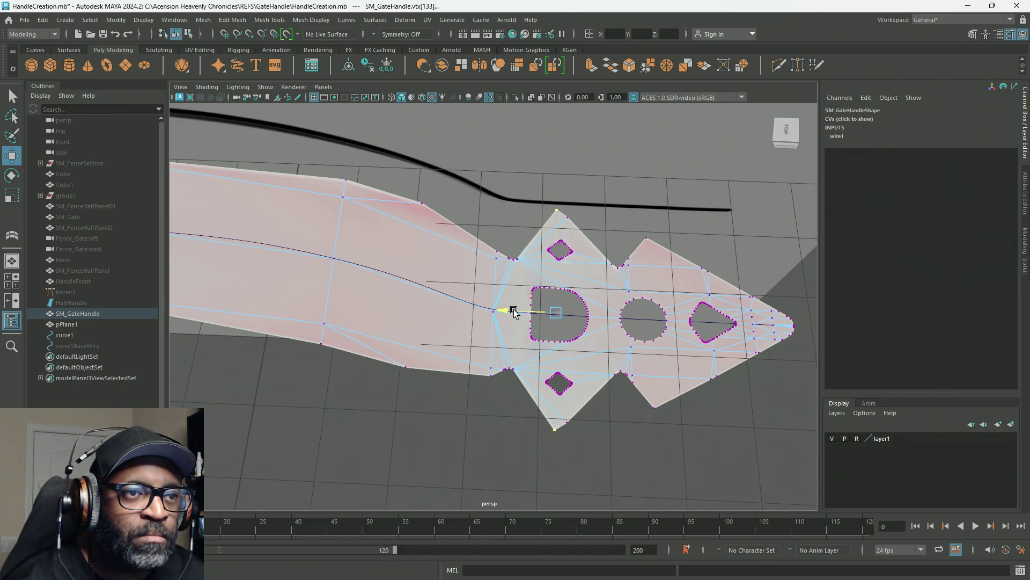
key("r")
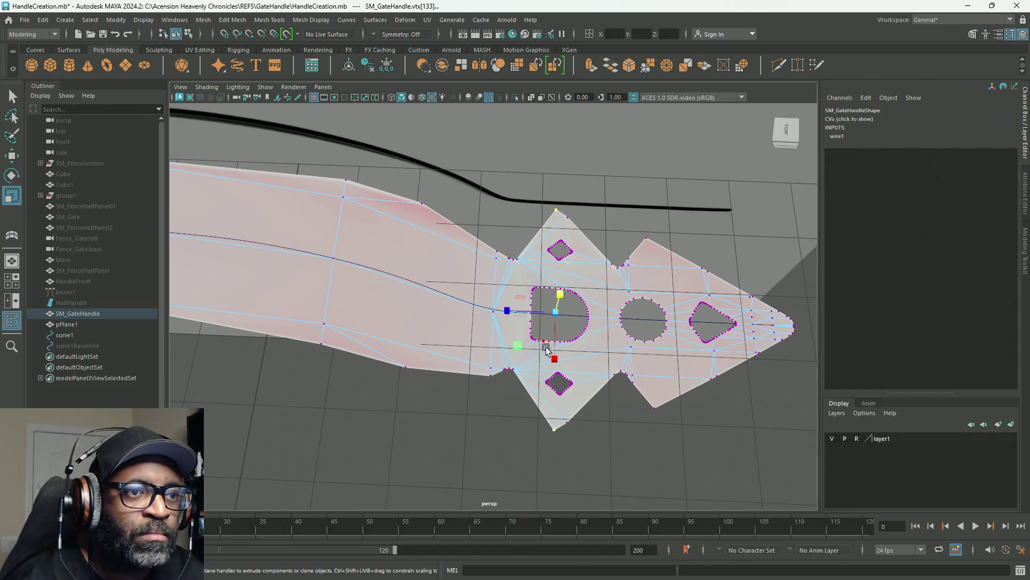
middle_click_drag(556, 362, 556, 361)
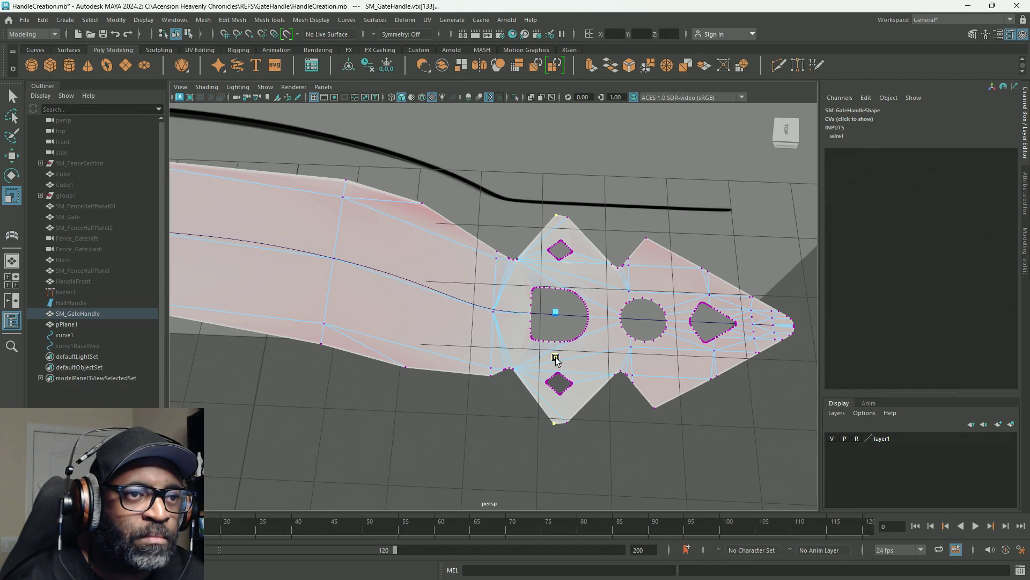
Step: Switch to face selection and box-select the faces to remove
mouse_move(561, 409)
left_mouse_down("alt")
mouse_move(452, 260)
mouse_move(547, 322)
left_mouse_up("alt")
right_click_drag(547, 263, 547, 294)
left_click(538, 208)
left_click_drag(564, 331, 596, 419)
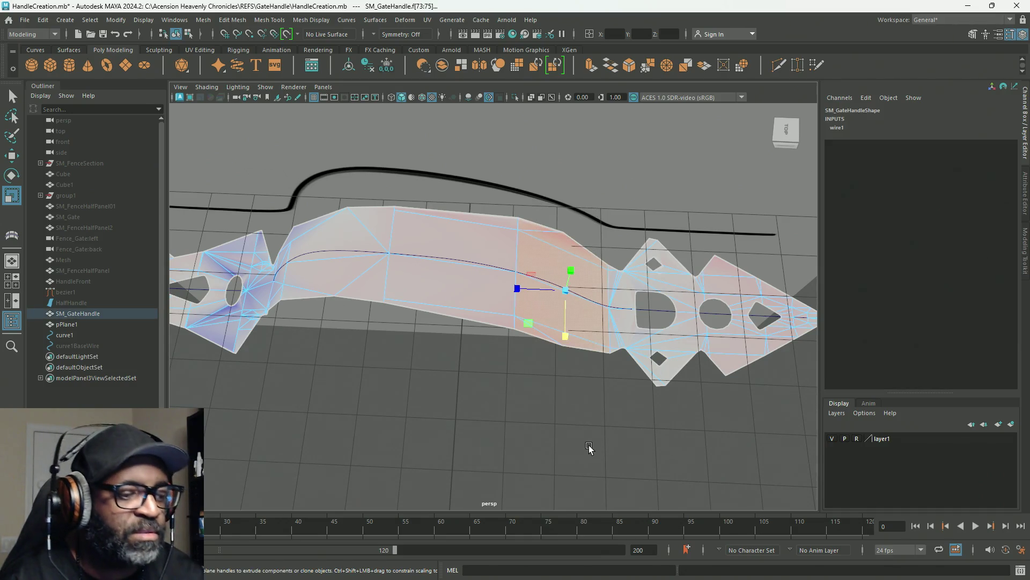
Step: Delete the first selected faces from SM_GateHandle and look over the whole handle mesh
key("Delete")
middle_click_drag(490, 338, 615, 325, "alt")
mouse_move(615, 325)
left_mouse_down("alt")
mouse_move(686, 323)
mouse_move(492, 300)
mouse_move(511, 280)
mouse_move(470, 265)
mouse_move(649, 315)
mouse_move(504, 292)
left_mouse_up("alt")
scroll(571, 292, "up", 2)
mouse_move(578, 242)
left_mouse_down("alt")
mouse_move(501, 250)
mouse_move(573, 324)
left_mouse_up("alt")
scroll(543, 265, "up", 2)
scroll(543, 265, "up", 2)
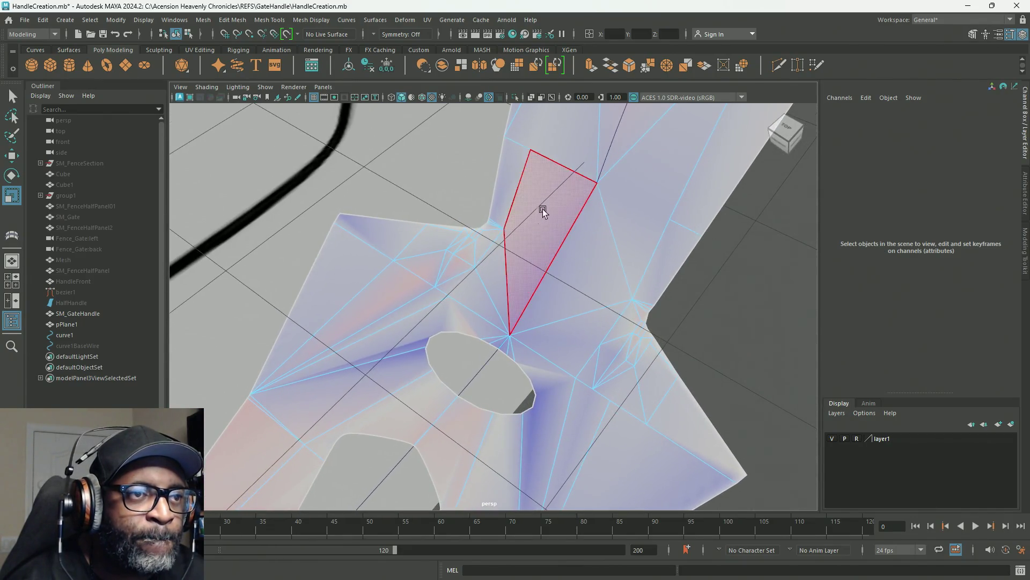
scroll(670, 210, "down", 3)
mouse_move(676, 214)
left_mouse_down("alt")
mouse_move(502, 189)
mouse_move(561, 230)
mouse_move(668, 254)
mouse_move(648, 167)
left_mouse_up("alt")
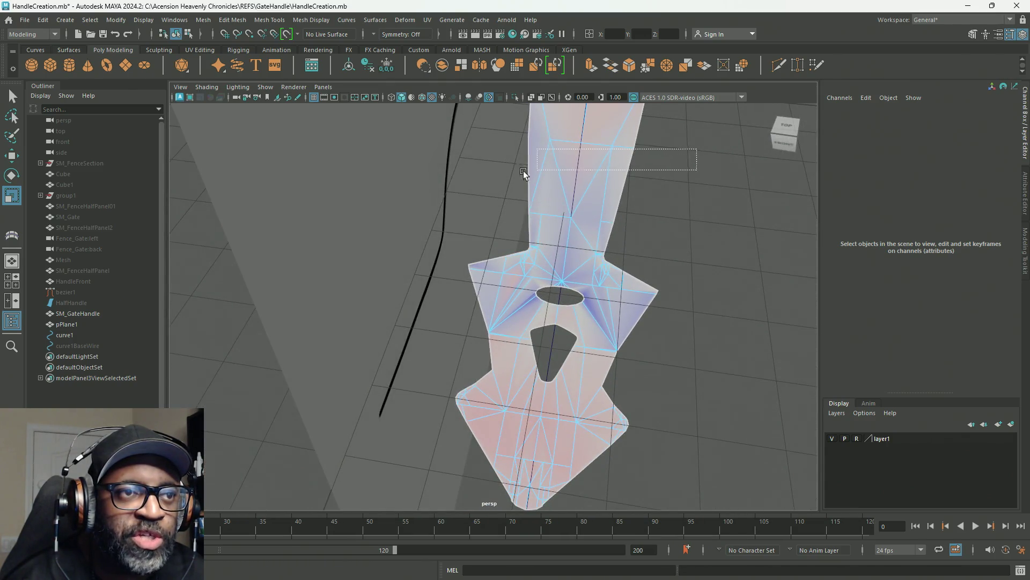
Step: Delete faces f[2:3] from the handle mesh
left_click_drag(537, 169, 493, 186)
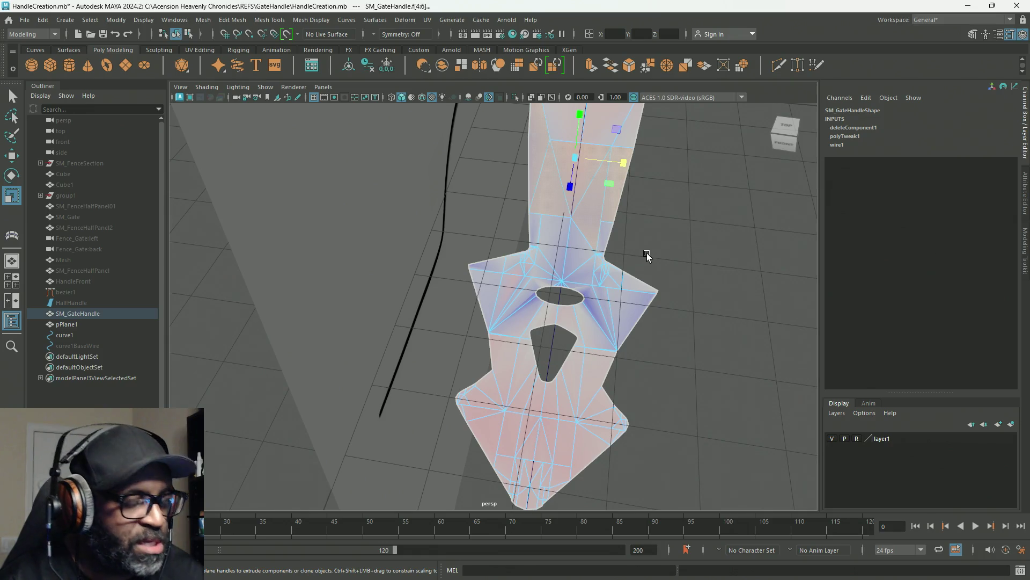
middle_click_drag(641, 213, 667, 245, "alt")
left_click_drag(519, 194, 523, 197)
key("Delete")
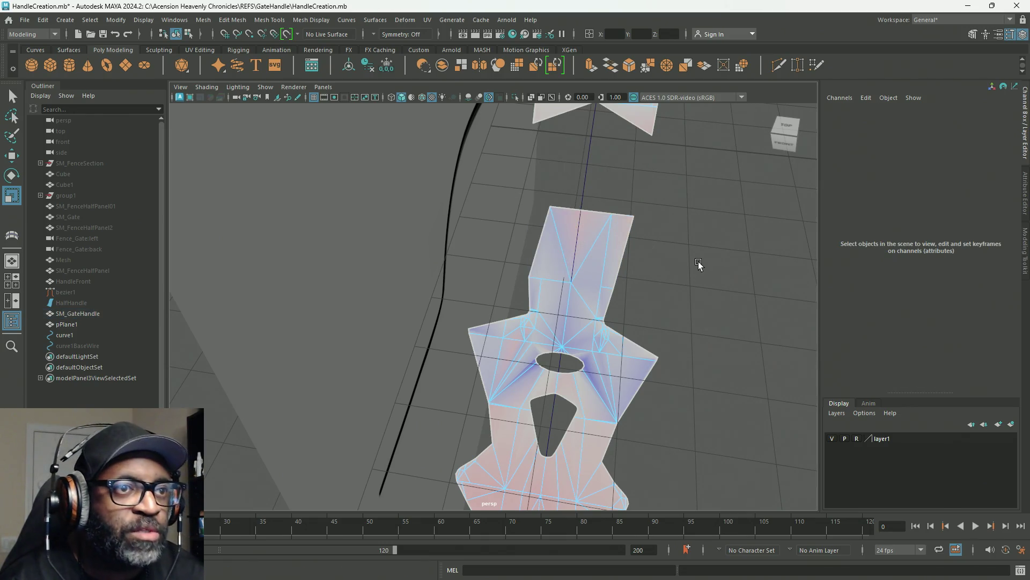
Step: Delete one more unwanted face, then view the handle's neck from the front
mouse_move(676, 232)
left_mouse_down("alt")
mouse_move(694, 227)
mouse_move(571, 190)
mouse_move(571, 261)
mouse_move(585, 270)
left_mouse_up("alt")
left_click(571, 190)
key("Delete")
mouse_move(465, 348)
left_mouse_down("alt")
mouse_move(517, 339)
mouse_move(533, 263)
left_mouse_up("alt")
mouse_move(533, 262)
right_mouse_down("alt")
mouse_move(620, 329)
mouse_move(641, 308)
mouse_move(555, 299)
mouse_move(533, 217)
right_mouse_up("alt")
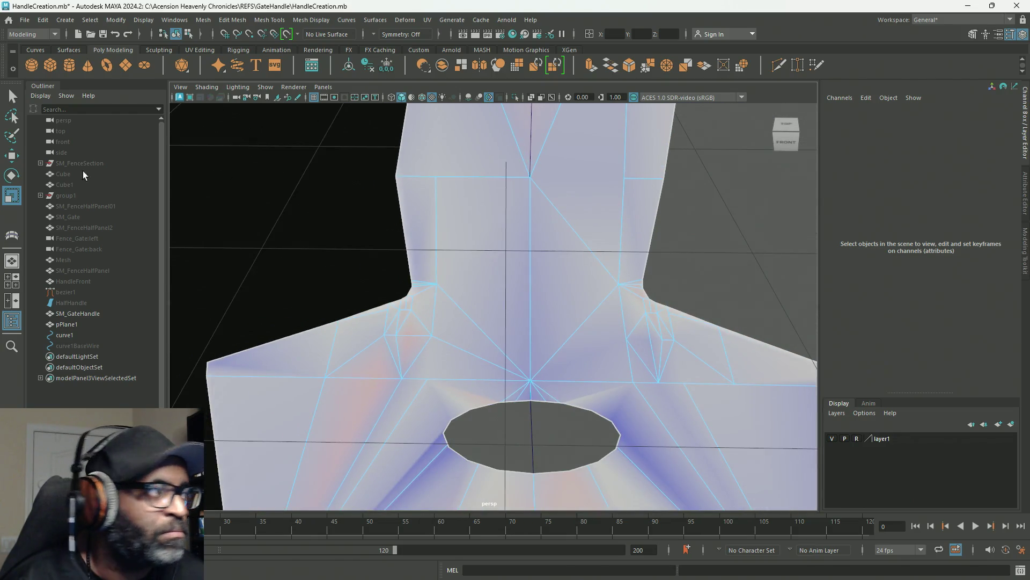
Step: Connect the two neck corner vertices with a new edge
left_click(427, 20)
left_click(431, 67)
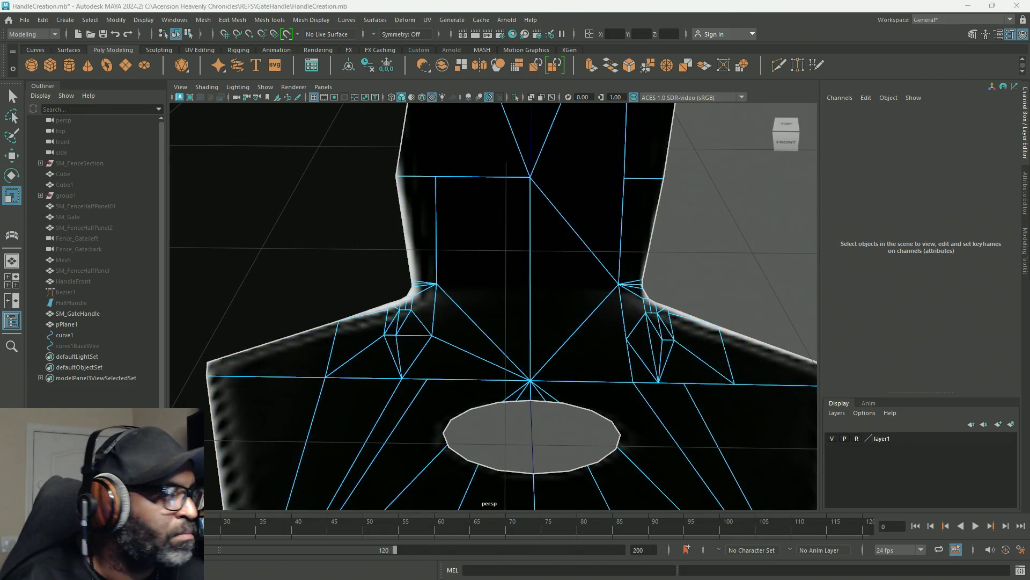
scroll(474, 311, "up", 1)
scroll(473, 311, "down", 3)
key("q")
mouse_move(586, 262)
right_mouse_down()
mouse_move(528, 254)
mouse_move(564, 262)
mouse_move(548, 264)
right_mouse_up()
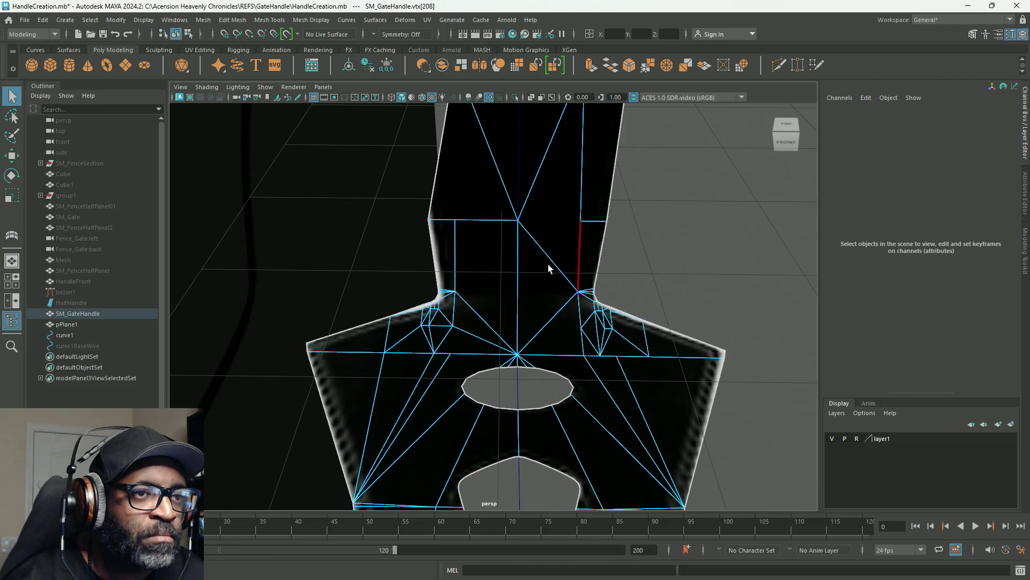
left_click(456, 292)
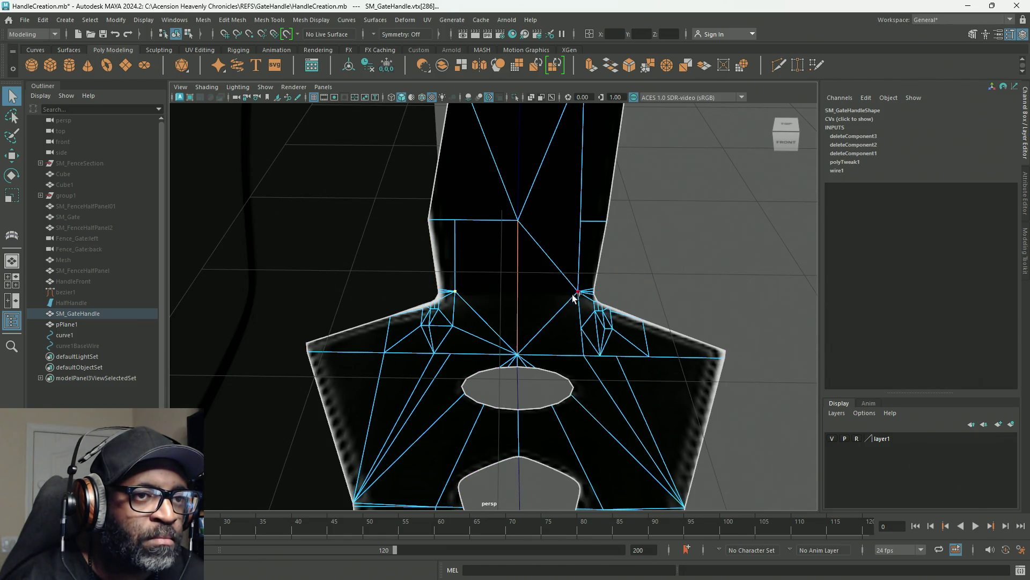
right_click_drag(577, 296, 579, 354, "shift")
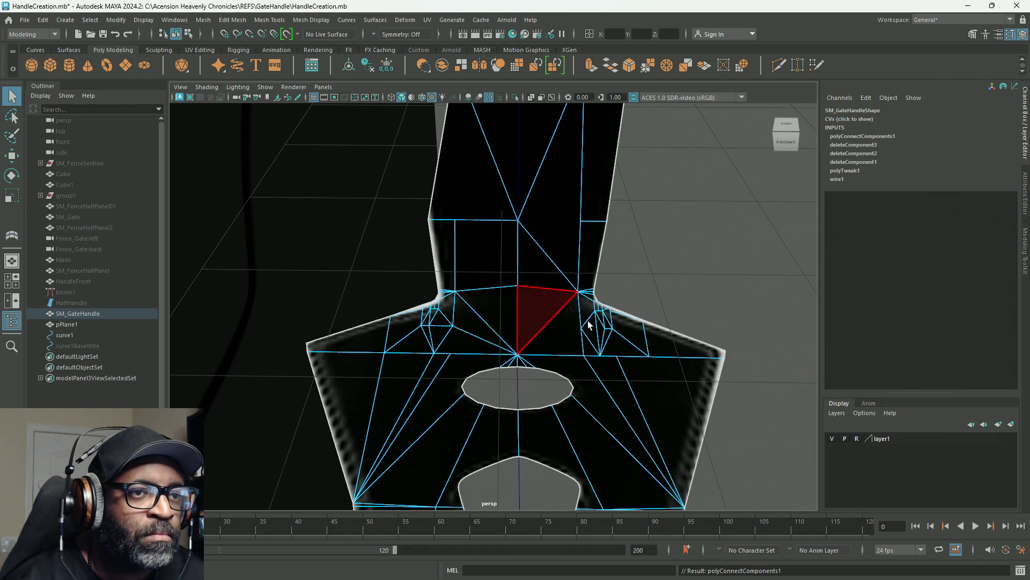
Step: Box-select the upper neck faces in face mode and delete them
scroll(590, 328, "up", 5)
right_click(584, 241)
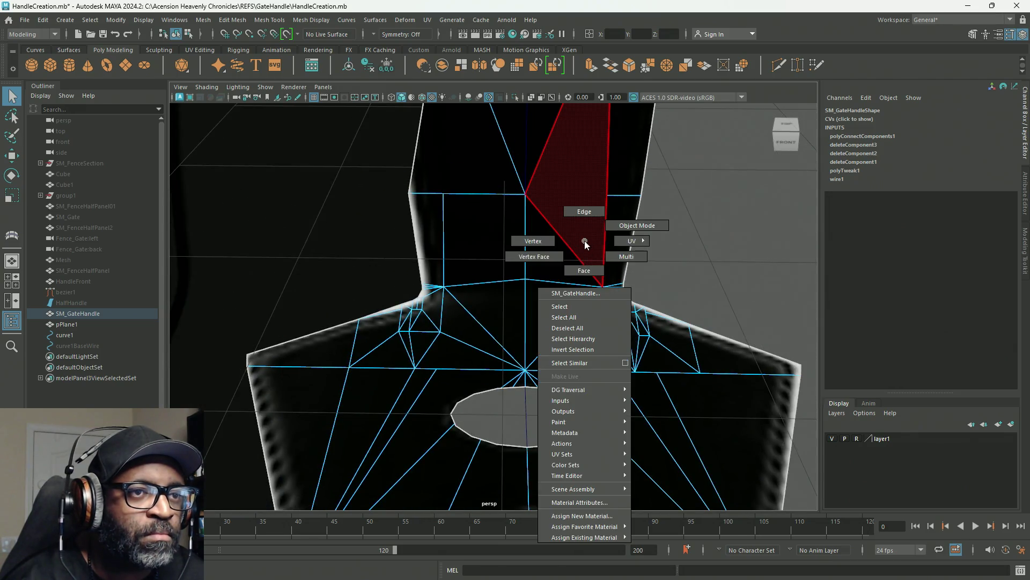
right_click_drag(593, 268, 593, 269)
left_click_drag(718, 168, 368, 230)
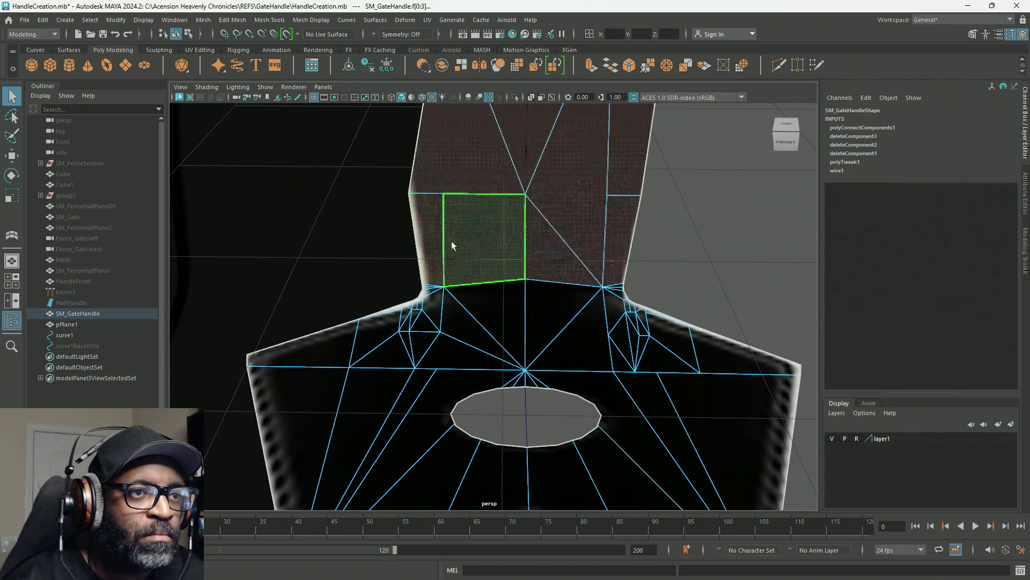
key("Delete")
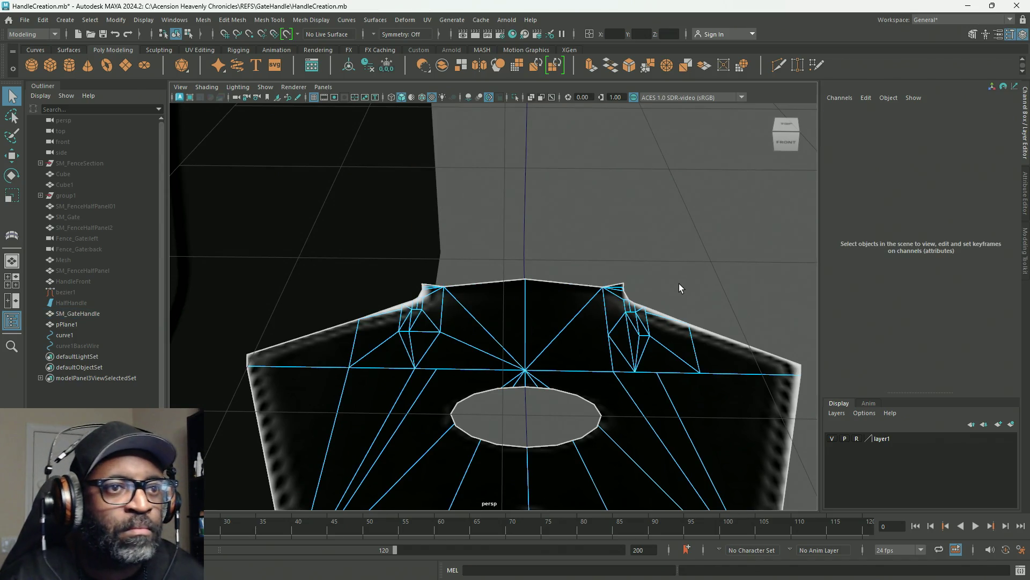
Step: In vertex mode, weld the first stray vertex by the notch onto its neighbour
mouse_move(597, 314)
left_mouse_down("alt")
mouse_move(481, 322)
mouse_move(457, 314)
mouse_move(440, 278)
mouse_move(577, 330)
left_mouse_up("alt")
right_click_drag(348, 246, 476, 290, "alt")
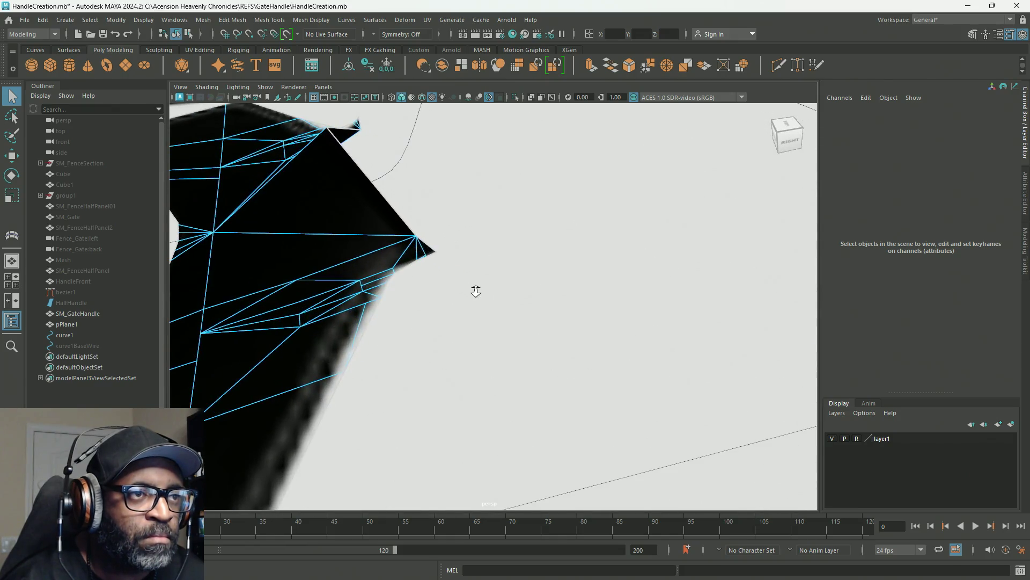
mouse_move(391, 270)
left_mouse_down("alt")
mouse_move(451, 258)
mouse_move(384, 271)
mouse_move(404, 279)
left_mouse_up("alt")
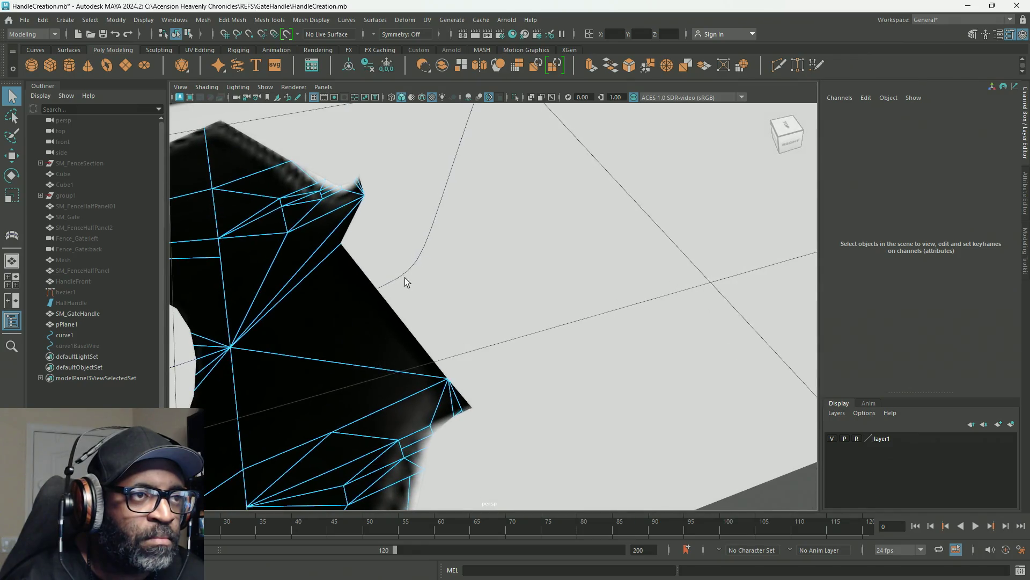
right_click_drag(404, 279, 391, 275, "alt")
mouse_move(390, 275)
left_mouse_down("alt")
mouse_move(440, 293)
mouse_move(563, 229)
mouse_move(616, 237)
left_mouse_up("alt")
mouse_move(616, 237)
right_mouse_down("alt")
mouse_move(511, 269)
mouse_move(439, 233)
mouse_move(449, 235)
right_mouse_up("alt")
left_click_drag(374, 183, 449, 190, "alt")
left_click_drag(630, 182, 546, 225, "alt")
right_click_drag(545, 225, 614, 268, "alt")
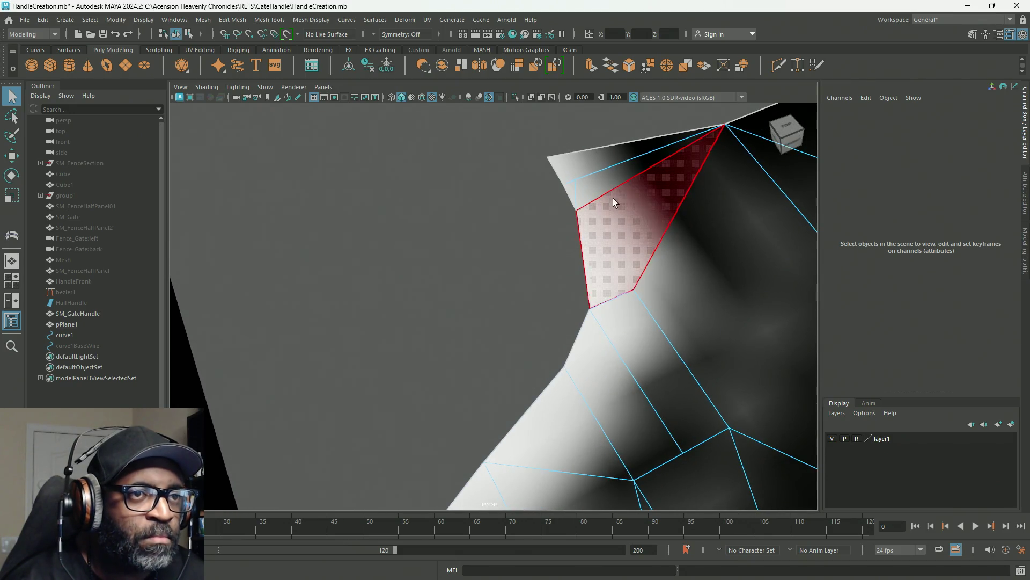
mouse_move(599, 173)
right_mouse_down()
mouse_move(555, 177)
mouse_move(580, 185)
mouse_move(625, 132)
mouse_move(593, 183)
right_mouse_up()
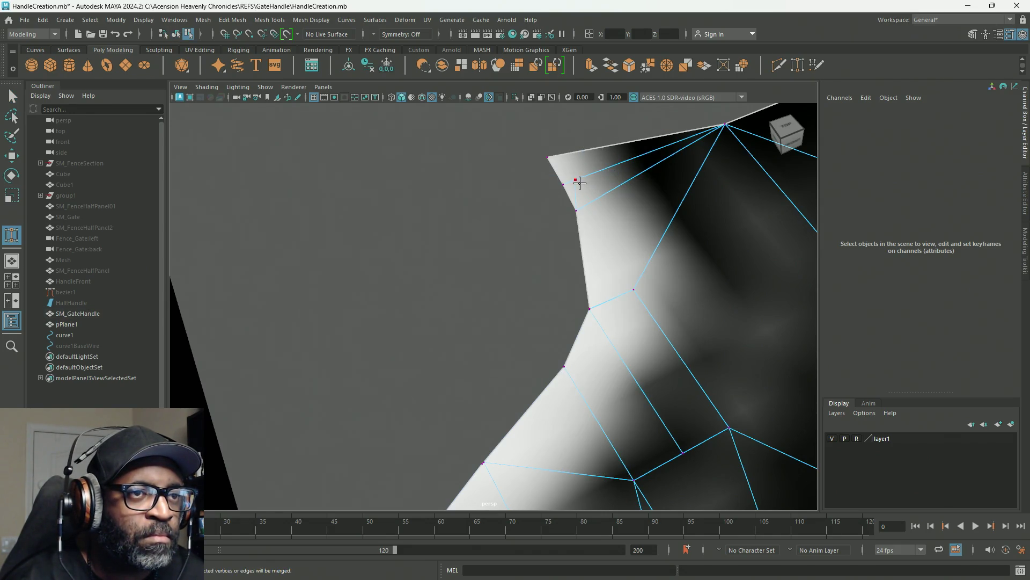
mouse_move(542, 220)
left_mouse_down("alt")
mouse_move(651, 221)
mouse_move(258, 265)
left_mouse_up("alt")
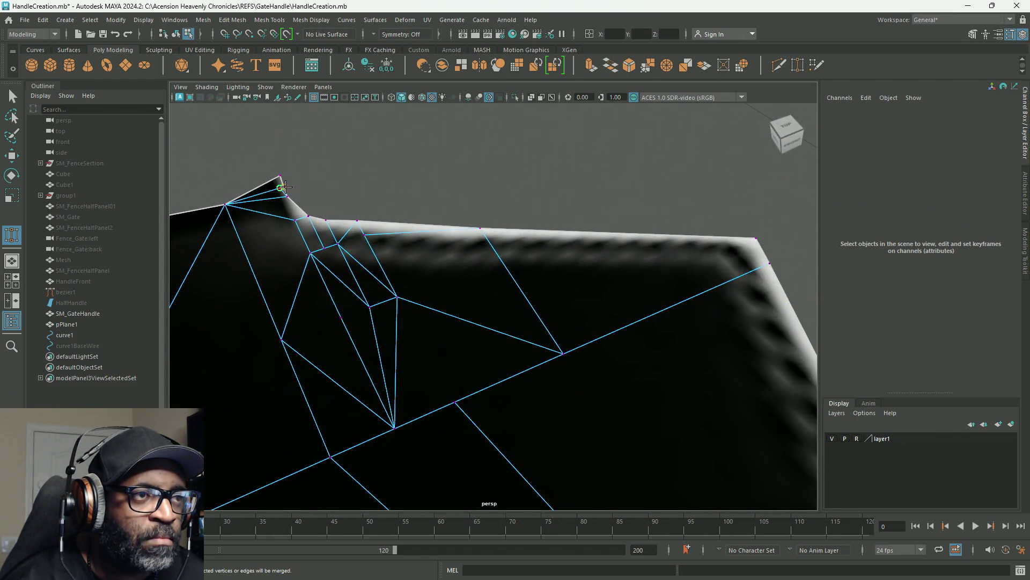
left_click_drag(283, 186, 288, 196)
Step: Weld the remaining extra top-edge corner vertices into their neighbours, then select a top-edge vertex
middle_click_drag(271, 259, 418, 239, "alt")
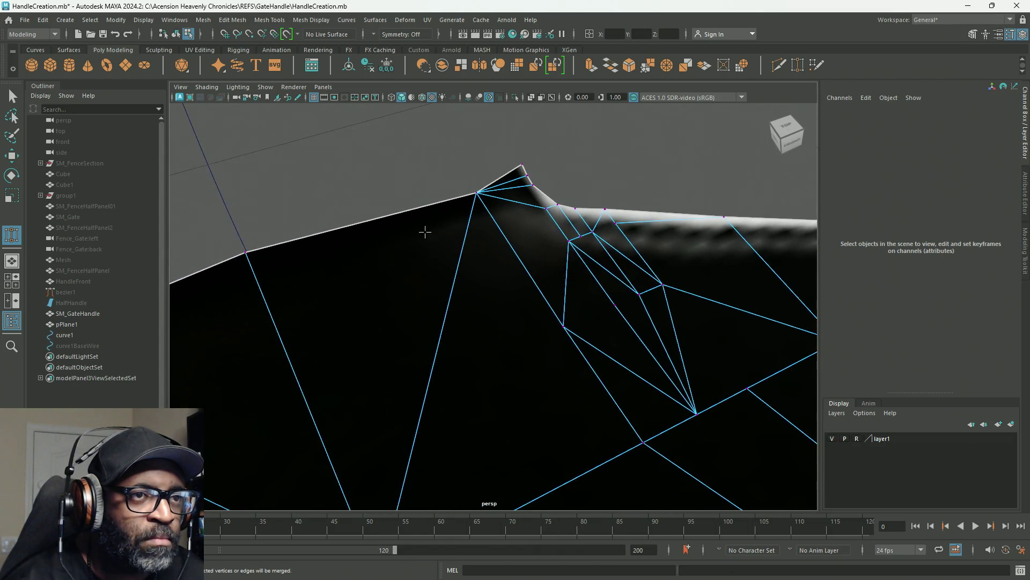
left_click_drag(528, 176, 521, 164)
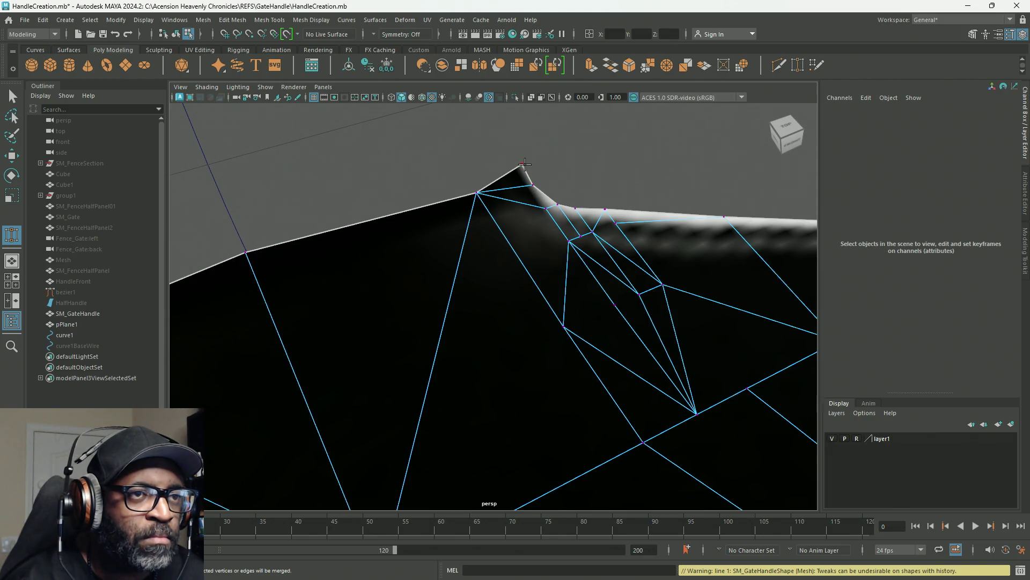
left_click_drag(520, 166, 533, 185)
mouse_move(414, 257)
left_mouse_down("alt")
mouse_move(597, 219)
mouse_move(385, 303)
mouse_move(453, 299)
mouse_move(411, 307)
left_mouse_up("alt")
right_click_drag(410, 307, 414, 326, "alt")
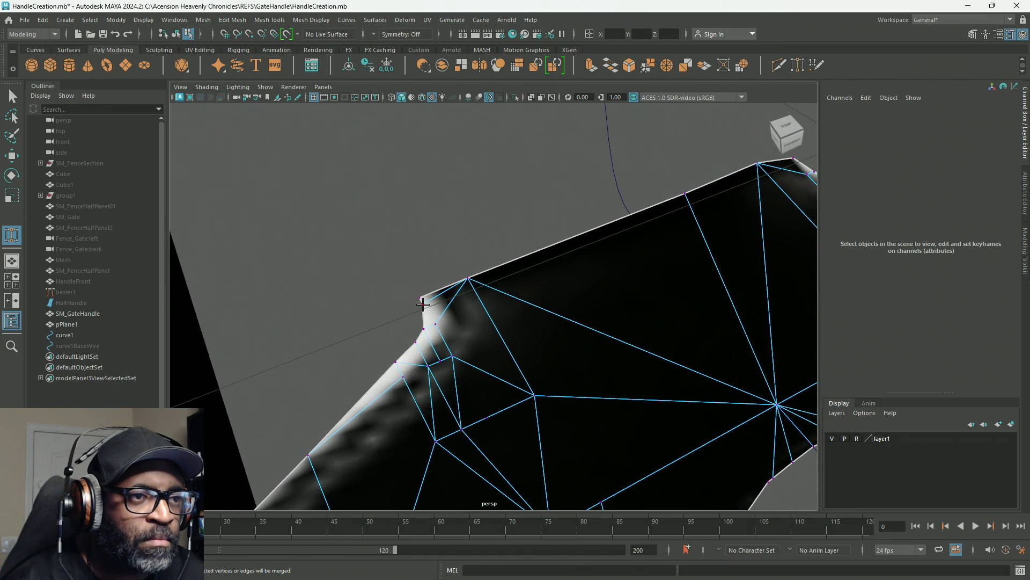
middle_click_drag(441, 310, 438, 311, "alt")
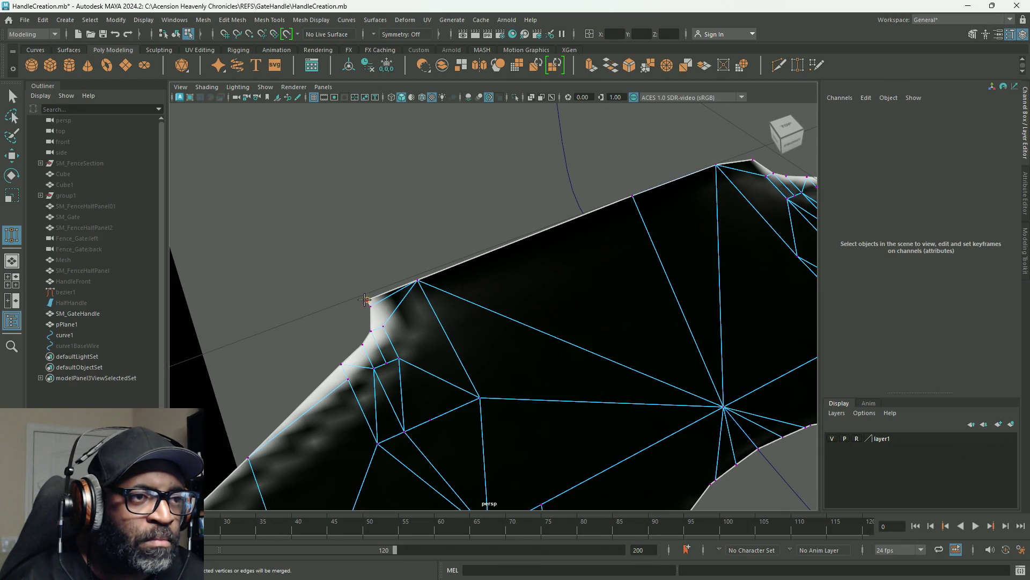
left_click_drag(365, 299, 366, 312)
mouse_move(493, 349)
left_mouse_down("alt")
mouse_move(460, 311)
mouse_move(570, 276)
left_mouse_up("alt")
key("q")
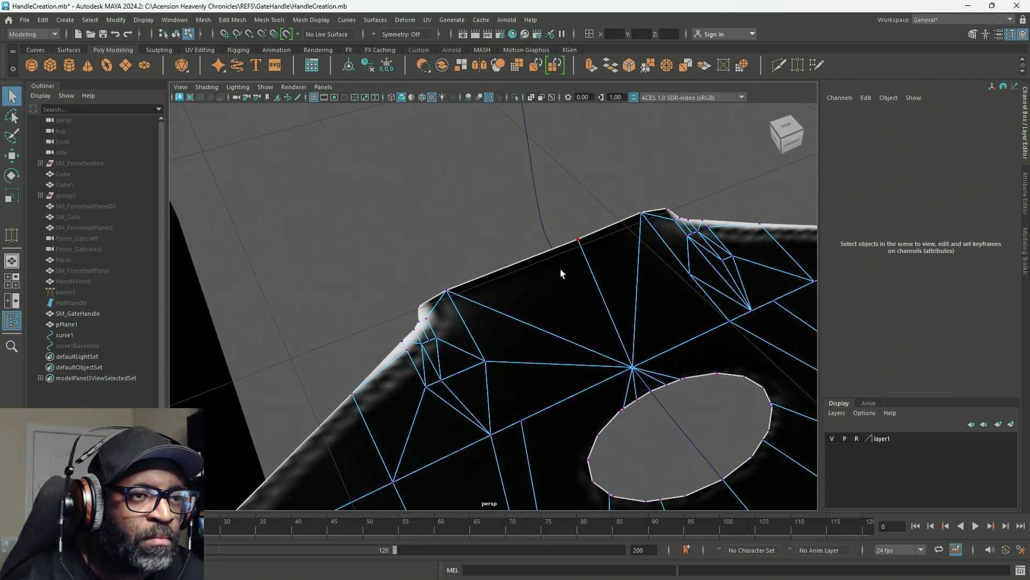
left_click_drag(500, 299, 581, 282, "alt")
left_click(638, 258)
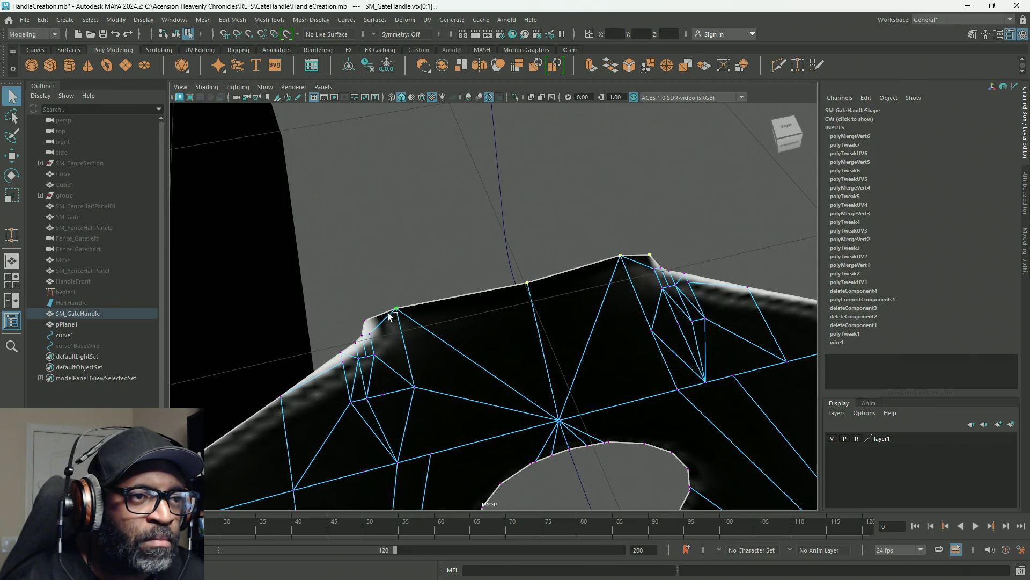
Step: Scale the selected top-edge vertices on Y to flatten the top edge
key("r")
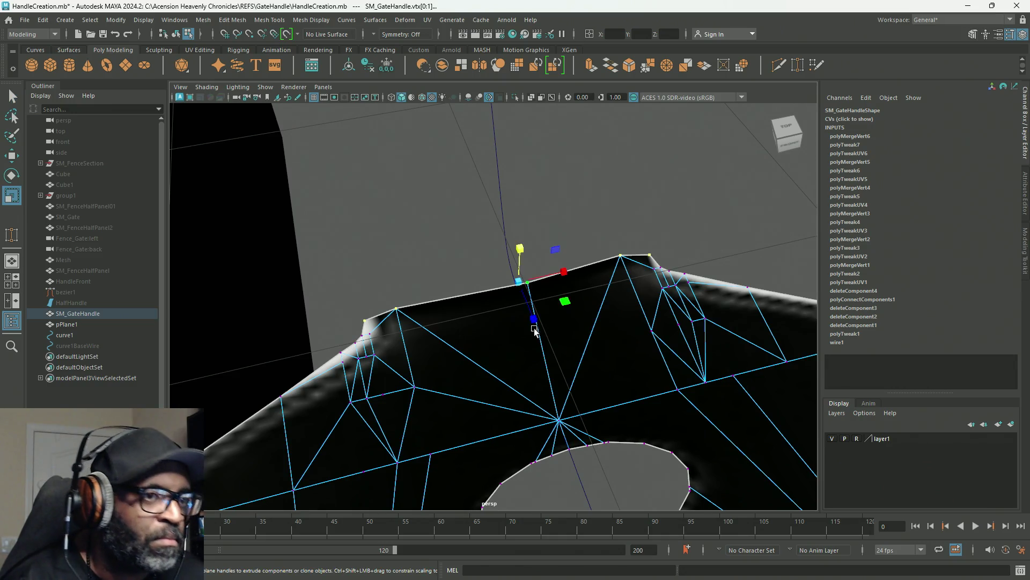
middle_click_drag(533, 319, 522, 284)
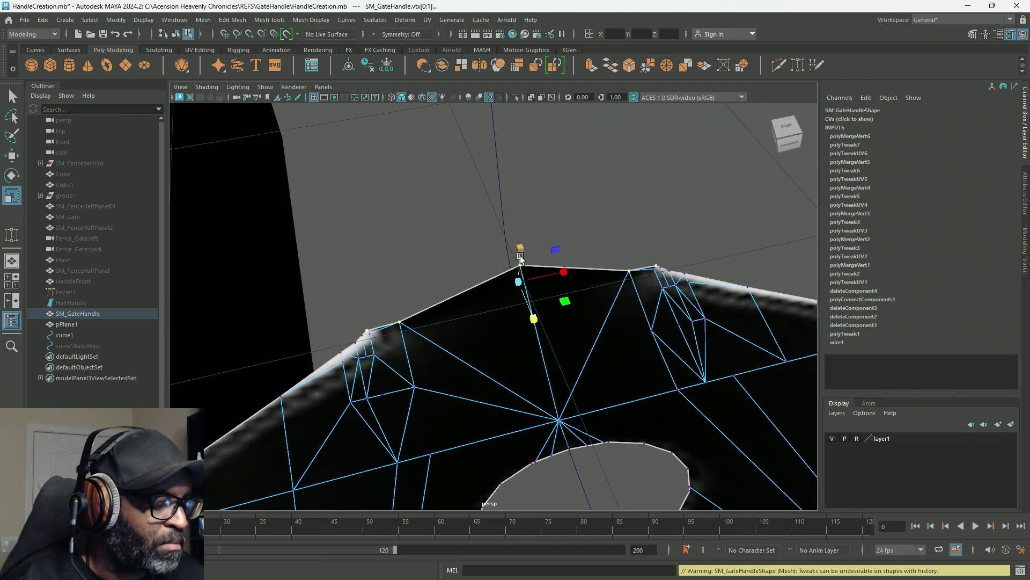
left_click_drag(519, 237, 520, 286)
mouse_move(460, 370)
left_mouse_down("alt")
mouse_move(527, 345)
mouse_move(336, 345)
mouse_move(402, 350)
mouse_move(291, 322)
mouse_move(331, 330)
left_mouse_up("alt")
key("f")
Step: Move the pivot down the vertical edge and lower the top corner vertex toward the reference
key("d")
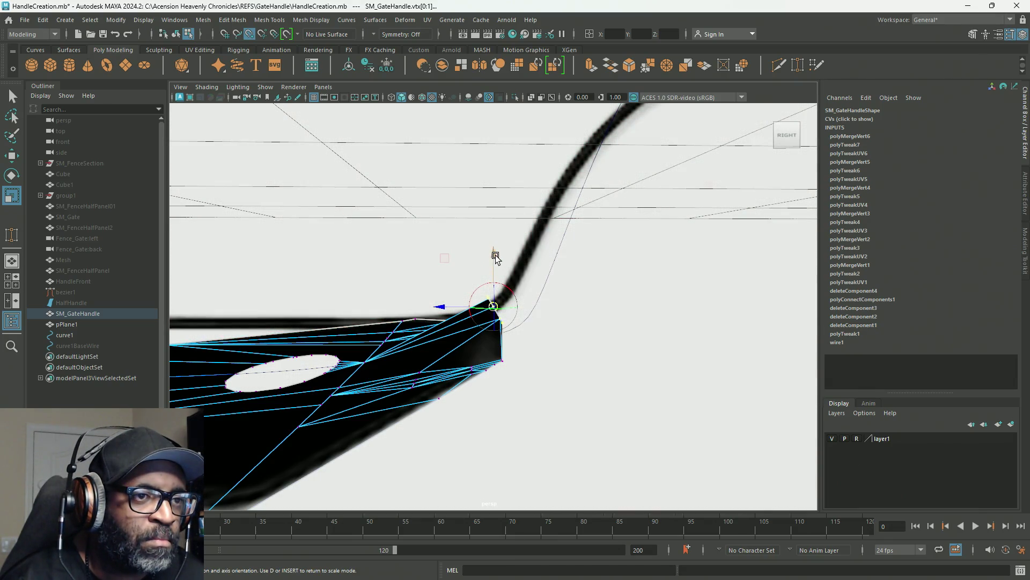
left_click_drag(492, 294, 493, 349)
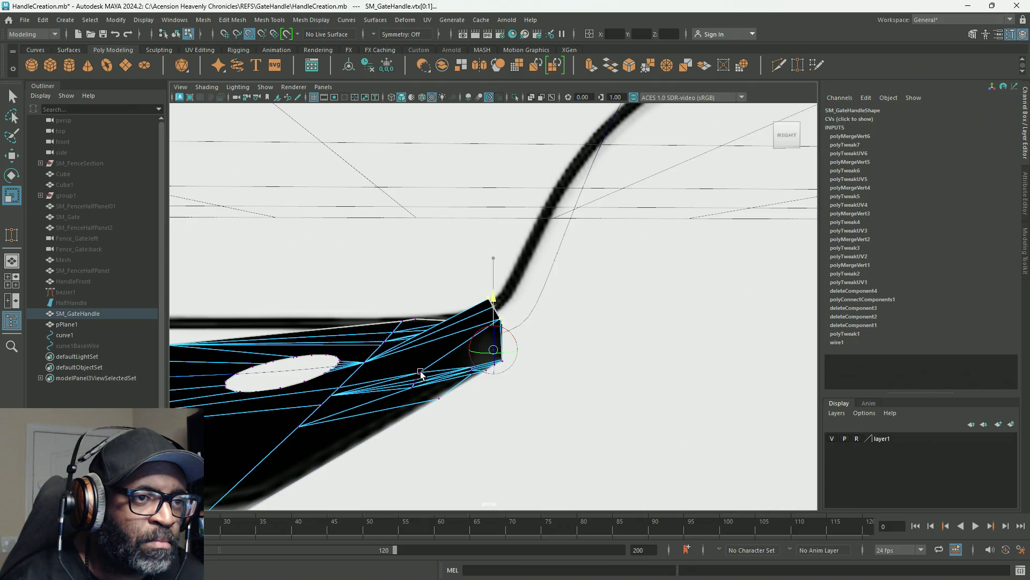
key("d")
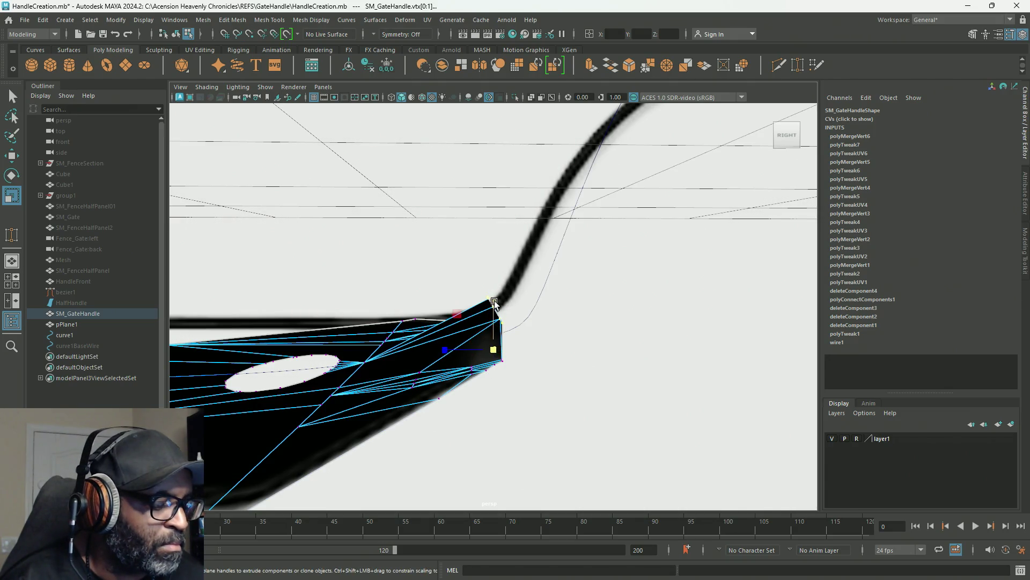
left_click_drag(494, 303, 489, 350)
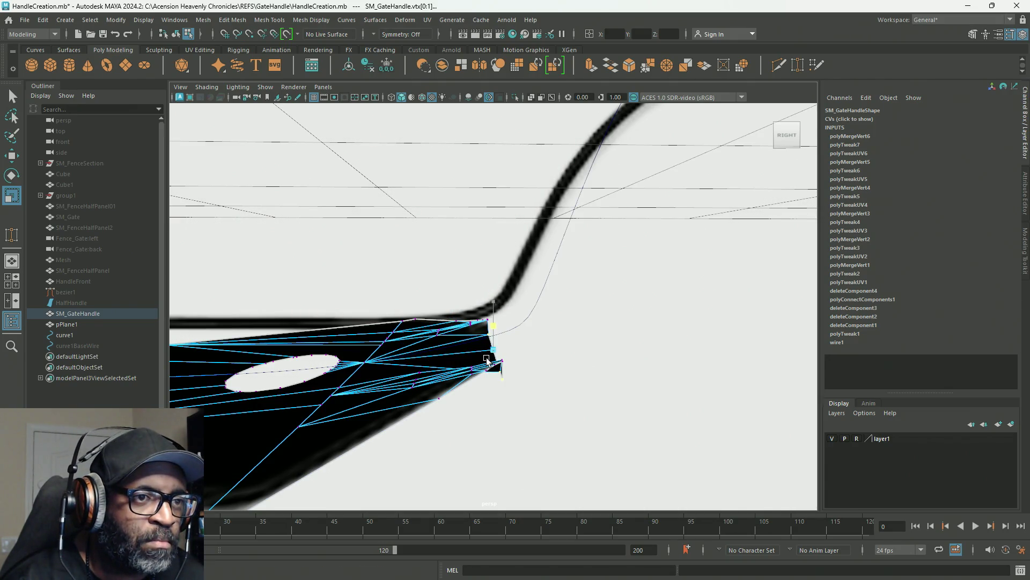
scroll(570, 392, "down", 3)
mouse_move(571, 392)
left_mouse_down("alt")
mouse_move(485, 292)
mouse_move(559, 340)
left_mouse_up("alt")
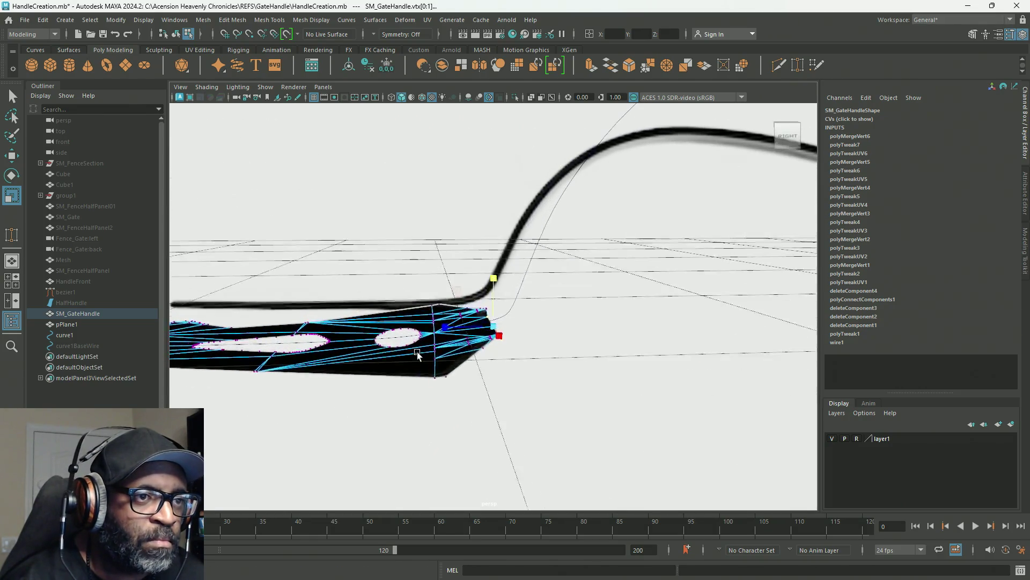
Step: Select the right-end vertices, snap the pivot to the lower vertex, and lower the right end
left_click_drag(572, 403, 422, 272)
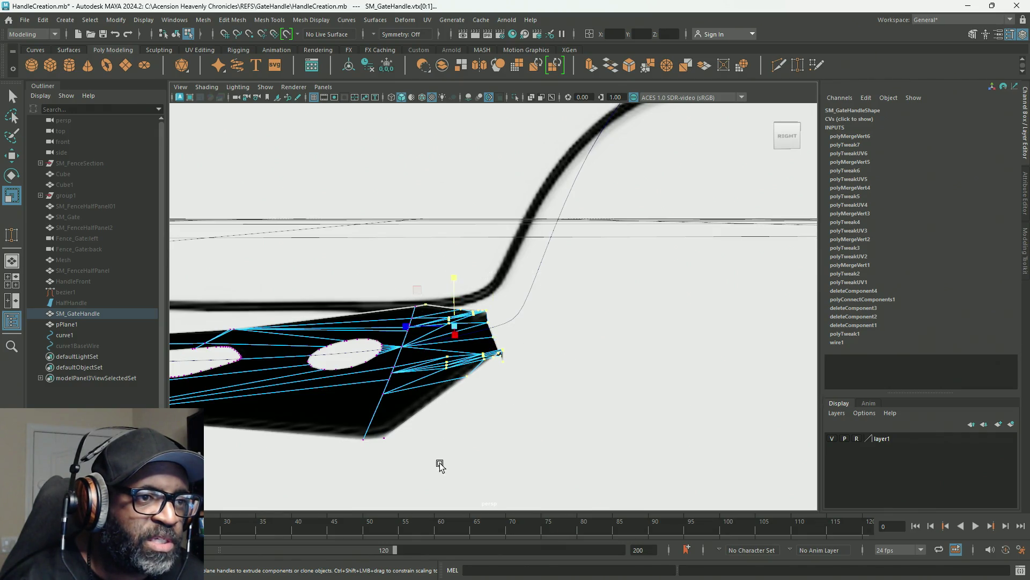
left_click_drag(379, 424, 379, 424, "shift")
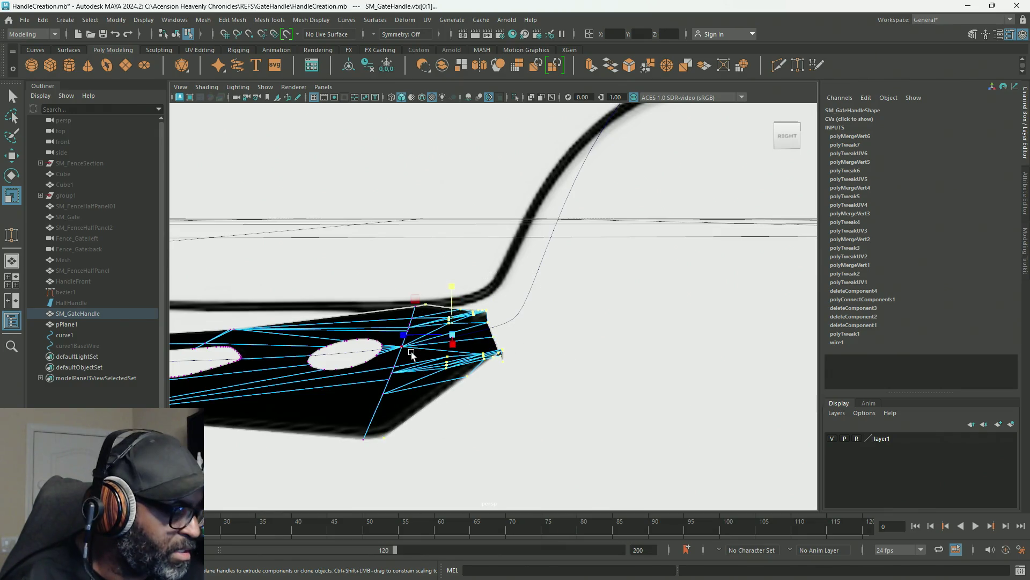
key("d")
left_click_drag(414, 352, 406, 346)
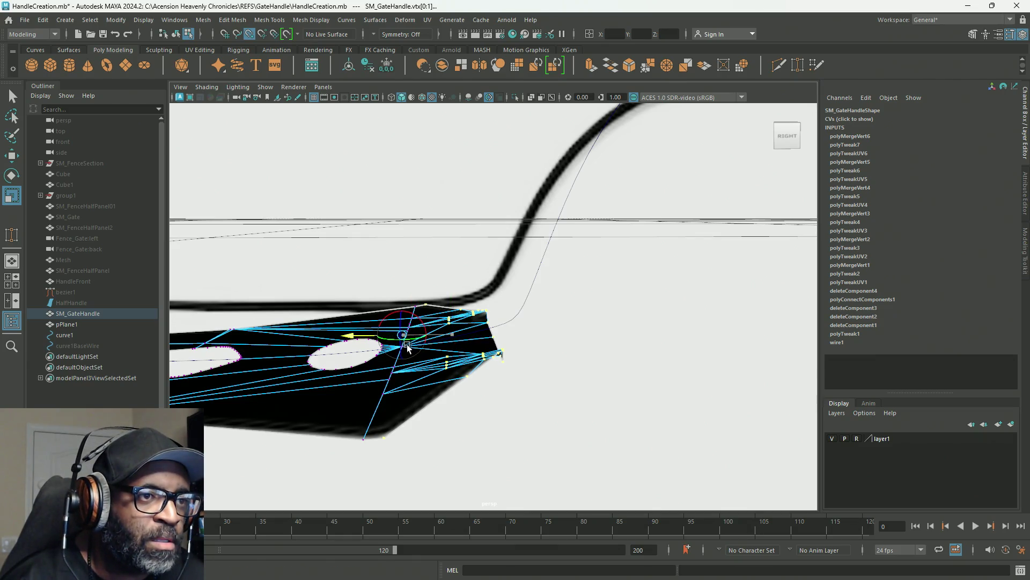
left_click(402, 347)
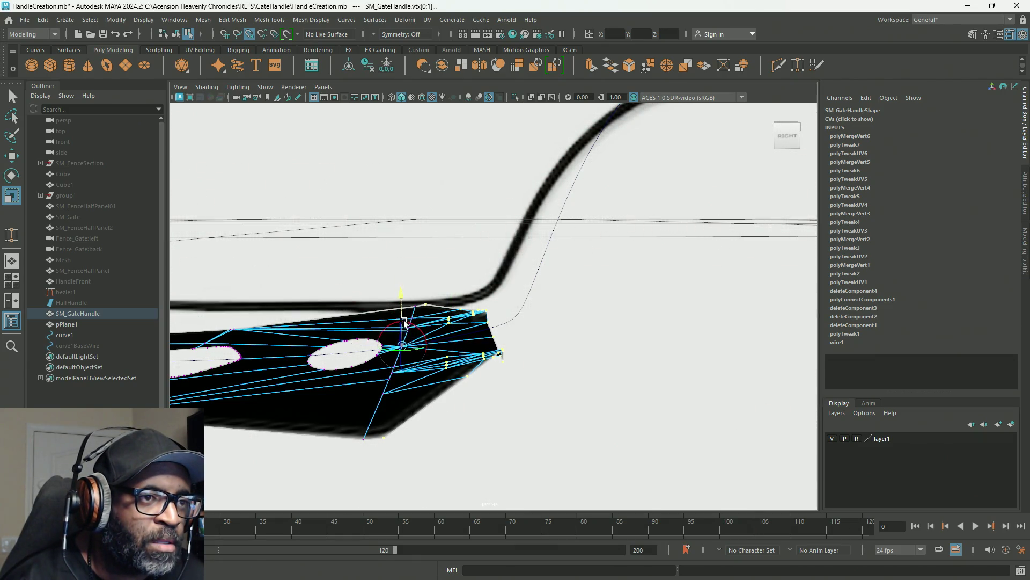
key("d")
left_click_drag(403, 296, 398, 224)
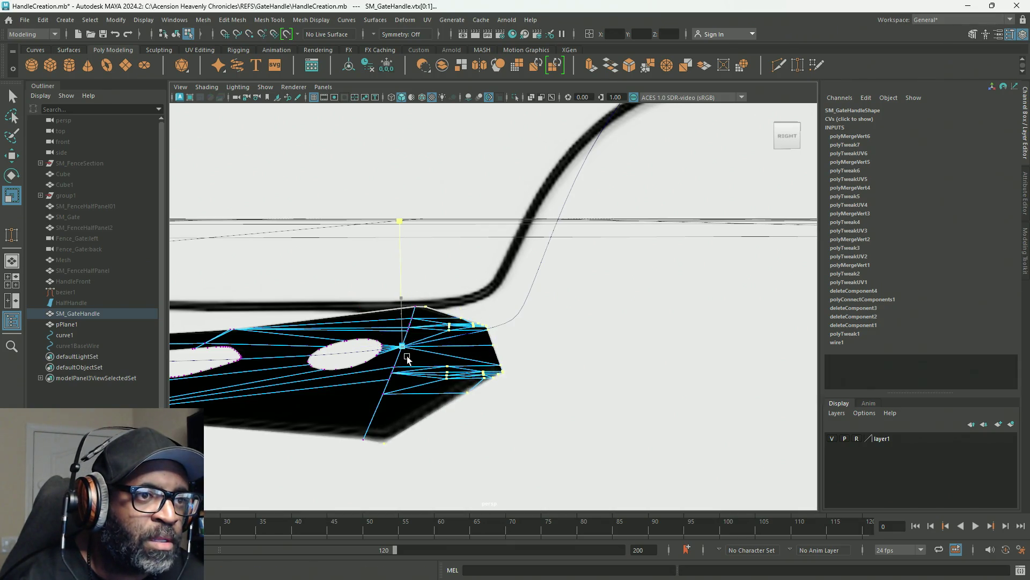
Step: Select a vertex on the hole's edge for scaling, viewing the handle nearly edge-on
mouse_move(559, 411)
left_mouse_down("alt")
mouse_move(429, 372)
mouse_move(429, 384)
left_mouse_up("alt")
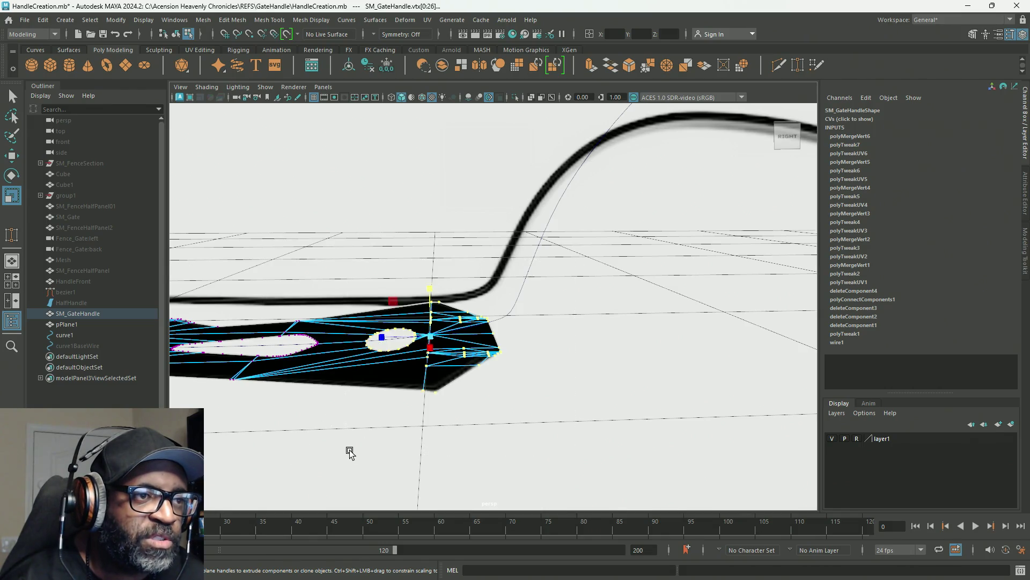
middle_click_drag(371, 435, 427, 426, "alt")
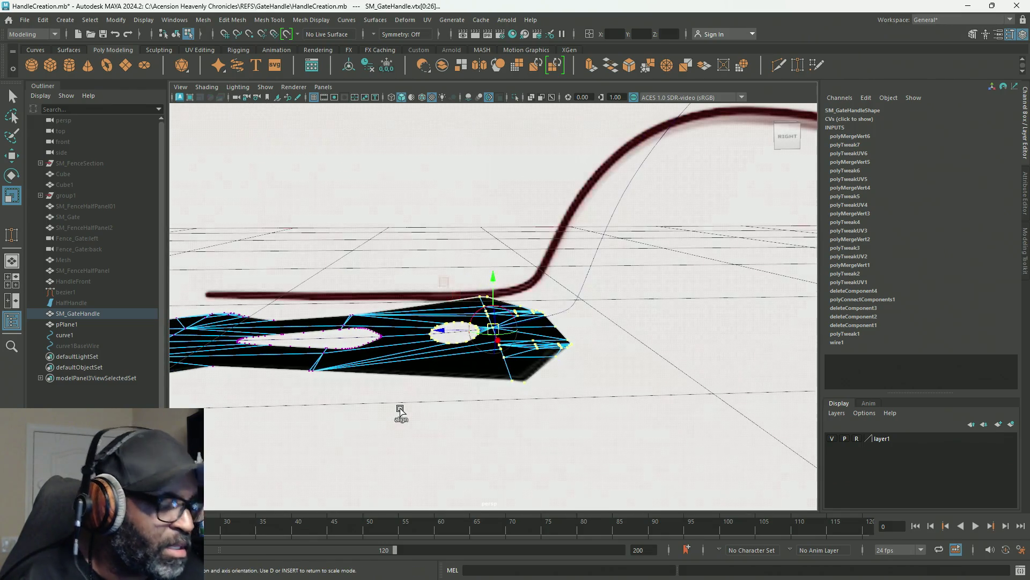
left_click(389, 340)
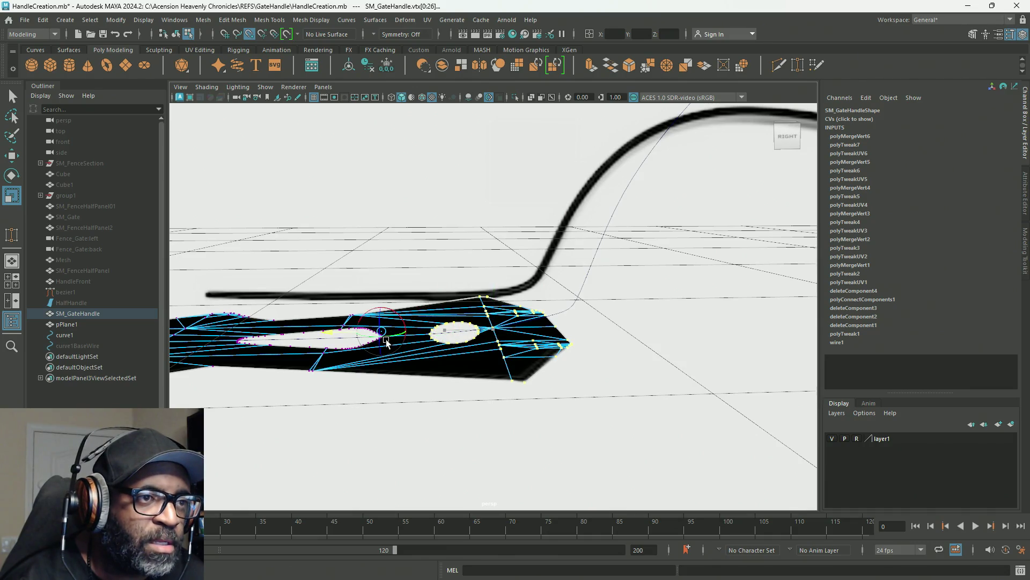
key("r")
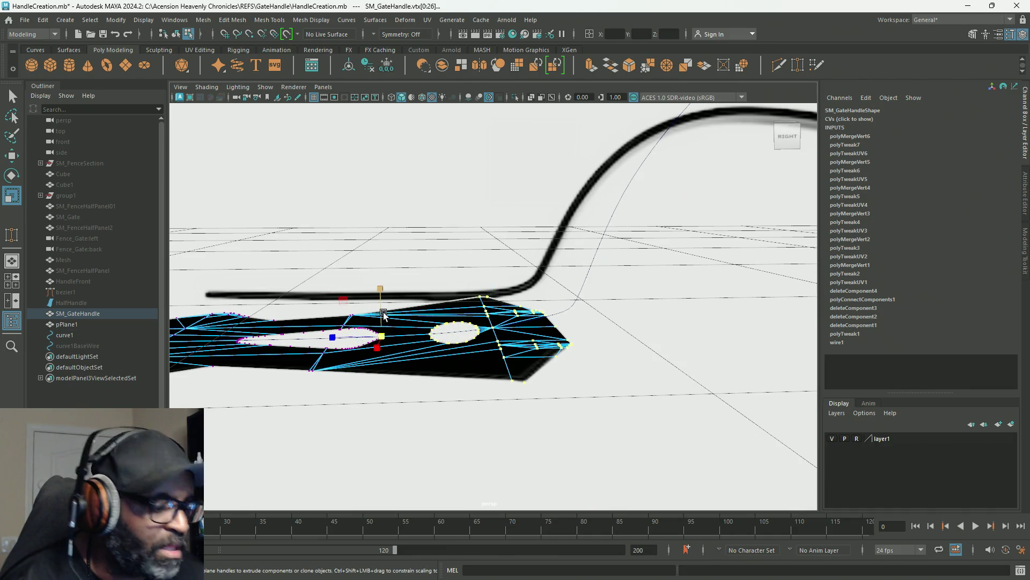
mouse_move(566, 429)
left_mouse_down("alt")
mouse_move(593, 430)
mouse_move(526, 454)
mouse_move(529, 475)
left_mouse_up("alt")
mouse_move(575, 345)
right_mouse_down("alt")
mouse_move(462, 299)
mouse_move(570, 362)
right_mouse_up("alt")
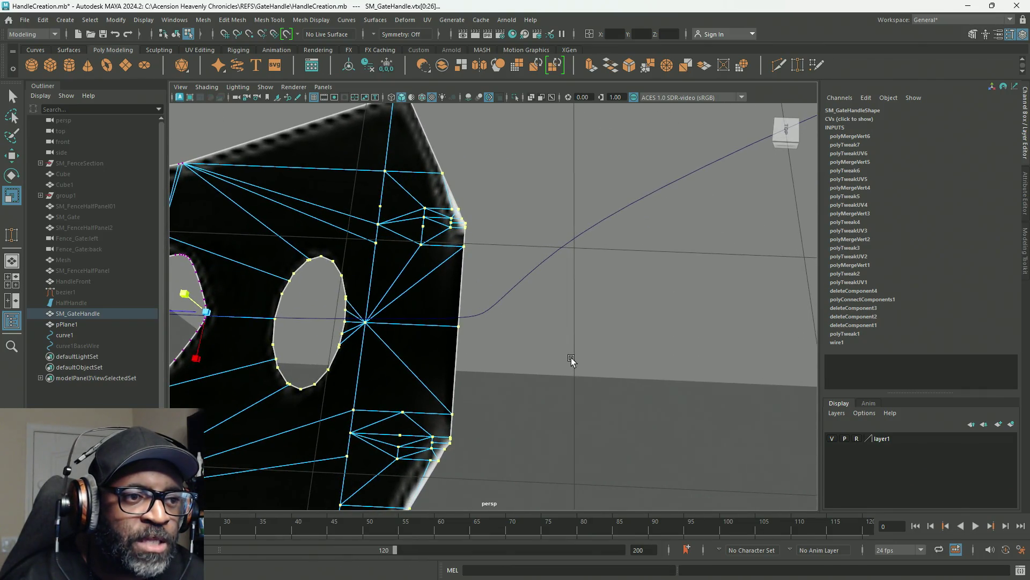
Step: Zoom onto the plate's upper-right corner, select vtx[285] and activate Target Weld
scroll(572, 356, "up", 4)
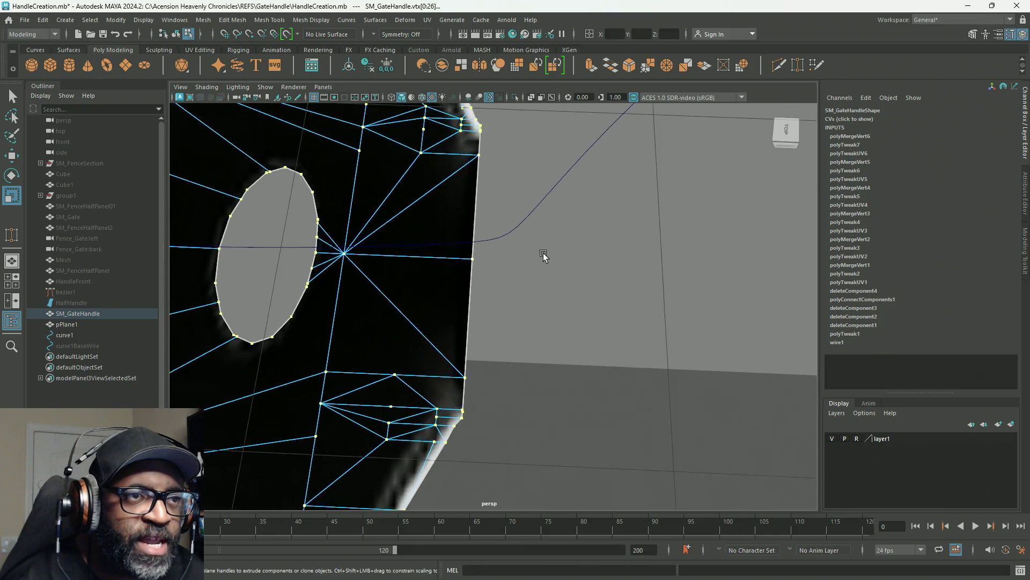
scroll(543, 258, "down", 5)
left_click_drag(571, 310, 494, 220, "alt")
right_click_drag(493, 220, 642, 327, "alt")
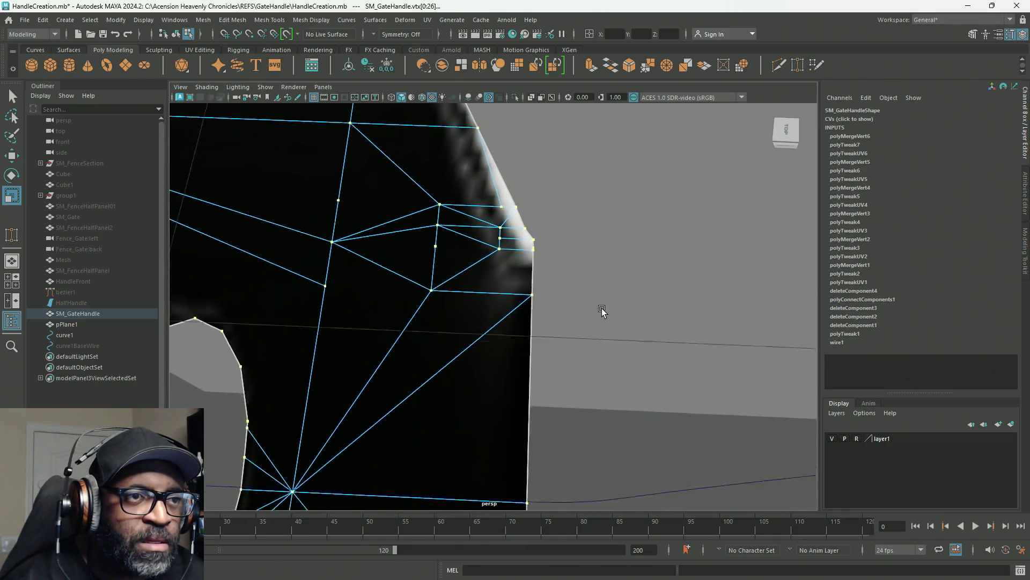
middle_click_drag(601, 304, 616, 416, "alt")
scroll(578, 299, "up", 3)
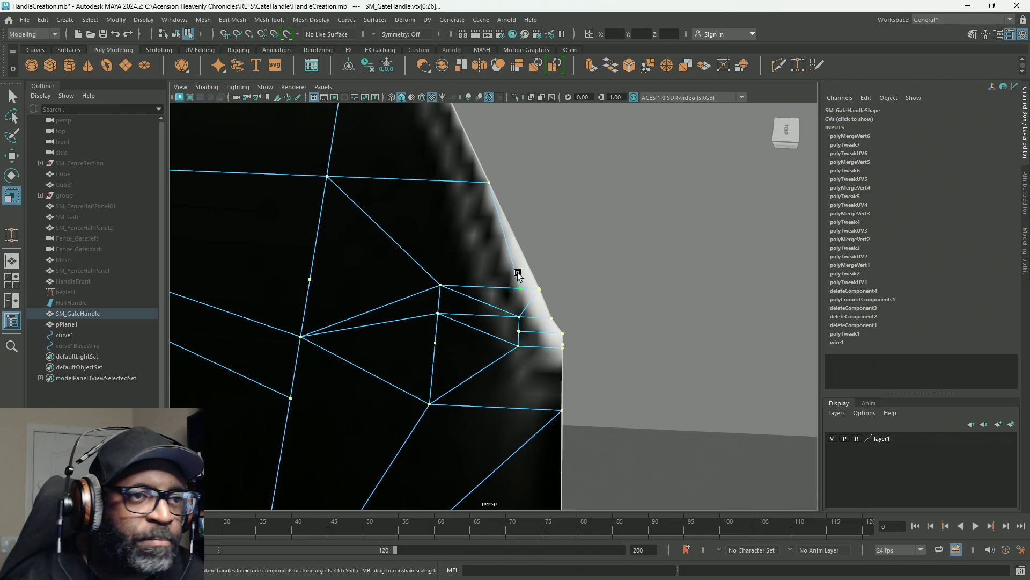
left_click(520, 288)
mouse_move(524, 272)
right_mouse_down()
mouse_move(507, 230)
mouse_move(468, 287)
mouse_move(526, 284)
mouse_move(532, 219)
mouse_move(541, 244)
mouse_move(584, 202)
right_mouse_up()
left_click_drag(536, 290, 529, 310)
Step: Weld the stray upper-right corner vertex onto its neighbour
mouse_move(511, 302)
right_mouse_down()
mouse_move(456, 273)
mouse_move(508, 288)
right_mouse_up()
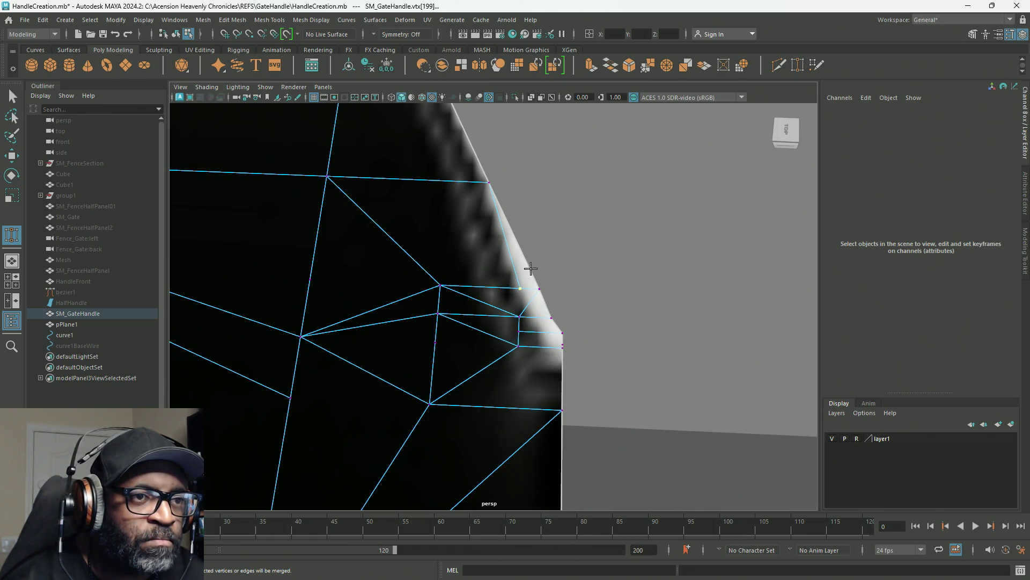
mouse_move(547, 264)
left_mouse_down()
mouse_move(523, 291)
mouse_move(489, 292)
mouse_move(473, 275)
mouse_move(524, 292)
mouse_move(518, 284)
left_mouse_up()
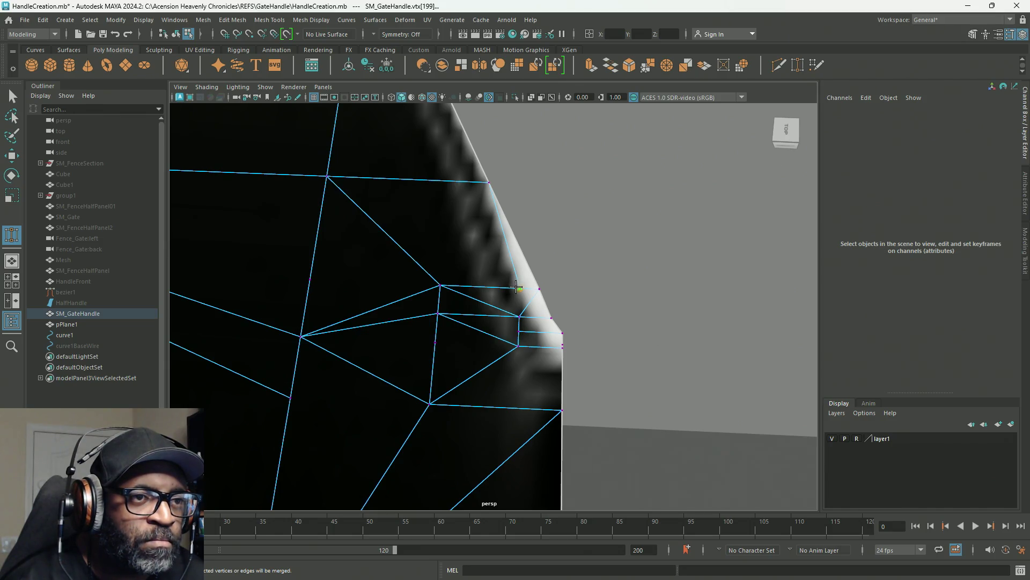
right_click(515, 317, "shift")
right_click_drag(510, 283, 500, 307)
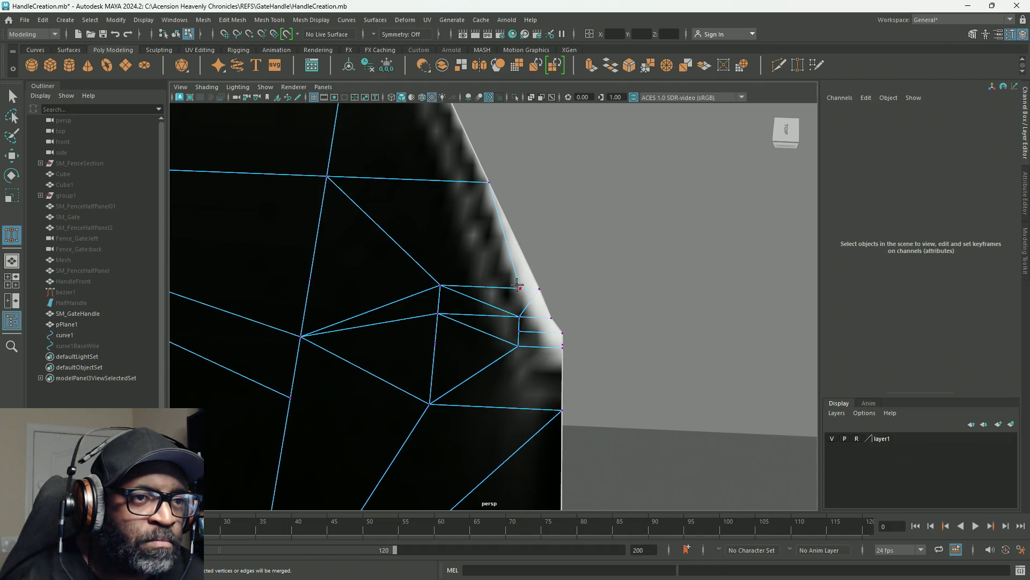
left_click_drag(535, 289, 539, 289)
mouse_move(544, 348)
right_mouse_down("alt")
mouse_move(471, 299)
mouse_move(523, 256)
right_mouse_up("alt")
mouse_move(524, 256)
middle_mouse_down("alt")
mouse_move(515, 222)
mouse_move(506, 292)
mouse_move(506, 172)
mouse_move(519, 342)
mouse_move(502, 362)
mouse_move(510, 302)
mouse_move(514, 364)
middle_mouse_up("alt")
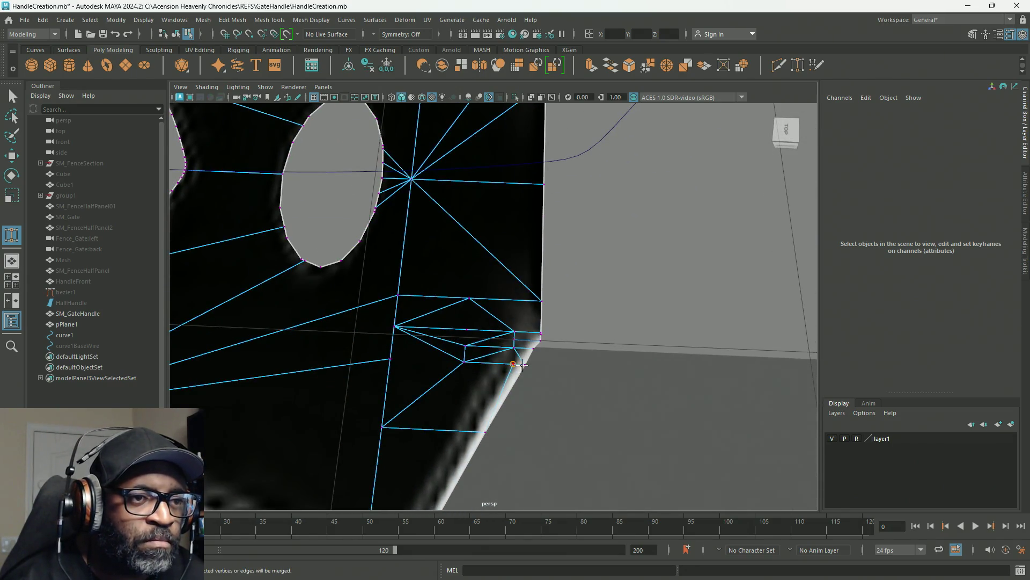
Step: Weld several more corner vertices onto their neighbouring vertices
left_click_drag(513, 364, 507, 382)
mouse_move(554, 407)
right_mouse_down("alt")
mouse_move(517, 368)
mouse_move(528, 386)
mouse_move(692, 421)
mouse_move(453, 363)
mouse_move(602, 364)
right_mouse_up("alt")
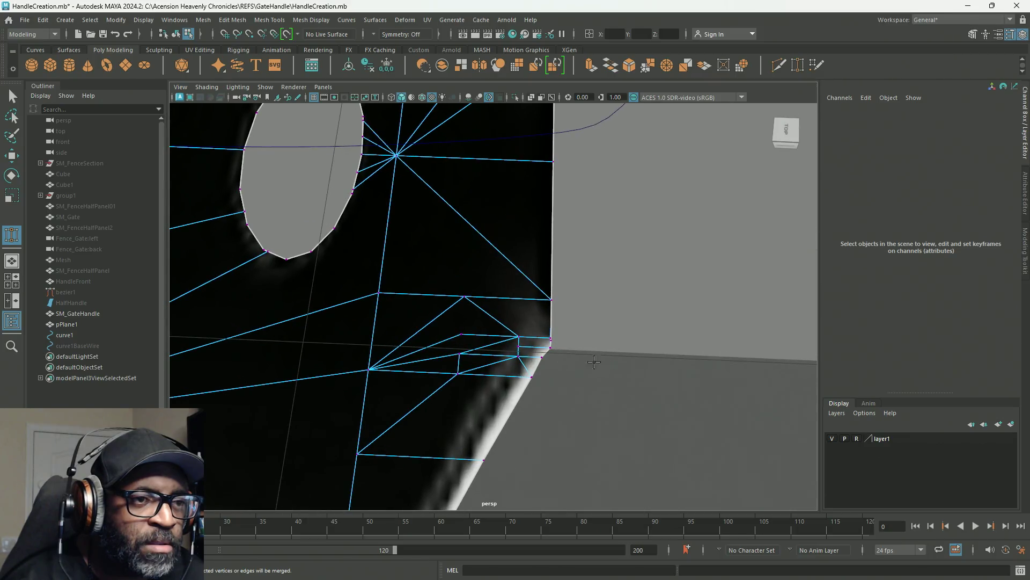
left_click_drag(461, 334, 459, 354)
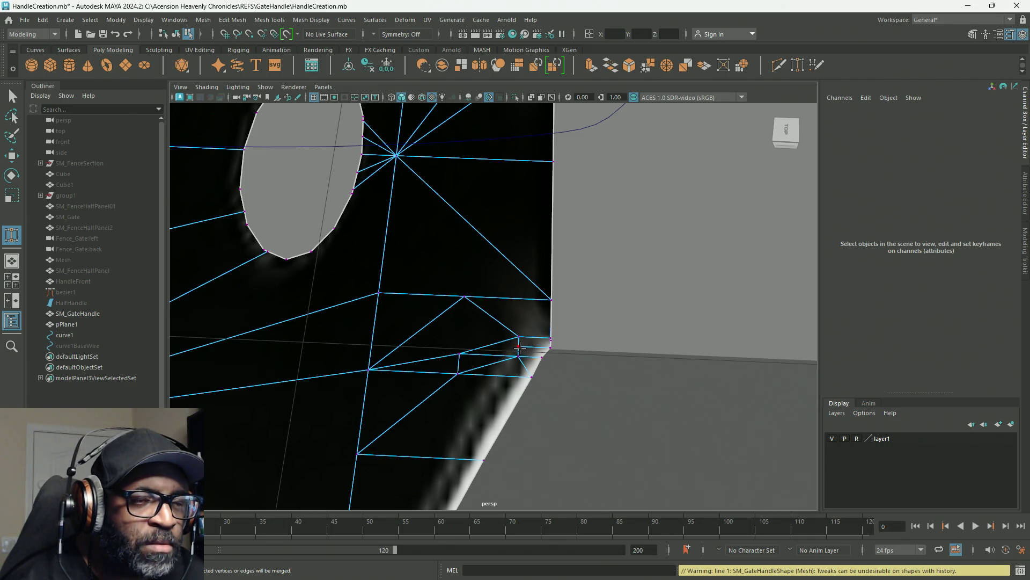
left_click_drag(519, 348, 541, 357)
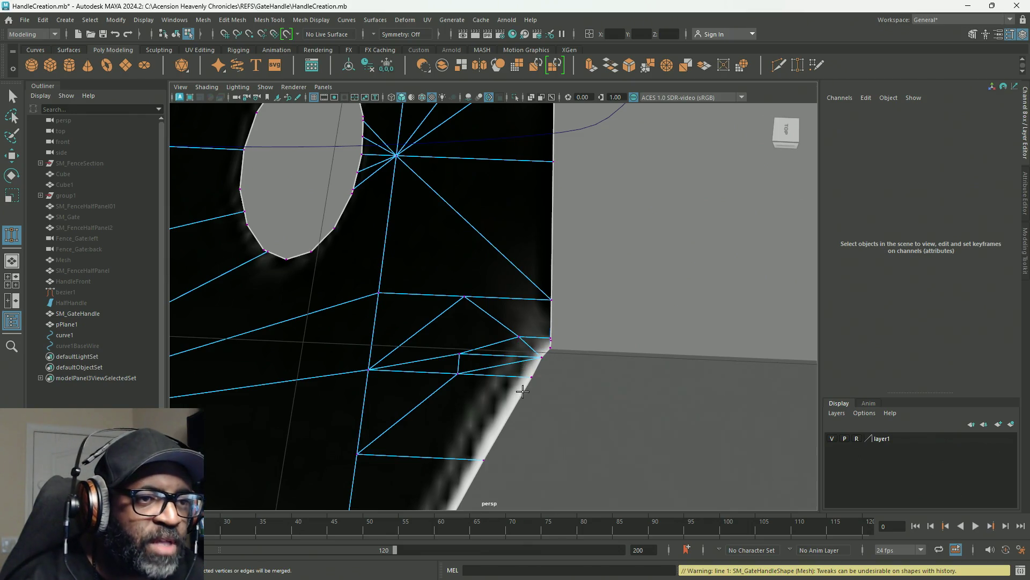
mouse_move(461, 353)
left_mouse_down()
mouse_move(540, 340)
mouse_move(518, 337)
left_mouse_up()
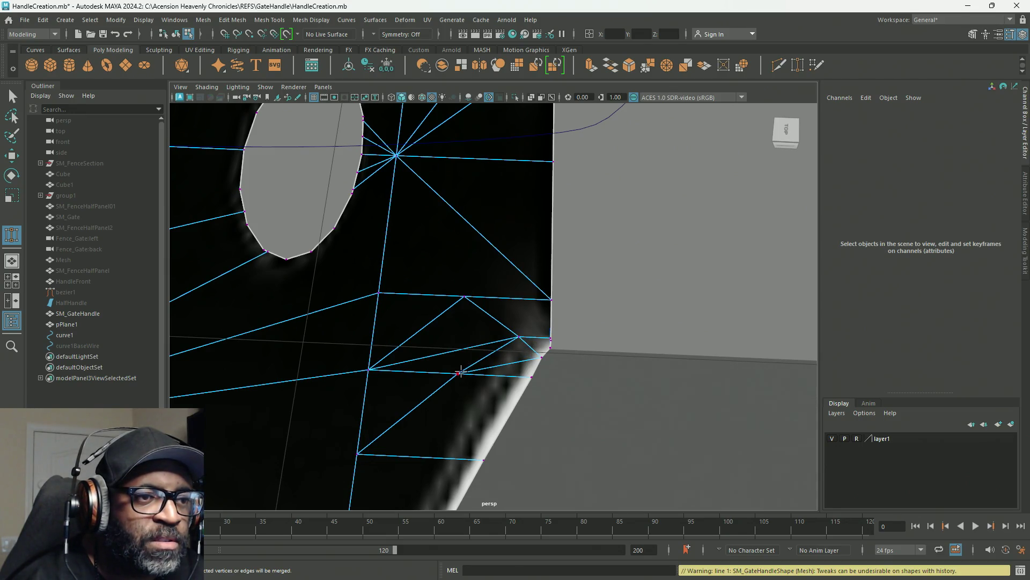
Step: Undo a bad weld, redo it onto the edge vertex, and merge the inner vertex into the plate corner
left_click_drag(461, 374, 533, 361)
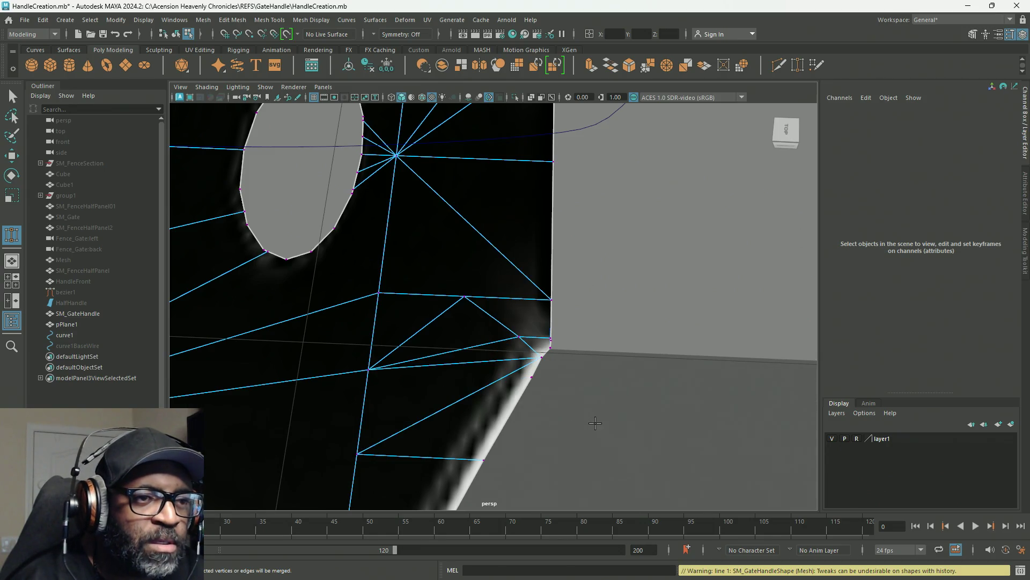
key("ctrl+z")
left_click_drag(460, 376, 538, 381)
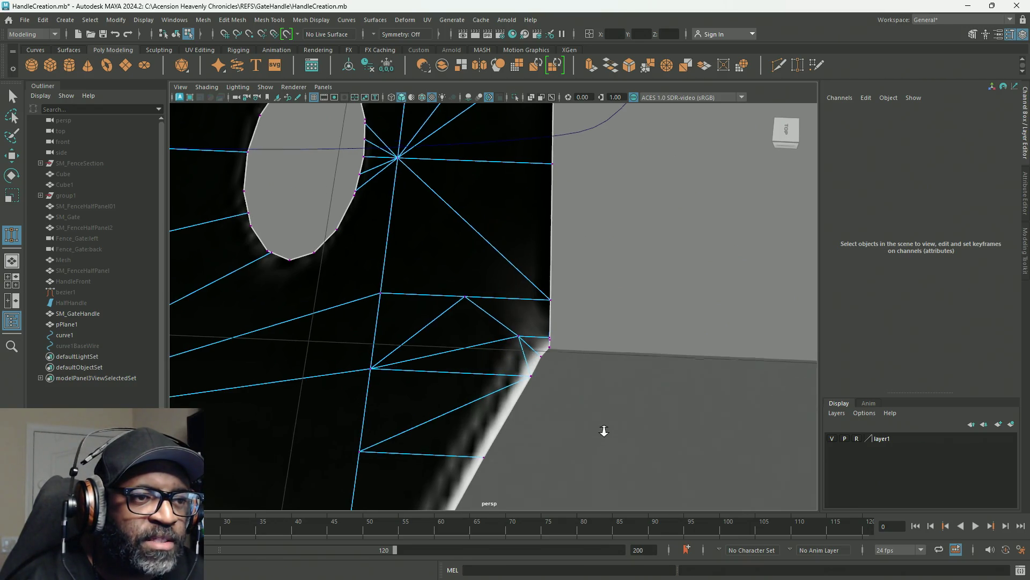
scroll(475, 365, "down", 5)
scroll(587, 419, "up", 5)
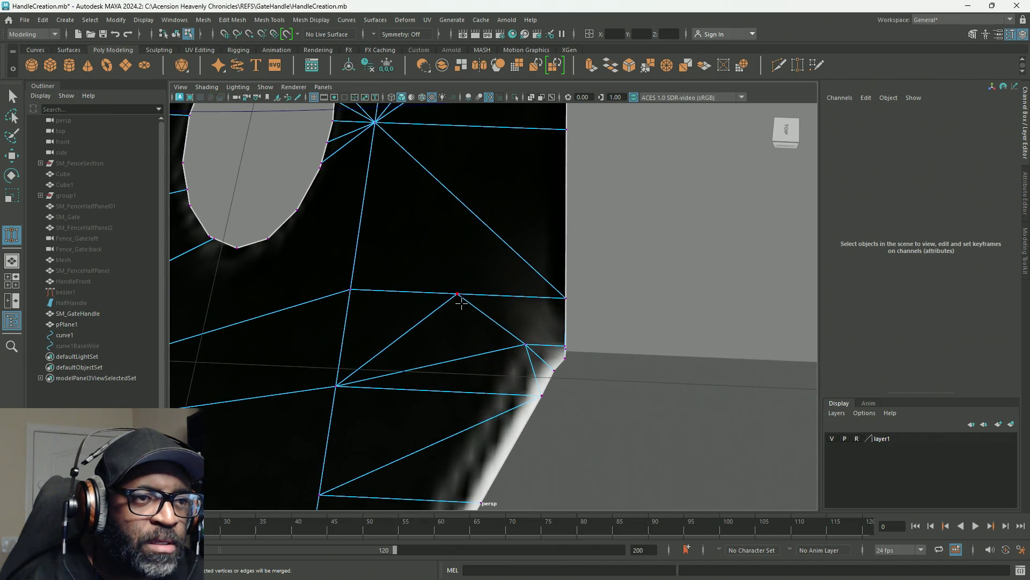
left_click_drag(455, 294, 565, 298)
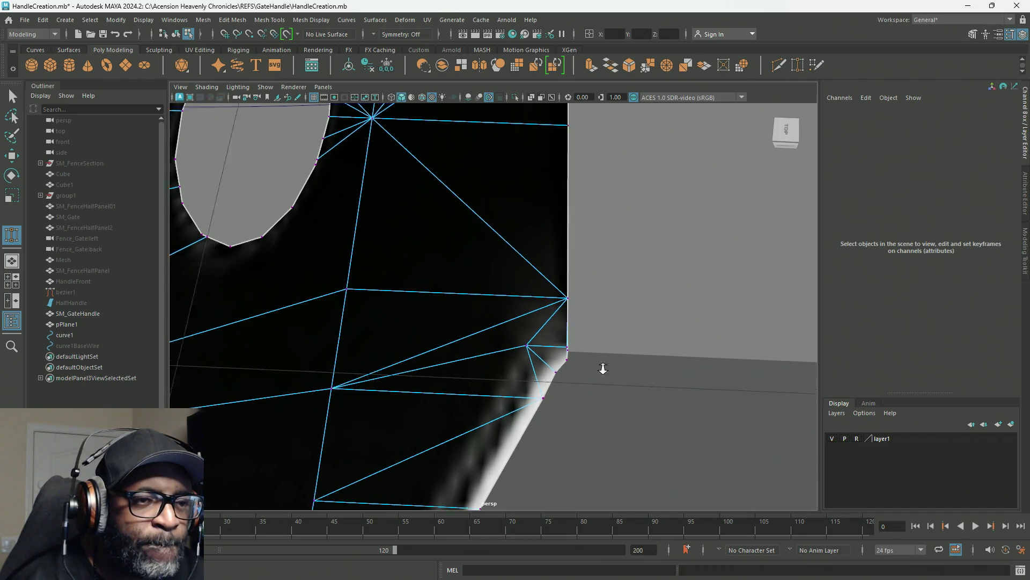
scroll(598, 361, "up", 3)
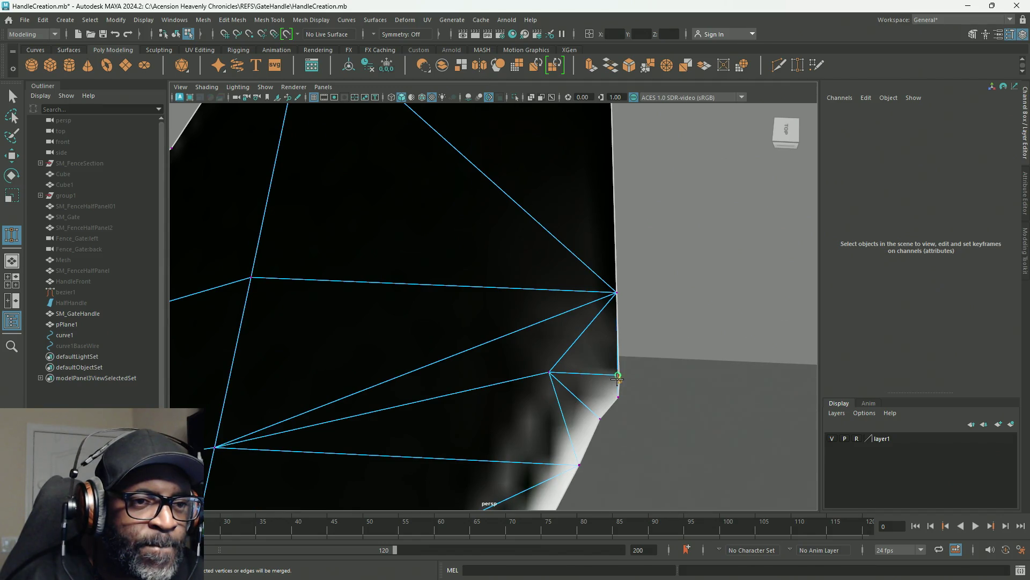
left_click_drag(617, 378, 626, 388)
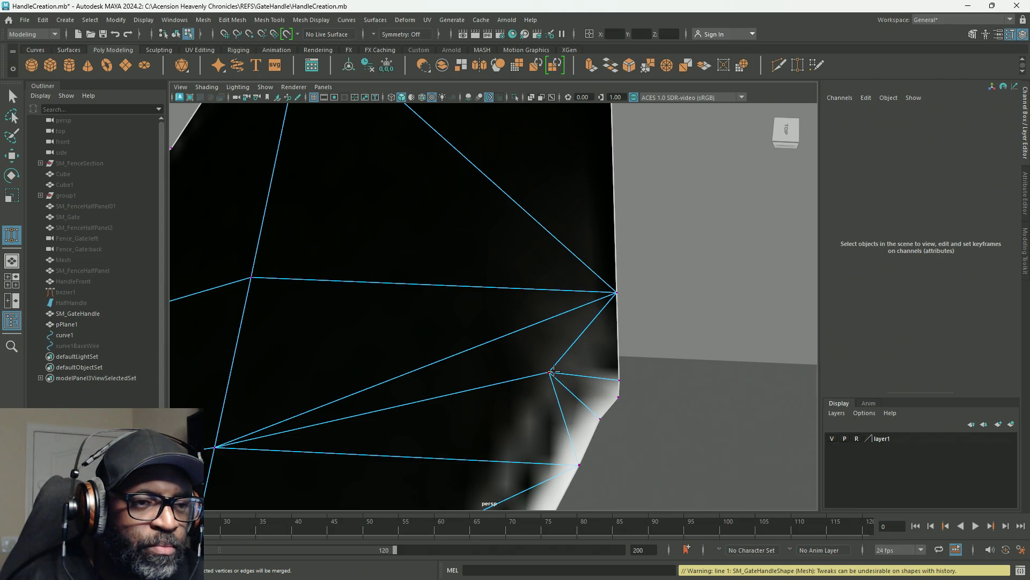
Step: Adjust a vertex on the oval hole's left edge
scroll(573, 285, "down", 5)
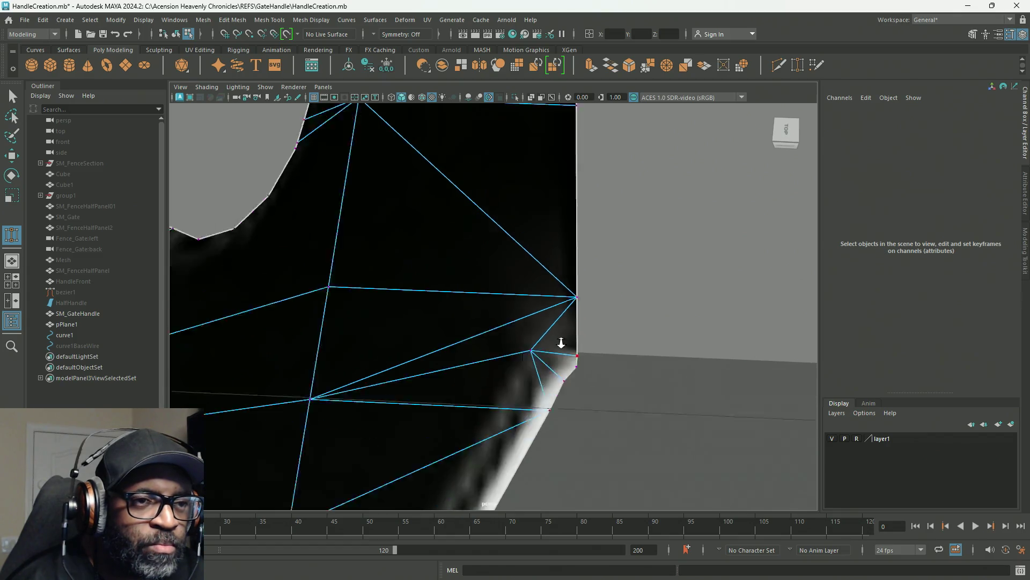
mouse_move(378, 280)
left_mouse_down("alt")
mouse_move(478, 354)
mouse_move(394, 355)
mouse_move(376, 382)
left_mouse_up("alt")
scroll(618, 208, "down", 4)
mouse_move(591, 236)
left_mouse_down("alt")
mouse_move(526, 257)
mouse_move(580, 268)
left_mouse_up("alt")
scroll(607, 272, "up", 5)
scroll(607, 272, "down", 4)
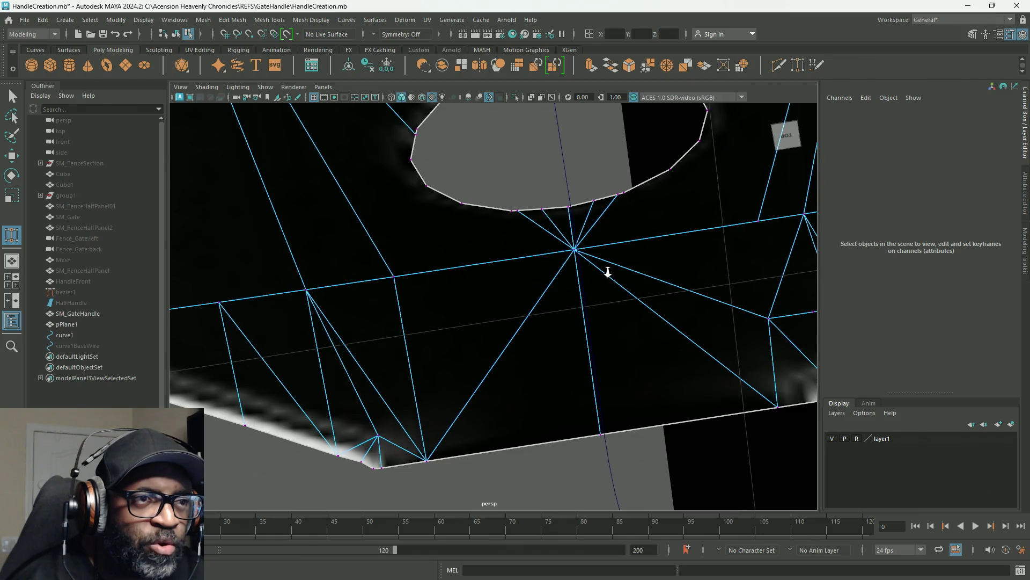
scroll(506, 218, "up", 5)
scroll(479, 264, "up", 3)
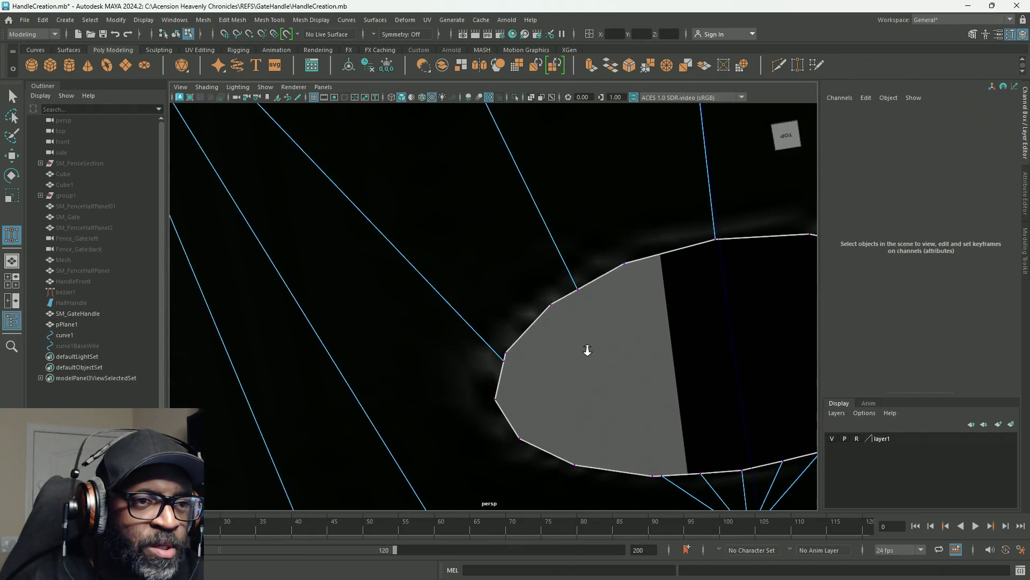
left_click(505, 355)
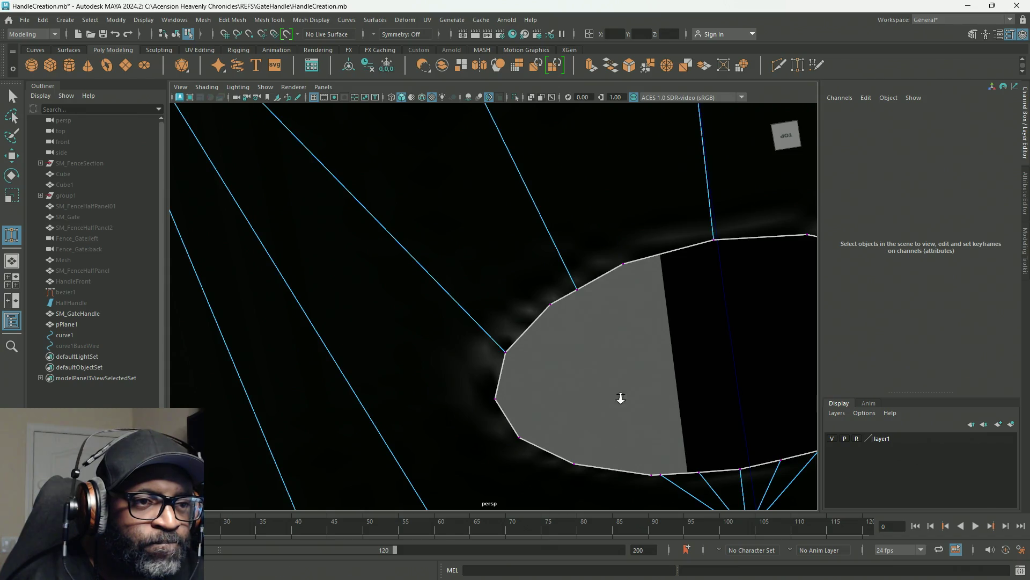
Step: Nudge the hole's right, lower-right and bottom vertices to smooth its outline
scroll(595, 375, "down", 5)
mouse_move(512, 380)
left_mouse_down("alt")
mouse_move(428, 352)
mouse_move(403, 319)
left_mouse_up("alt")
middle_click_drag(403, 318, 405, 308, "alt")
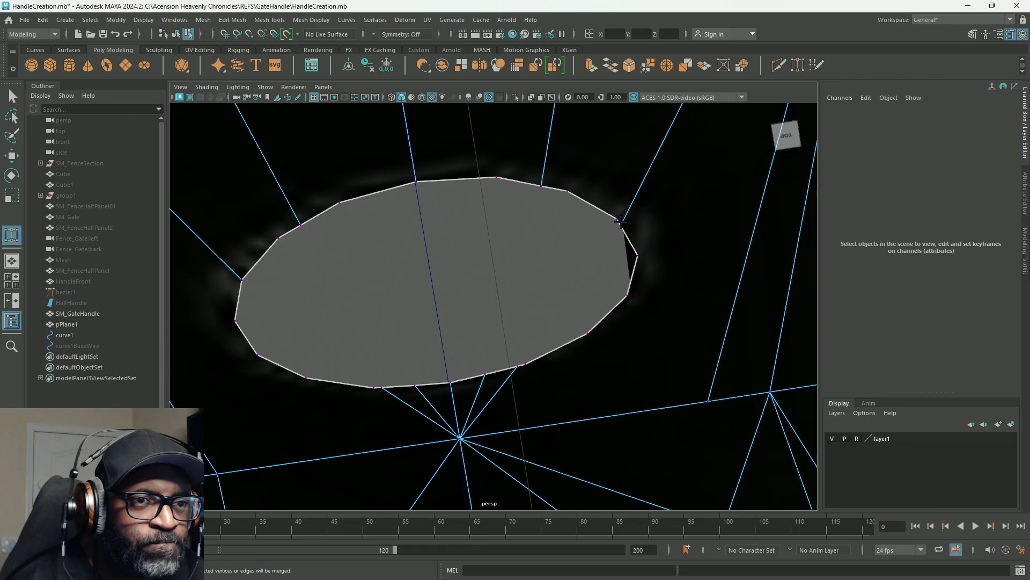
left_click_drag(621, 220, 617, 218)
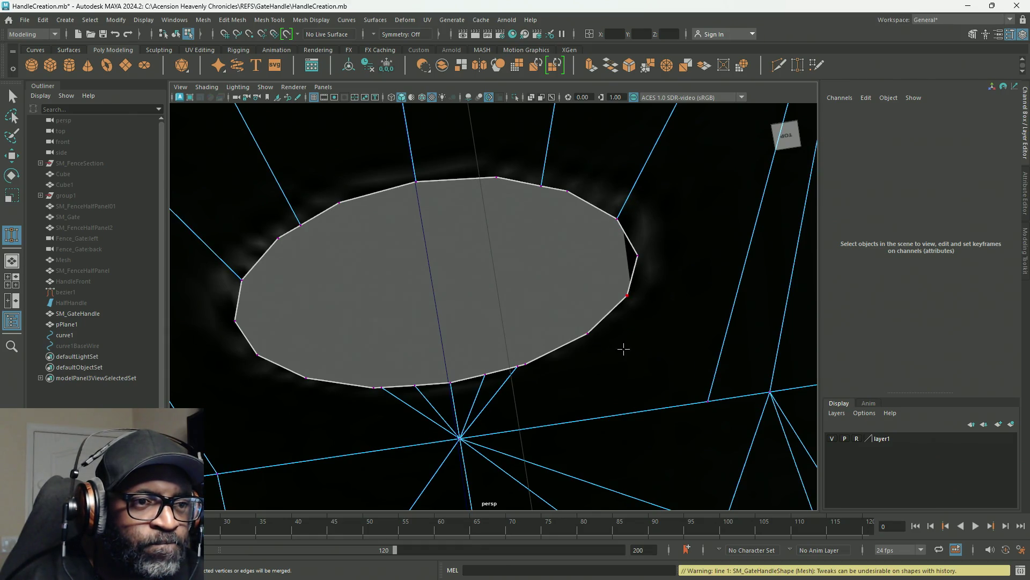
left_click_drag(518, 366, 524, 364)
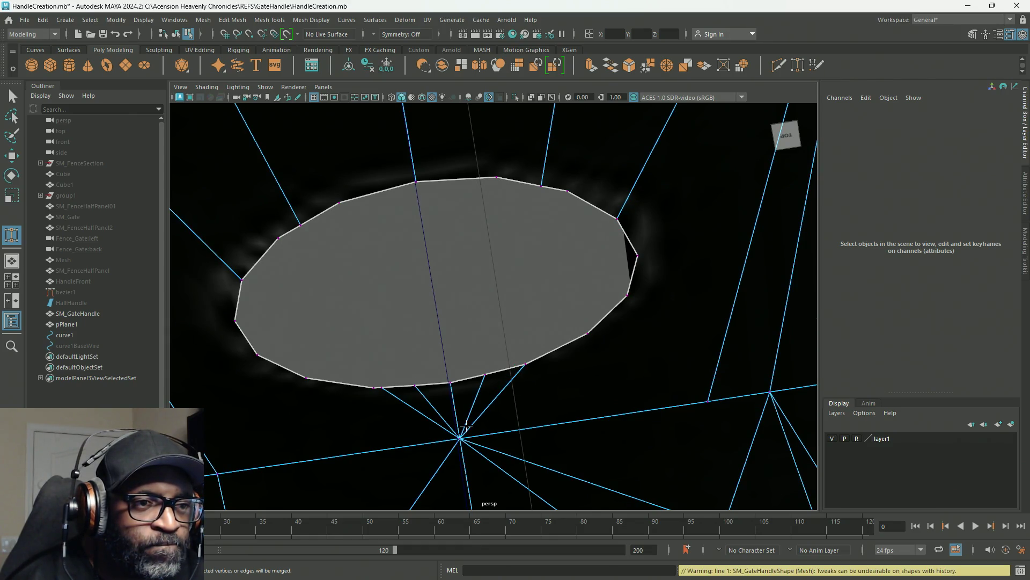
left_click_drag(384, 388, 373, 393)
mouse_move(483, 427)
right_mouse_down("alt")
mouse_move(283, 231)
mouse_move(453, 301)
right_mouse_up("alt")
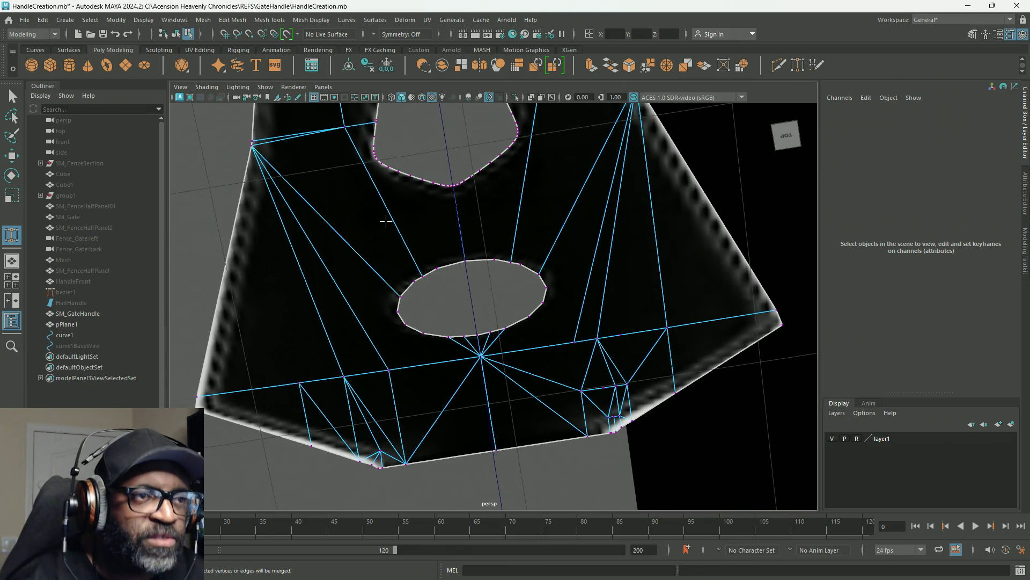
Step: Select SM_GateHandle and delete its history via Edit > Delete by Type > History
key("q")
mouse_move(346, 264)
right_mouse_down()
mouse_move(353, 292)
mouse_move(410, 250)
right_mouse_up()
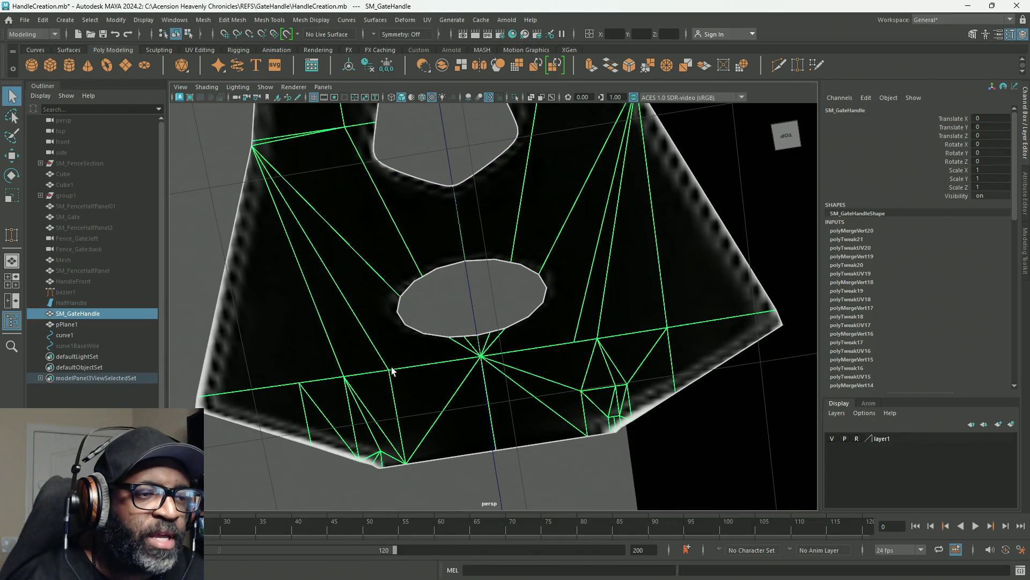
mouse_move(462, 410)
right_mouse_down("alt")
mouse_move(424, 363)
mouse_move(501, 434)
mouse_move(473, 400)
right_mouse_up("alt")
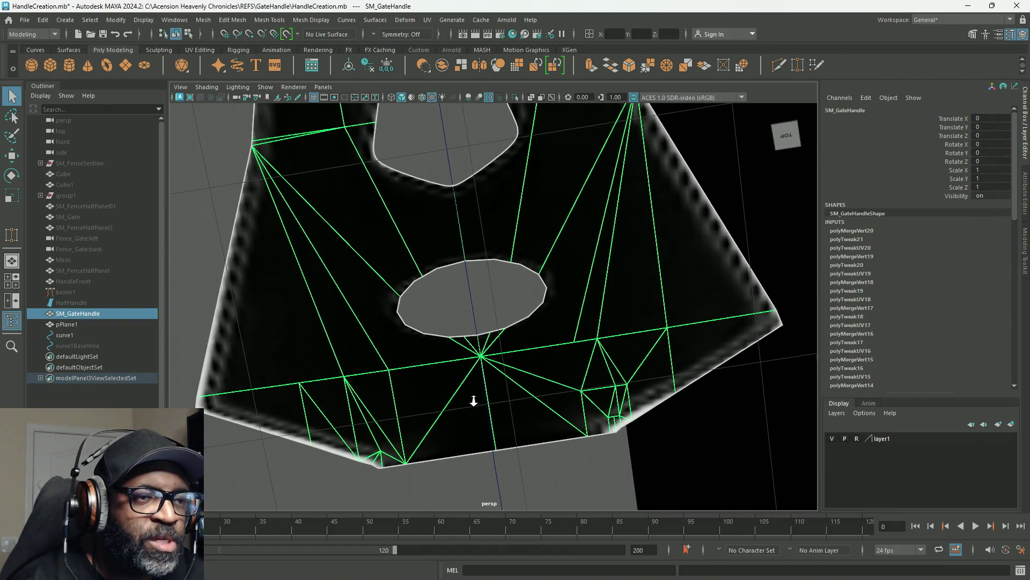
right_click_drag(378, 388, 279, 378, "alt")
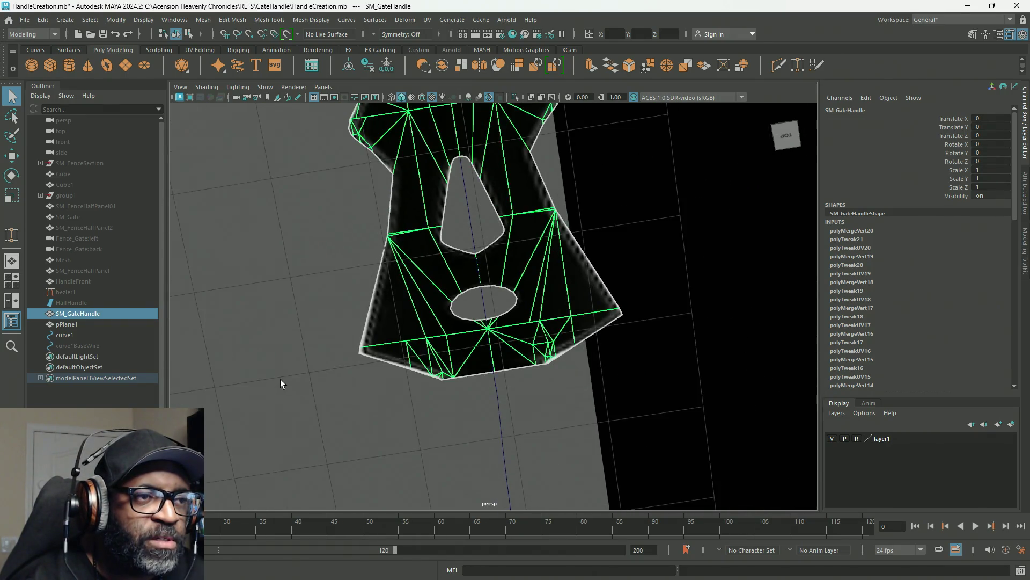
mouse_move(687, 320)
left_mouse_down("alt")
mouse_move(453, 369)
mouse_move(524, 340)
mouse_move(391, 311)
mouse_move(367, 287)
mouse_move(322, 299)
mouse_move(253, 295)
mouse_move(301, 299)
mouse_move(290, 298)
left_mouse_up("alt")
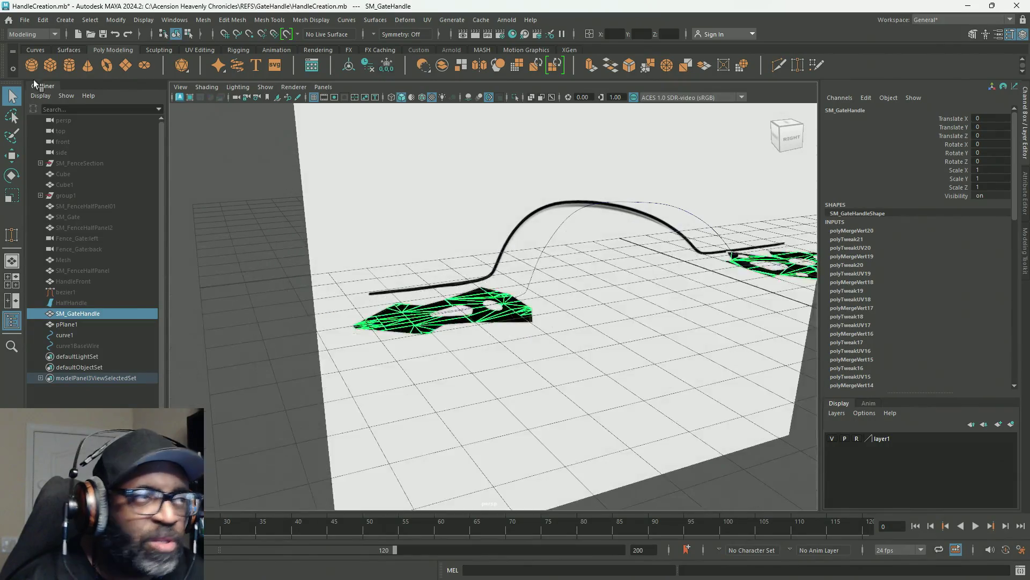
left_click(48, 22)
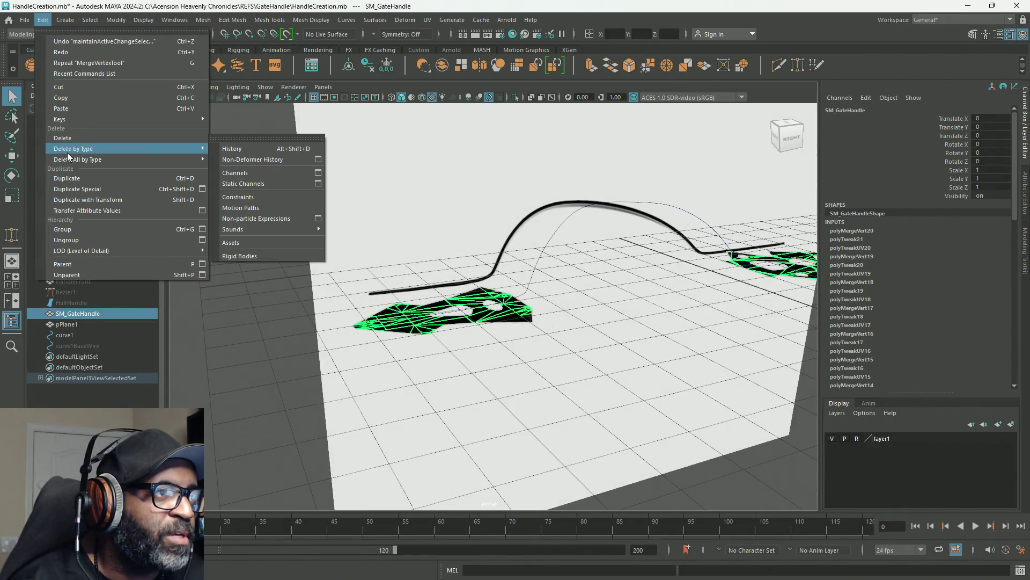
mouse_move(106, 161)
left_click(236, 160)
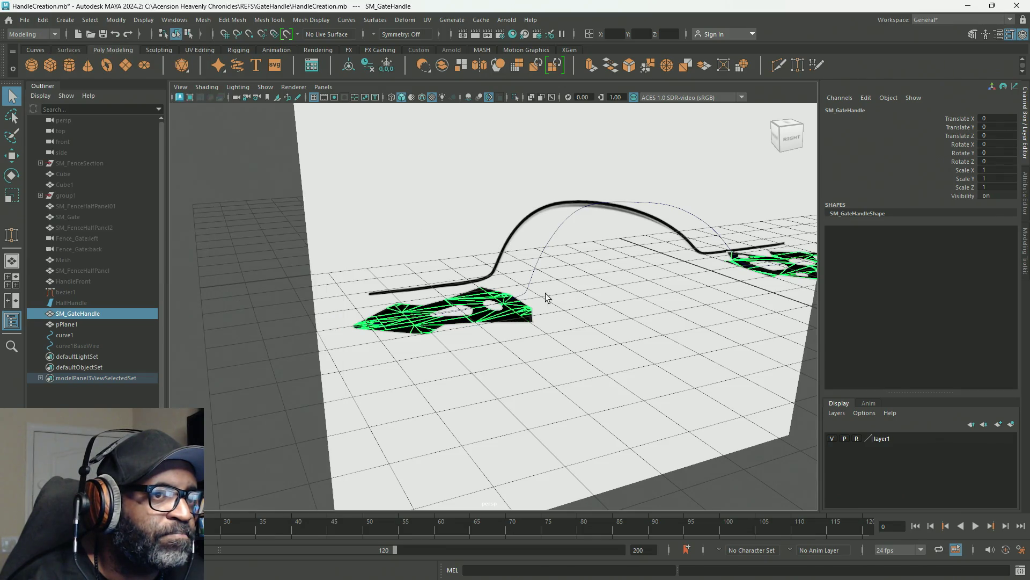
Step: Delete curve1 while keeping the reference plane, and view the handle from the side
left_click_drag(538, 255, 557, 281)
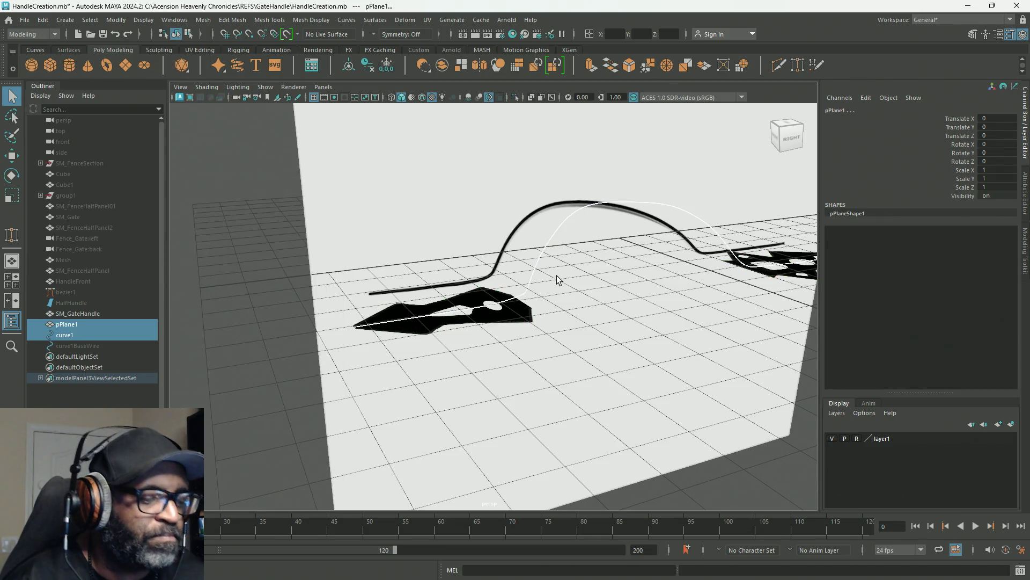
key("Delete")
key("ctrl+z")
mouse_move(552, 269)
left_mouse_down("alt")
mouse_move(649, 255)
mouse_move(621, 226)
left_mouse_up("alt")
left_click_drag(558, 198, 485, 253)
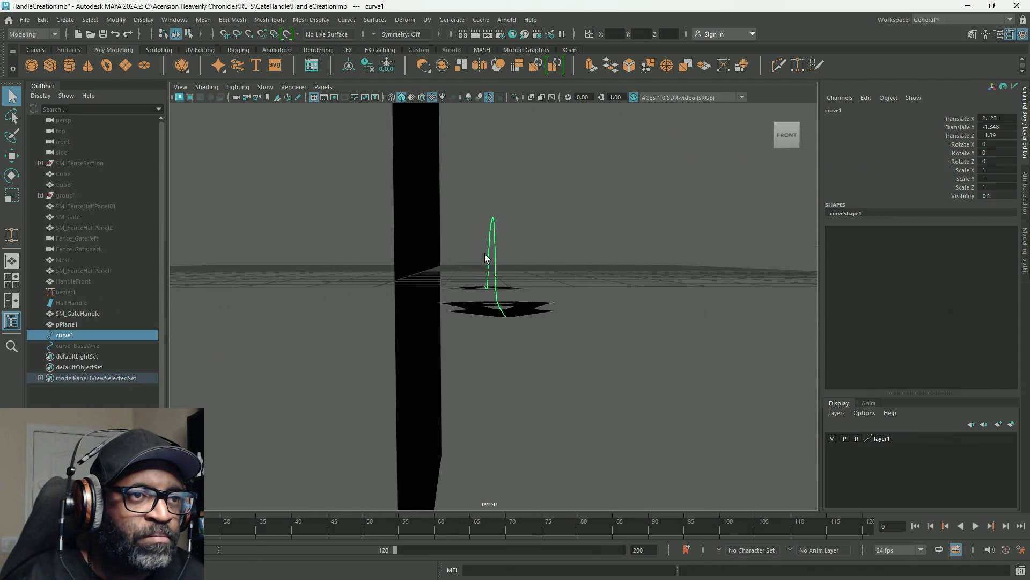
key("Delete")
left_click_drag(604, 306, 299, 279, "alt")
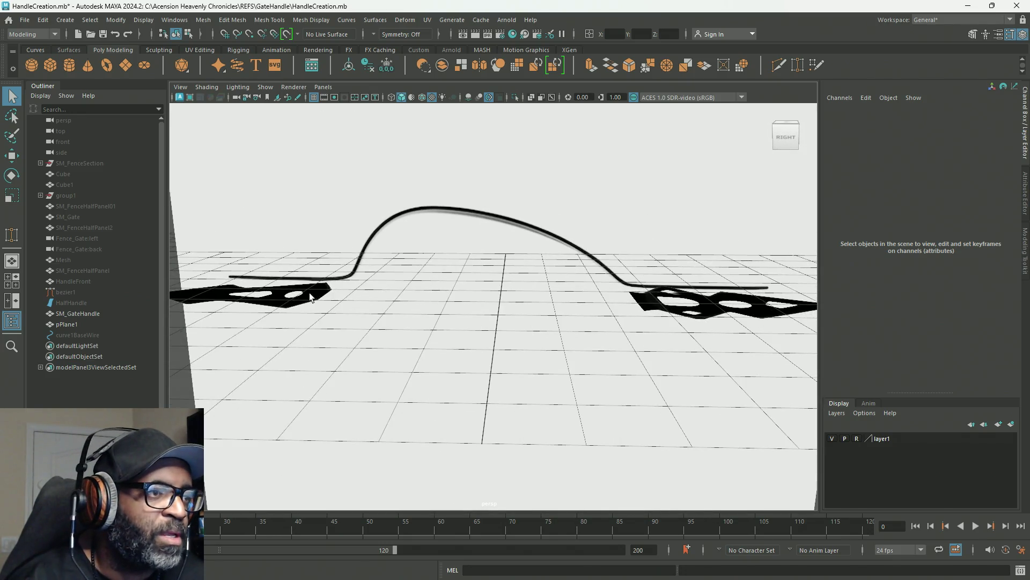
Step: Maximize the side view and activate the Bezier Curve Tool from the Create menu
key("space")
key("space")
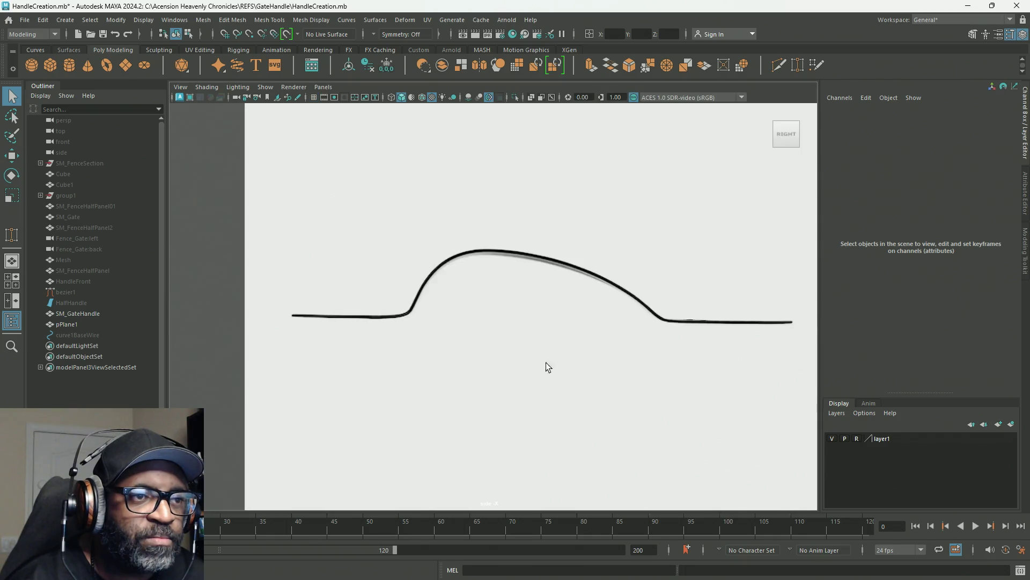
scroll(499, 306, "up", 3)
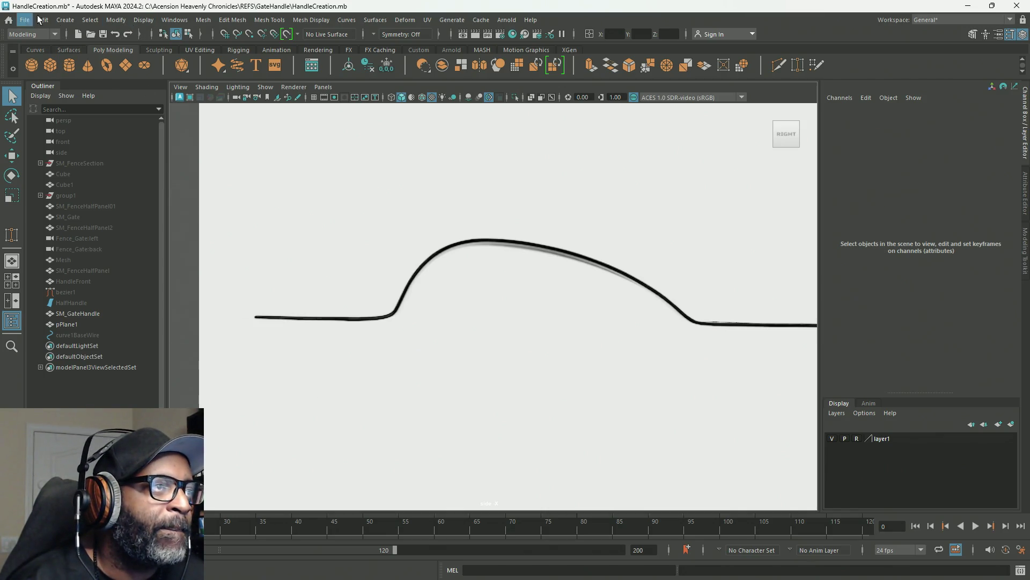
left_click(65, 20)
mouse_move(102, 102)
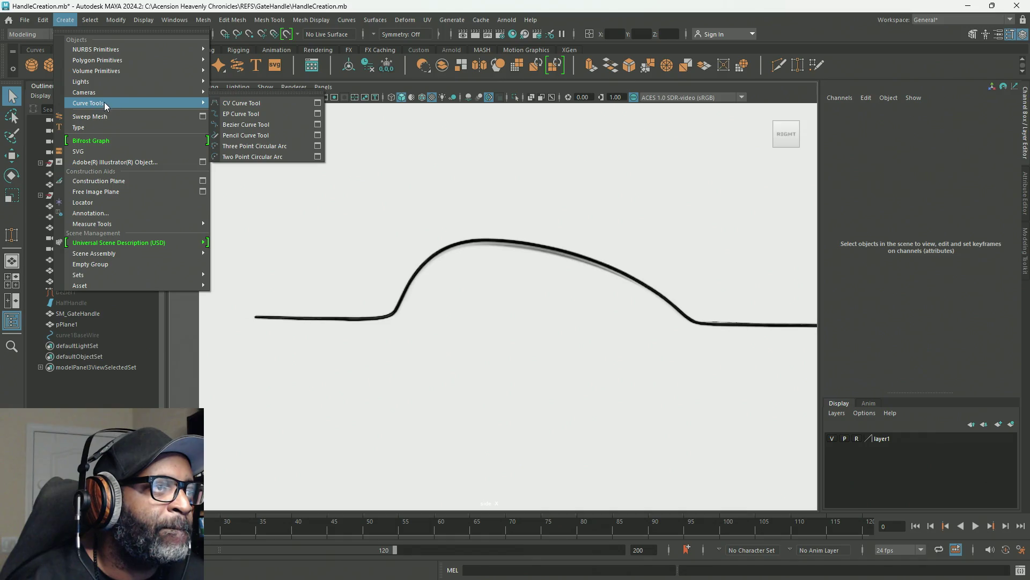
left_click(241, 127)
Step: Start bezier2 with anchors at the reference's left bend and the top of the arch
mouse_move(553, 281)
middle_mouse_down("alt")
mouse_move(540, 310)
mouse_move(326, 301)
middle_mouse_up("alt")
right_click_drag(326, 301, 469, 346, "alt")
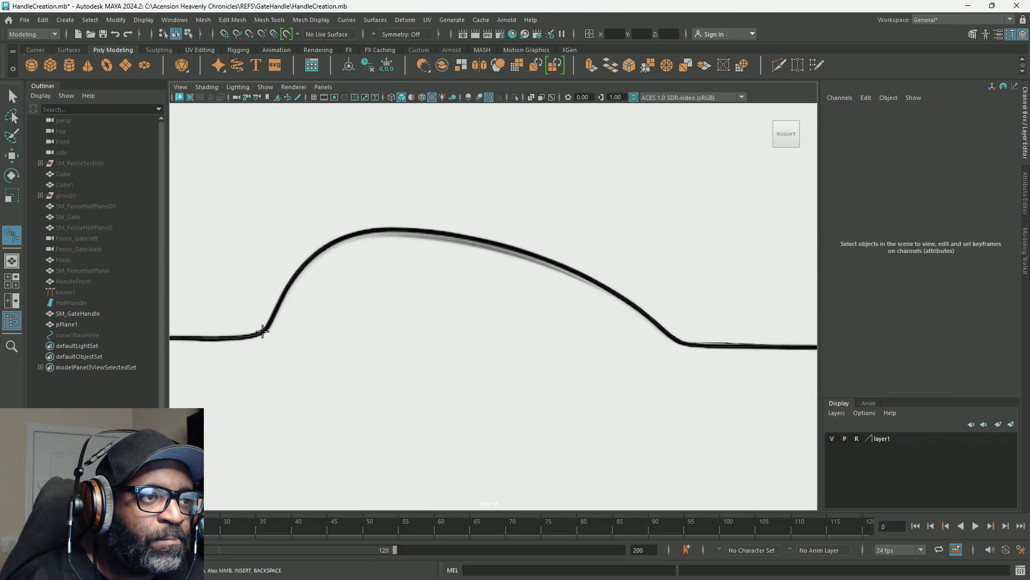
left_click(266, 328)
left_click(371, 230)
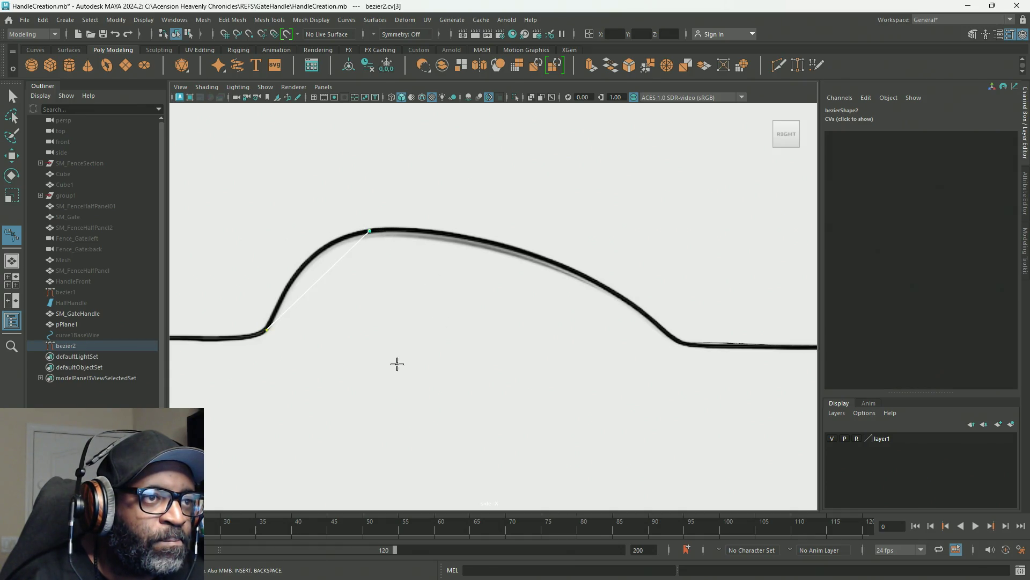
mouse_move(368, 231)
left_mouse_down()
mouse_move(377, 237)
mouse_move(364, 230)
left_mouse_up()
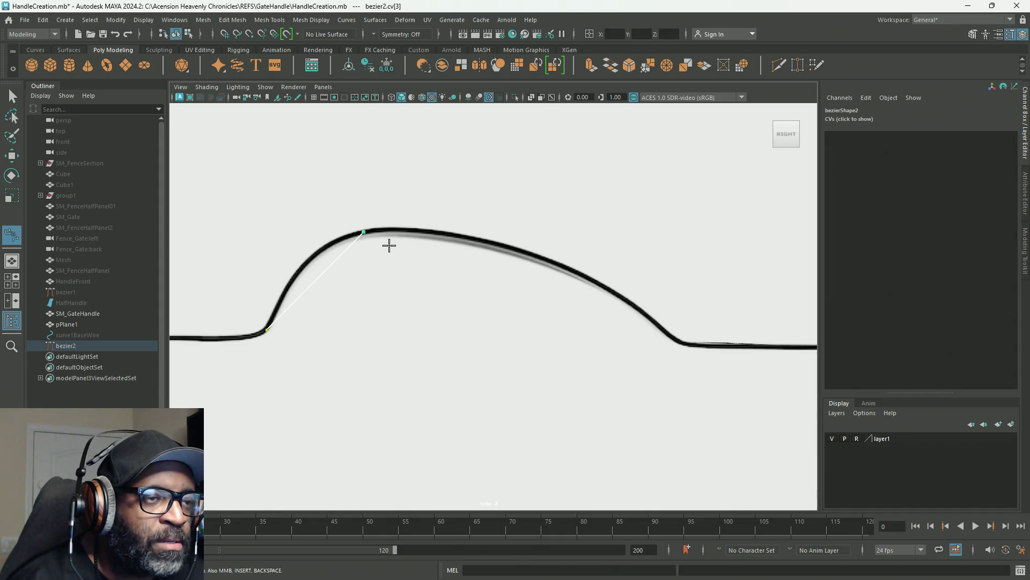
mouse_move(364, 232)
left_mouse_down()
mouse_move(393, 246)
mouse_move(359, 232)
left_mouse_up()
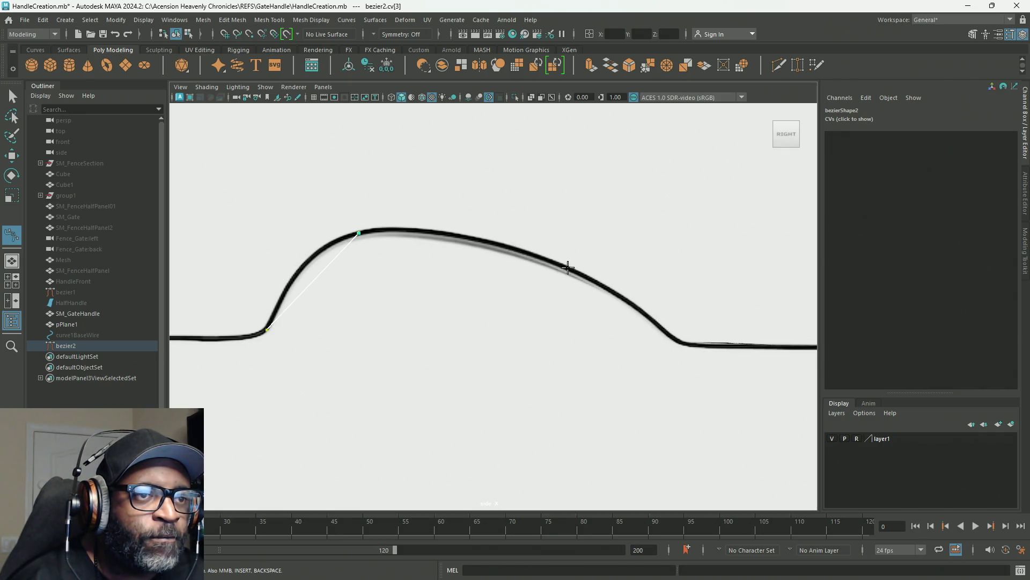
Step: Adjust the top anchor's tangent and undo the misplaced anchors on the slope
left_click(645, 311)
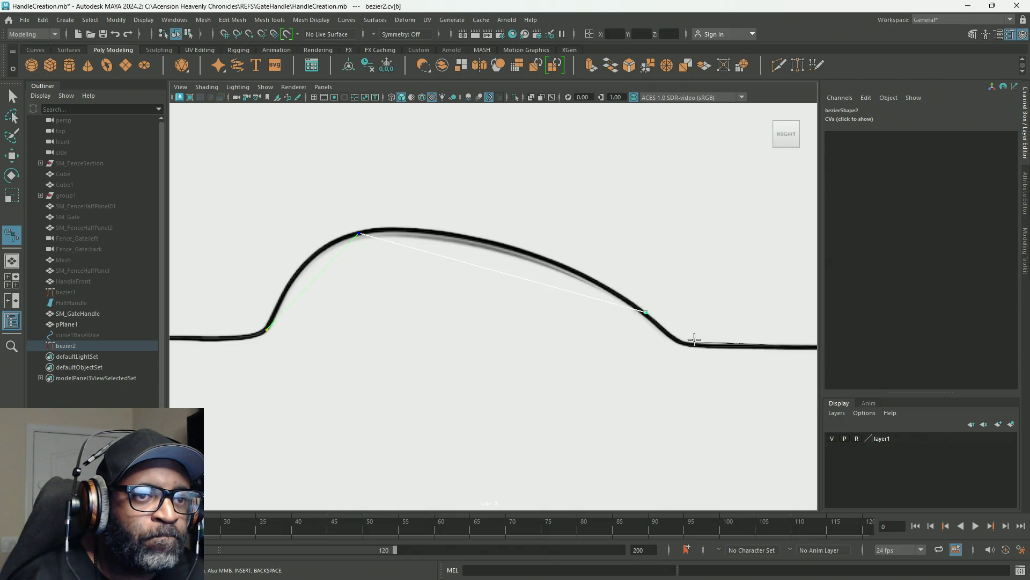
left_click(705, 345)
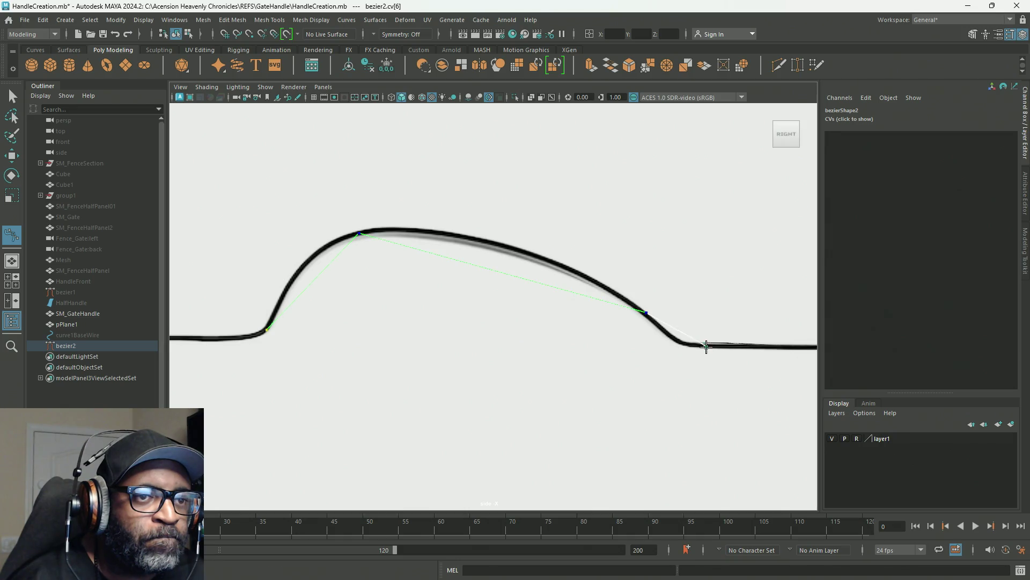
mouse_move(706, 347)
left_mouse_down()
mouse_move(721, 350)
mouse_move(694, 361)
mouse_move(706, 340)
left_mouse_up()
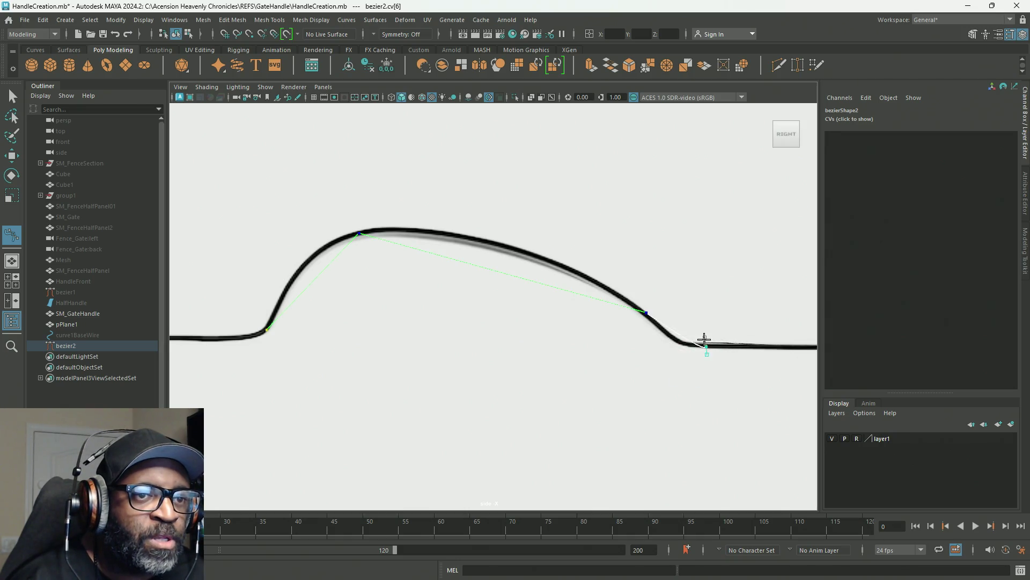
key("ctrl+z")
key("ctrl+z")
key("ctrl+z")
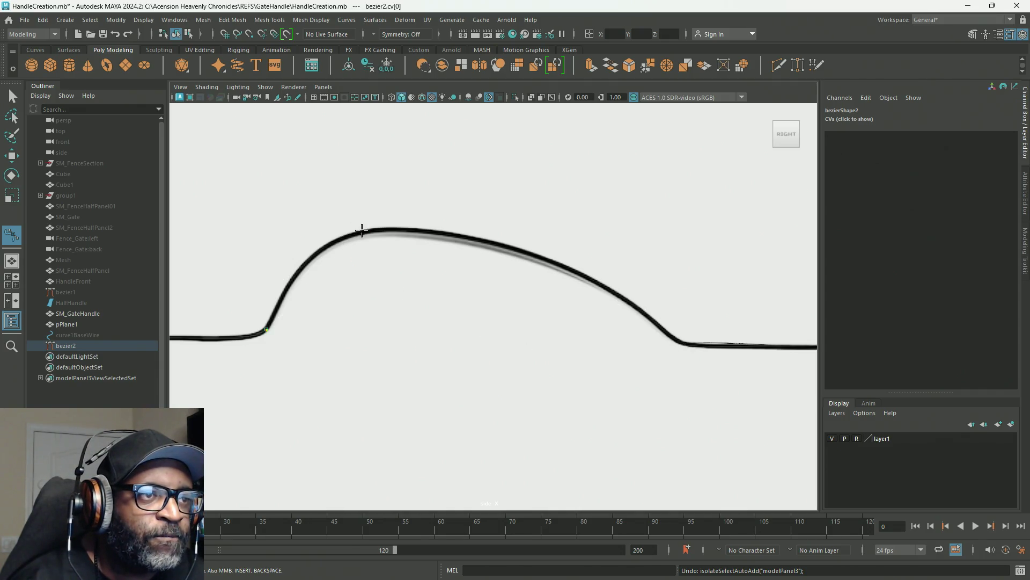
Step: Add smooth anchors at the arch top and on the descending slope, fitting their tangents
mouse_move(374, 230)
left_mouse_down()
mouse_move(409, 264)
mouse_move(468, 225)
mouse_move(445, 232)
left_mouse_up()
left_click(378, 233)
mouse_move(305, 230)
left_mouse_down()
mouse_move(317, 216)
mouse_move(301, 221)
mouse_move(334, 207)
mouse_move(296, 231)
left_mouse_up()
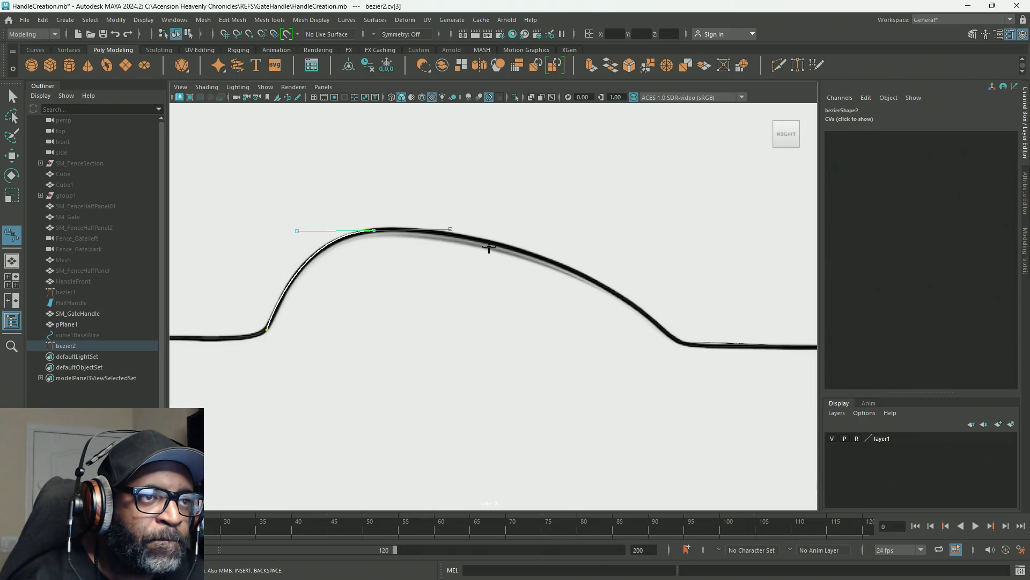
mouse_move(609, 290)
left_mouse_down()
mouse_move(609, 306)
mouse_move(676, 318)
mouse_move(679, 336)
mouse_move(688, 335)
left_mouse_up()
mouse_move(531, 242)
left_mouse_down()
mouse_move(462, 223)
mouse_move(539, 246)
left_mouse_up()
Step: Pull in the top anchor's right tangent so the curve hugs the arch
left_click(374, 230)
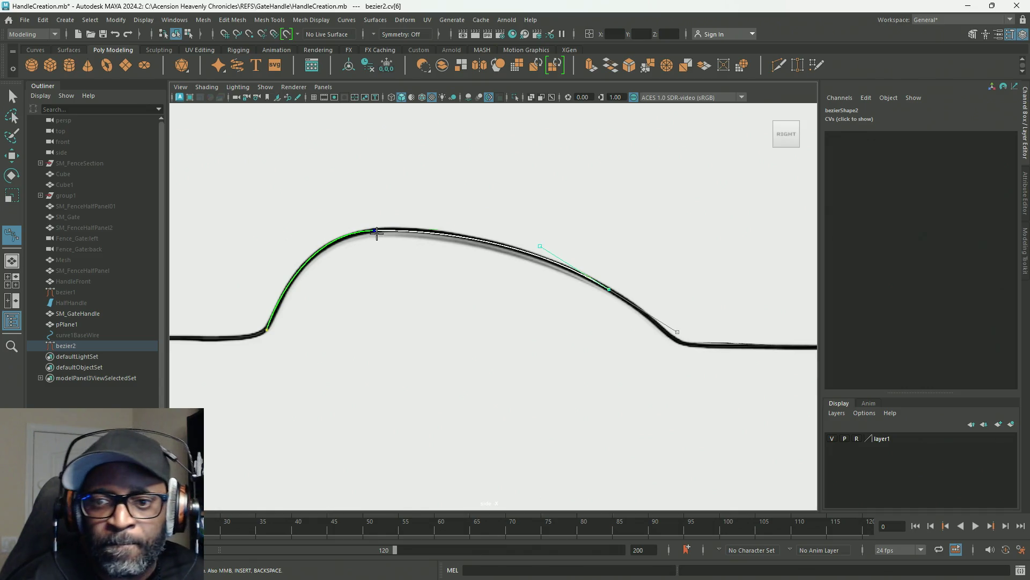
middle_click_drag(524, 283, 508, 279, "alt")
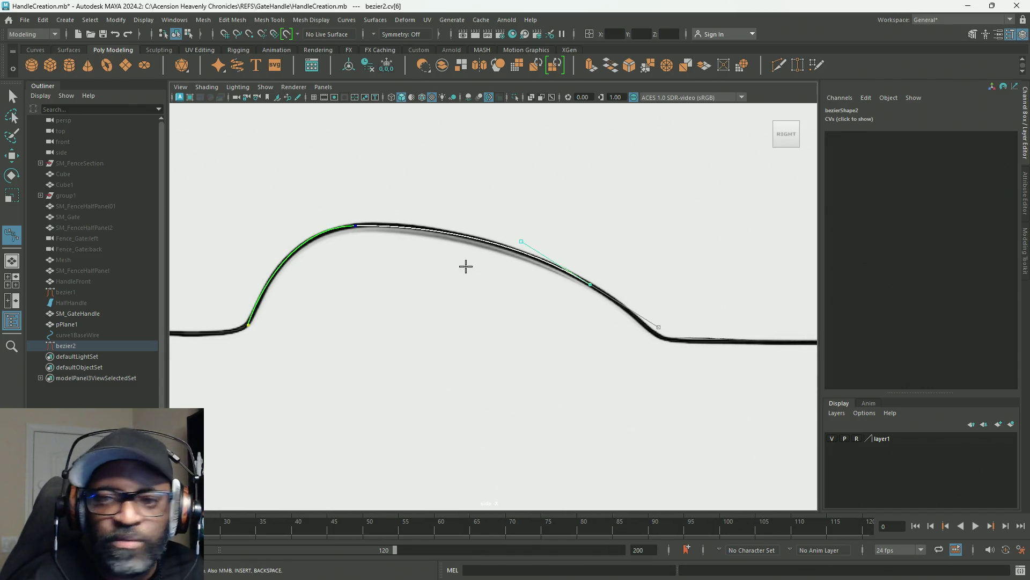
left_click(355, 225)
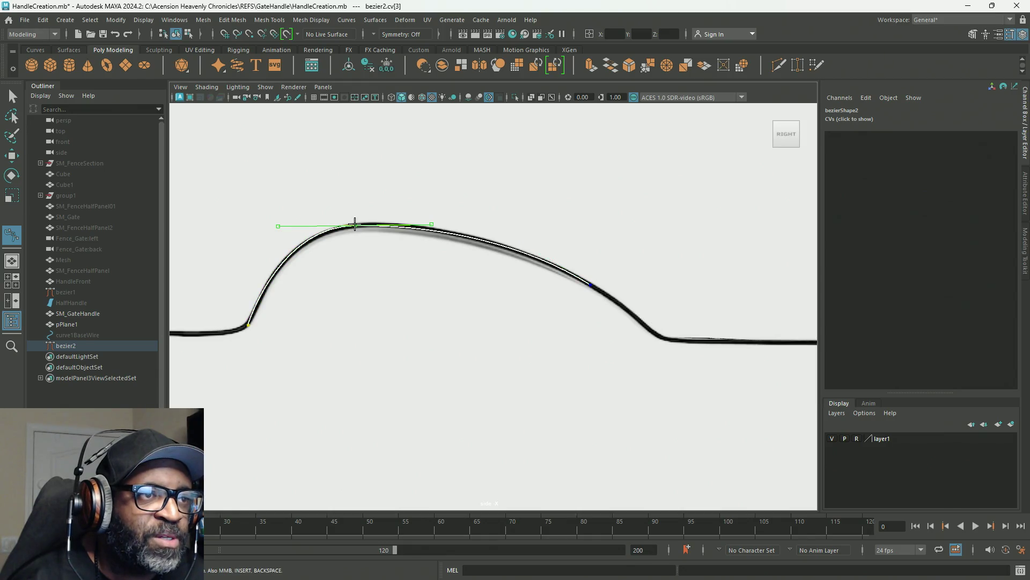
left_click_drag(429, 221, 396, 216)
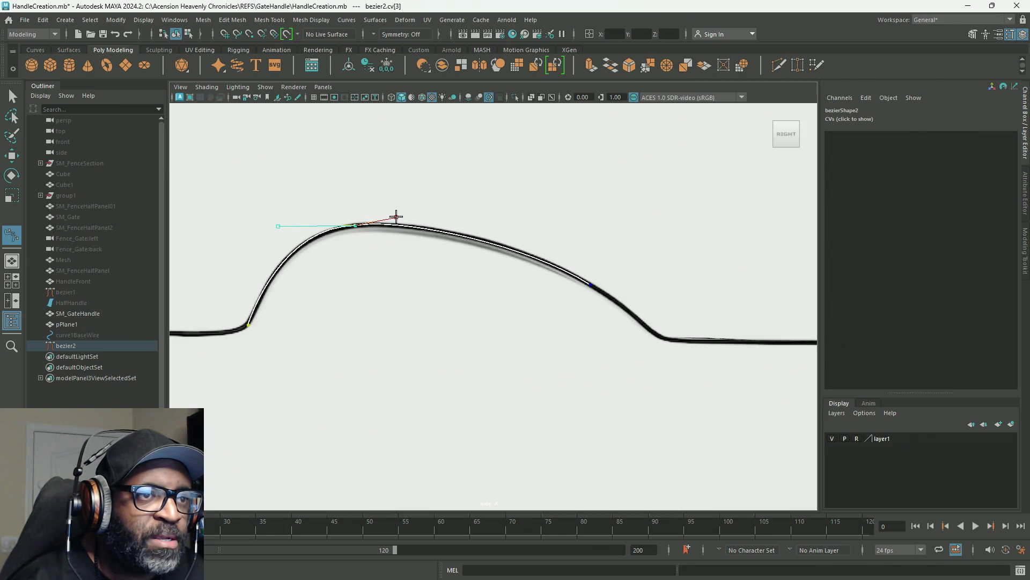
middle_click_drag(705, 320, 525, 266, "alt")
left_click(524, 266)
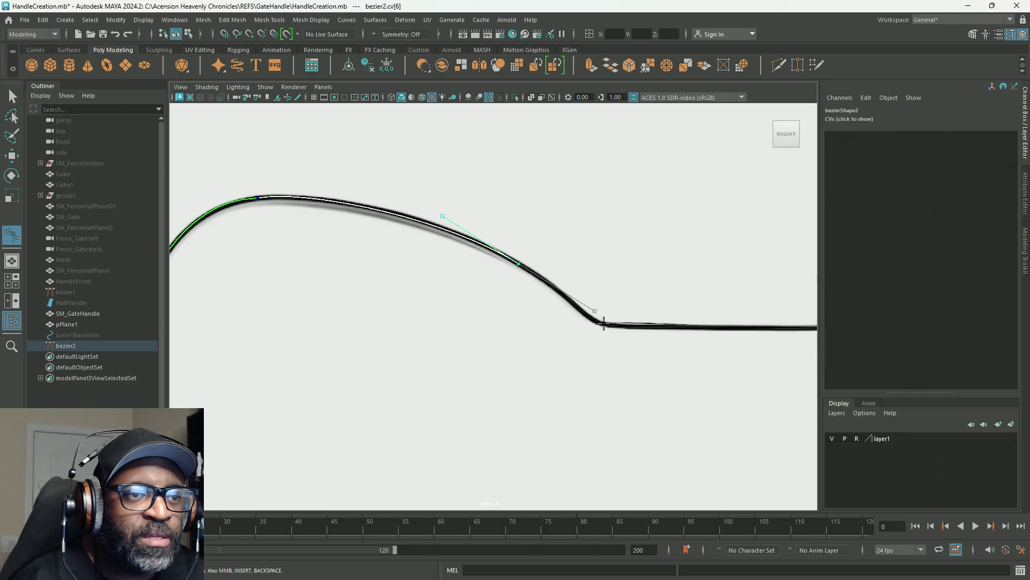
Step: Add an anchor at the lower-right bend with its tangent pulled out along the flat end
left_click(576, 306)
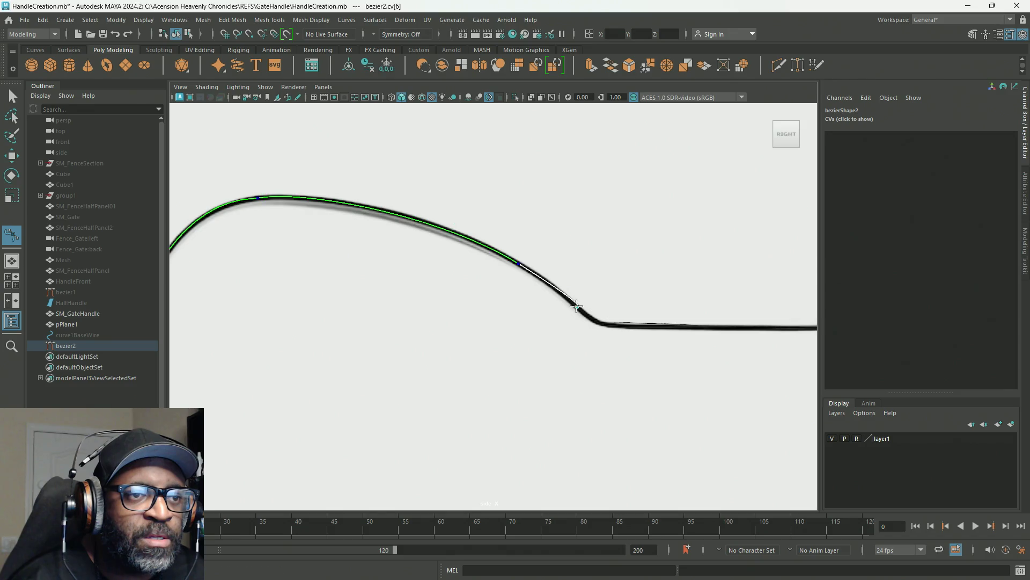
mouse_move(583, 306)
left_mouse_down()
mouse_move(582, 294)
mouse_move(612, 307)
mouse_move(589, 336)
mouse_move(599, 328)
left_mouse_up()
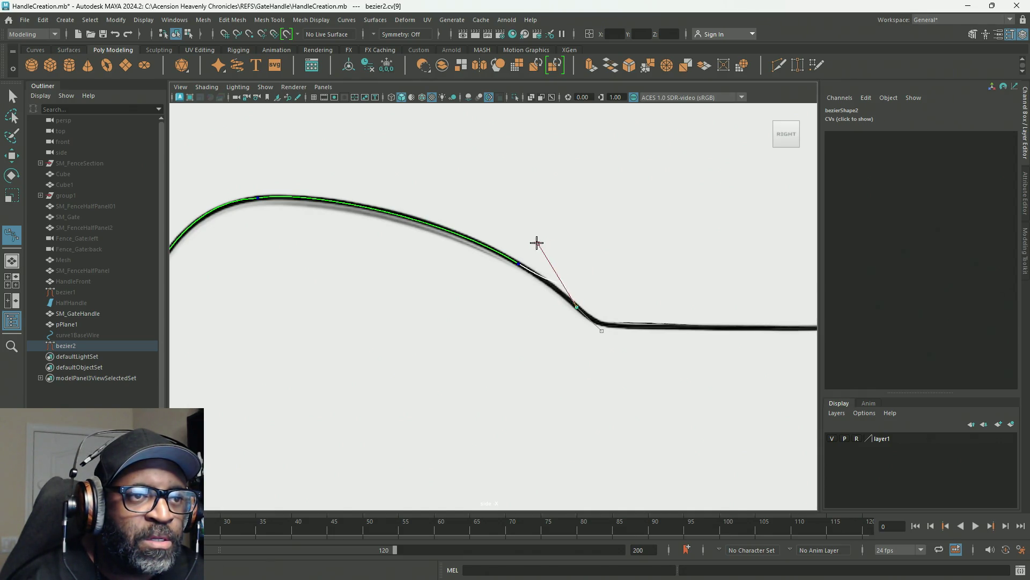
key("ctrl+z")
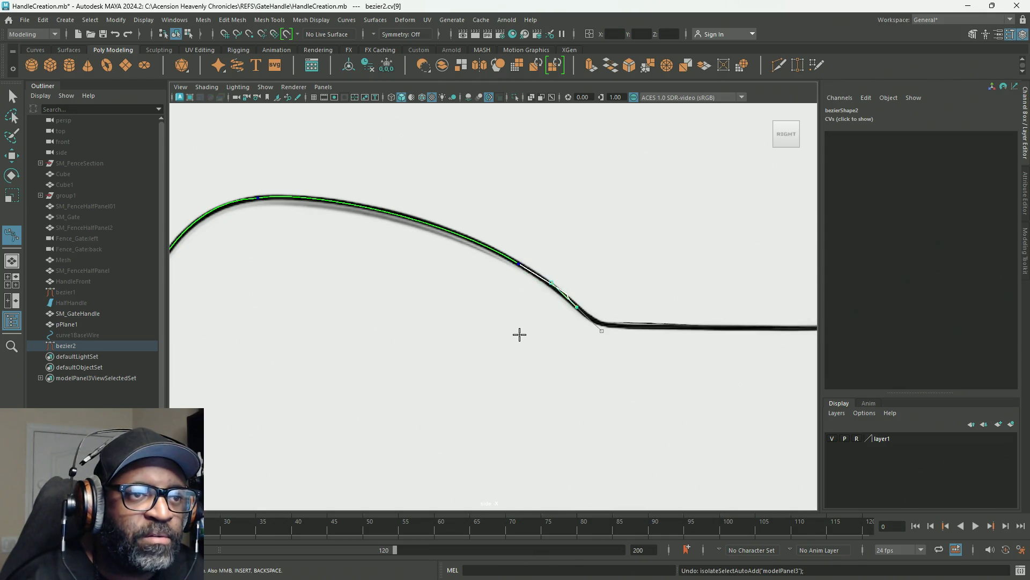
left_click(659, 326)
mouse_move(658, 324)
left_mouse_down()
mouse_move(690, 301)
mouse_move(716, 301)
mouse_move(750, 334)
mouse_move(757, 319)
mouse_move(764, 326)
left_mouse_up()
Step: Adjust the slope anchor's lower tangent so the slope eases into the lower bend
left_click(520, 264)
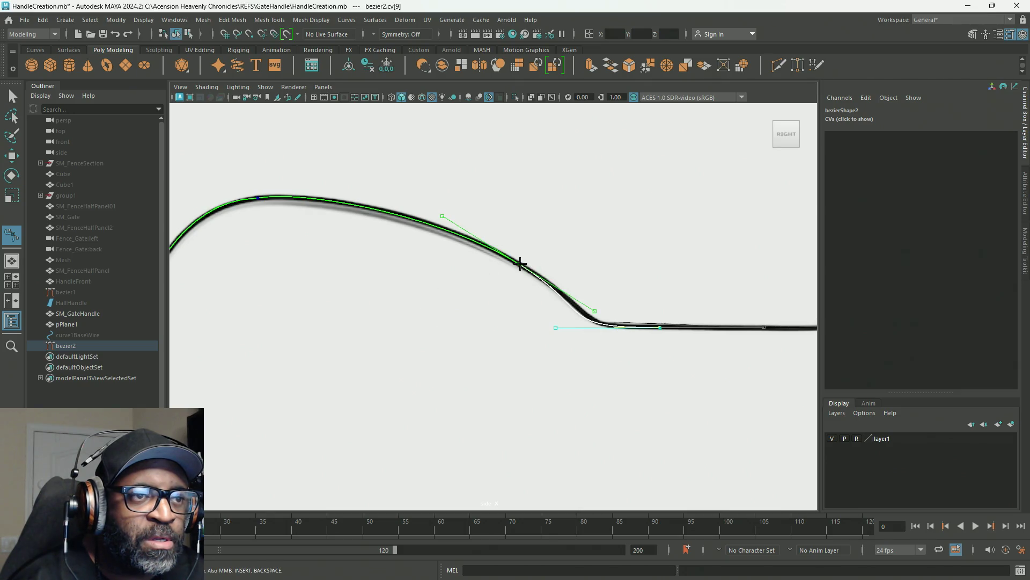
mouse_move(594, 310)
left_mouse_down()
mouse_move(591, 300)
mouse_move(612, 315)
left_mouse_up()
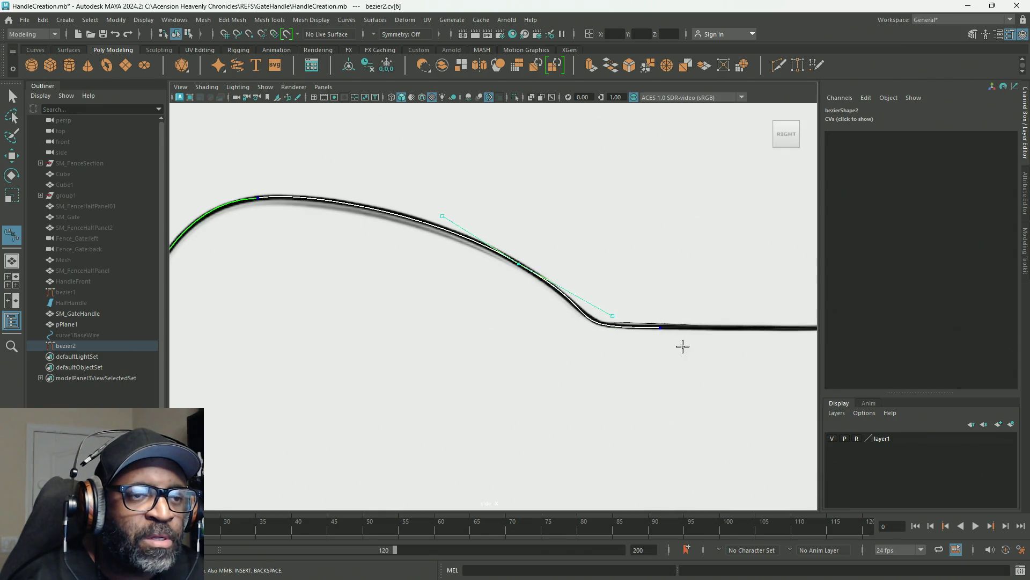
left_click(658, 328)
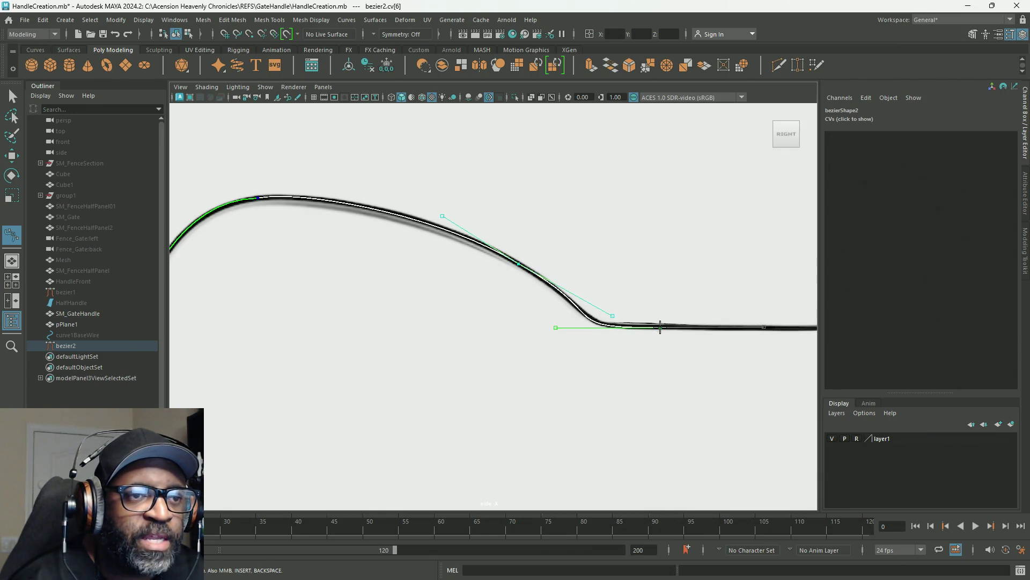
left_click(661, 327)
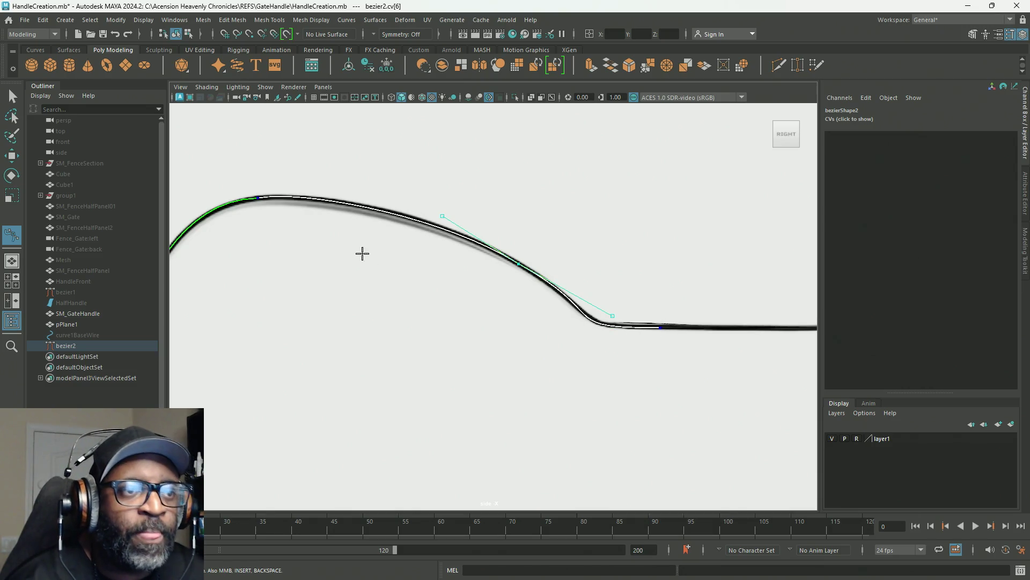
Step: Finish bezier2, switch to the Move tool, and orbit it in the four-panel perspective view
key("f")
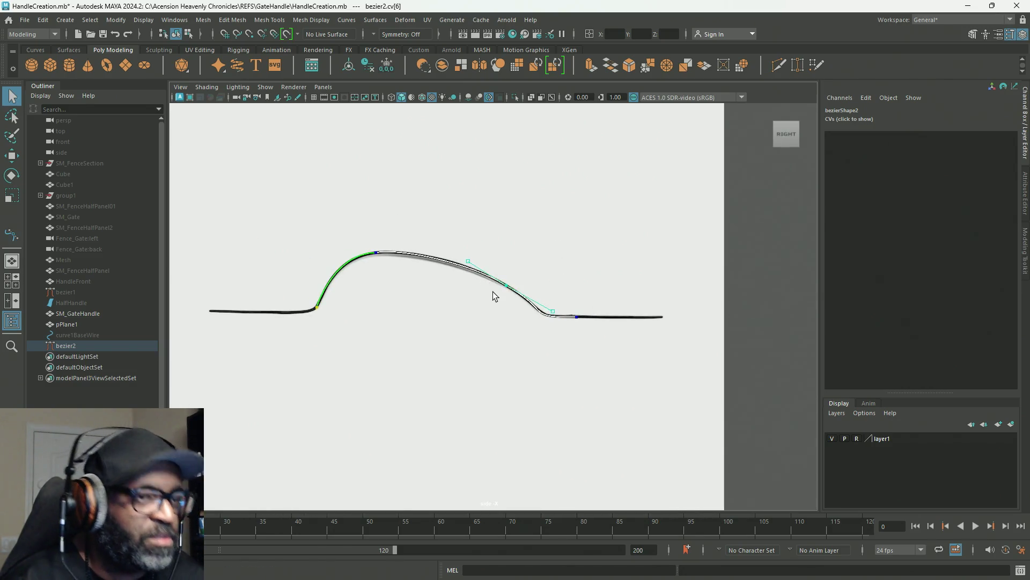
key("q")
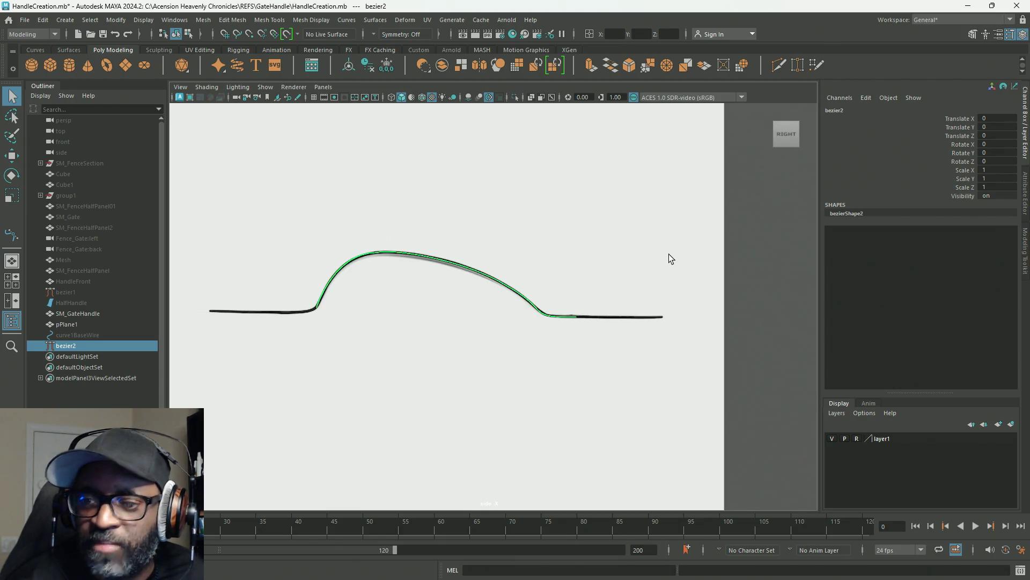
key("w")
key("space")
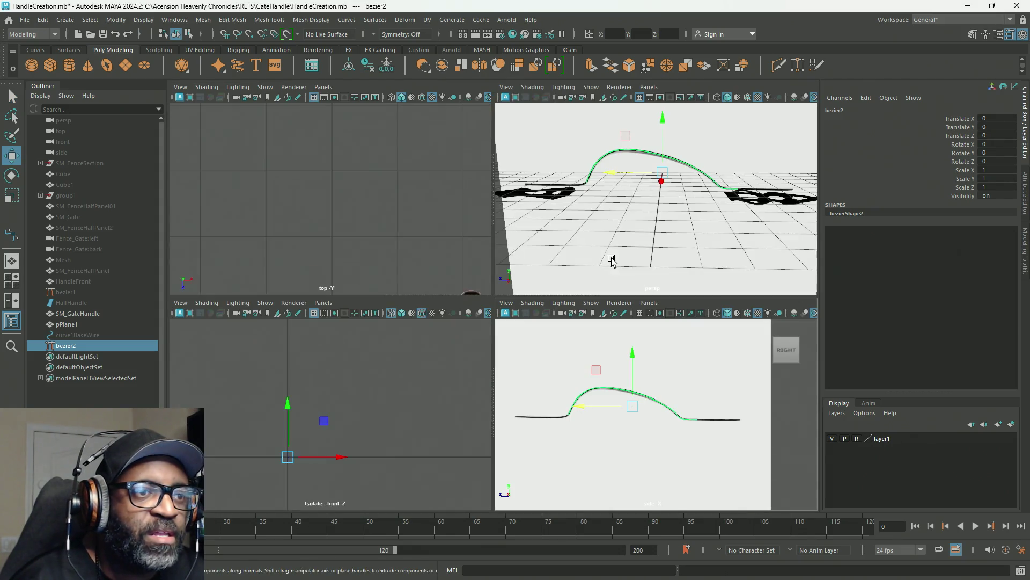
left_click_drag(681, 259, 654, 207, "alt")
key("space")
Step: Orbit around bezier2 and switch it to Control Vertex editing
mouse_move(577, 265)
left_mouse_down("alt")
mouse_move(657, 198)
mouse_move(568, 253)
left_mouse_up("alt")
right_click_drag(567, 252, 590, 260, "alt")
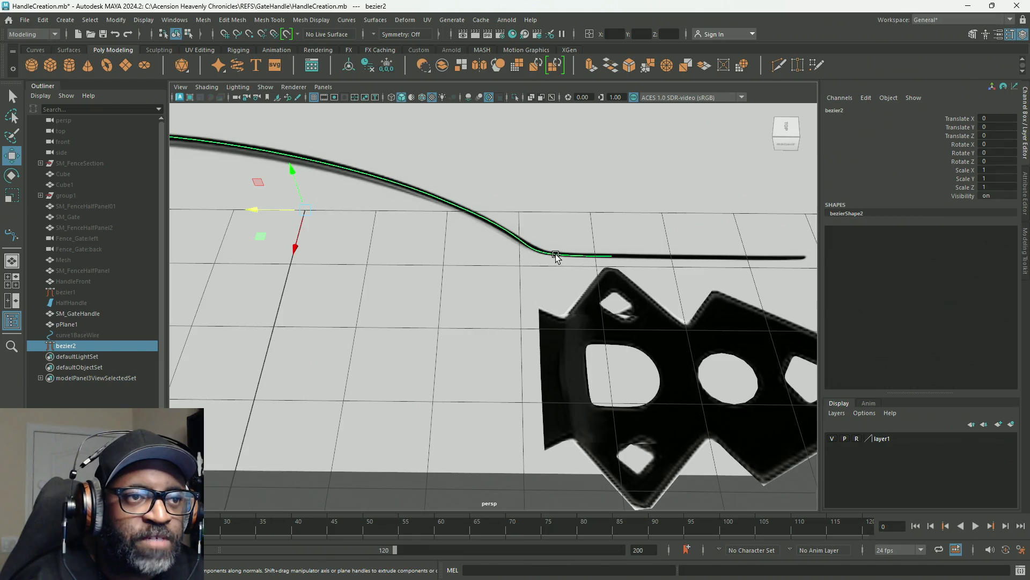
right_click_drag(609, 320, 524, 247, "alt")
mouse_move(798, 304)
right_mouse_down()
mouse_move(525, 242)
mouse_move(719, 341)
right_mouse_up()
mouse_move(710, 211)
left_mouse_down()
mouse_move(604, 264)
mouse_move(596, 241)
left_mouse_up()
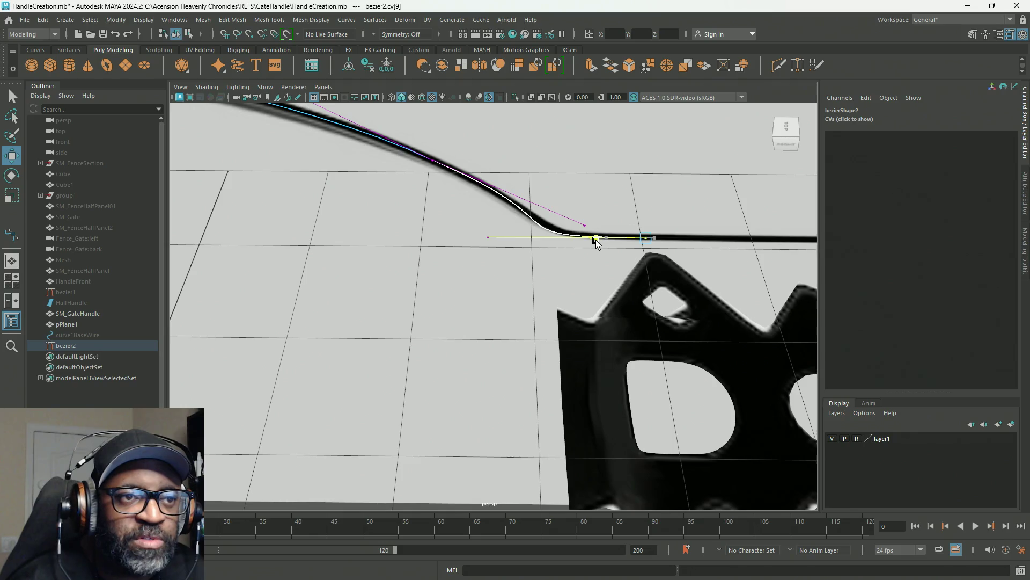
scroll(713, 283, "down", 5)
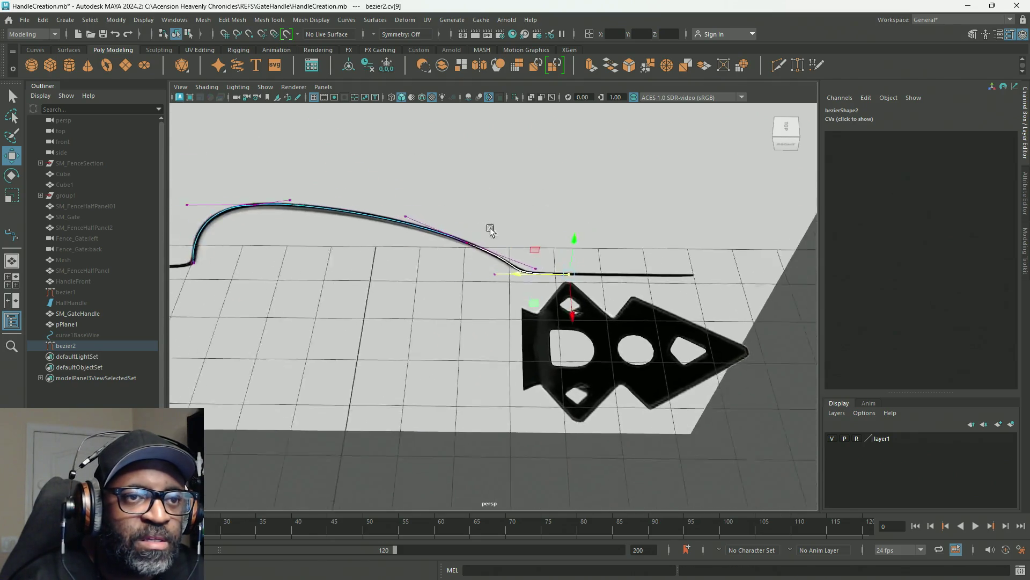
mouse_move(761, 305)
right_mouse_down()
mouse_move(791, 291)
mouse_move(754, 282)
mouse_move(749, 254)
right_mouse_up()
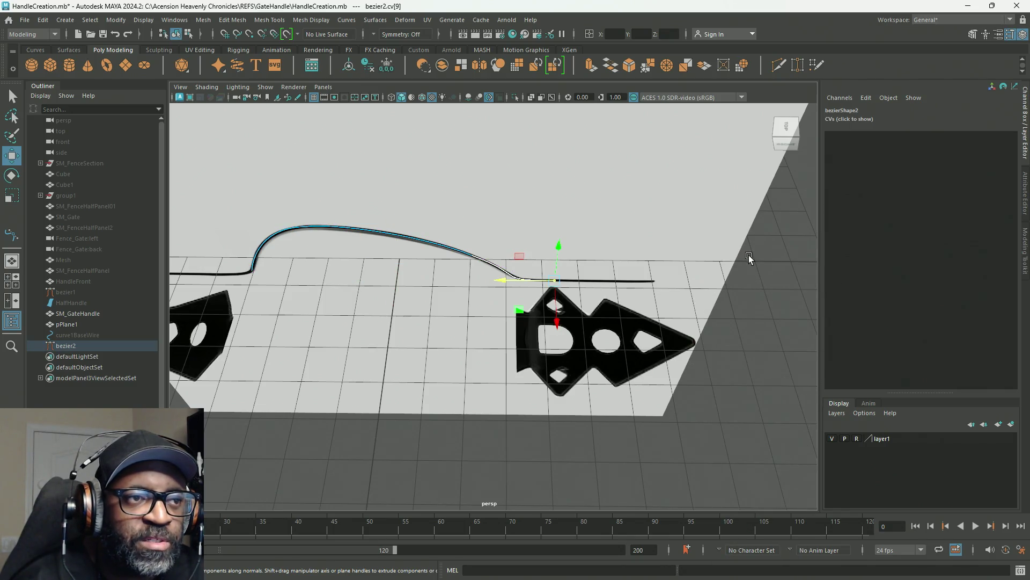
mouse_move(761, 306)
right_mouse_down()
mouse_move(675, 307)
mouse_move(688, 308)
right_mouse_up()
scroll(697, 327, "up", 5)
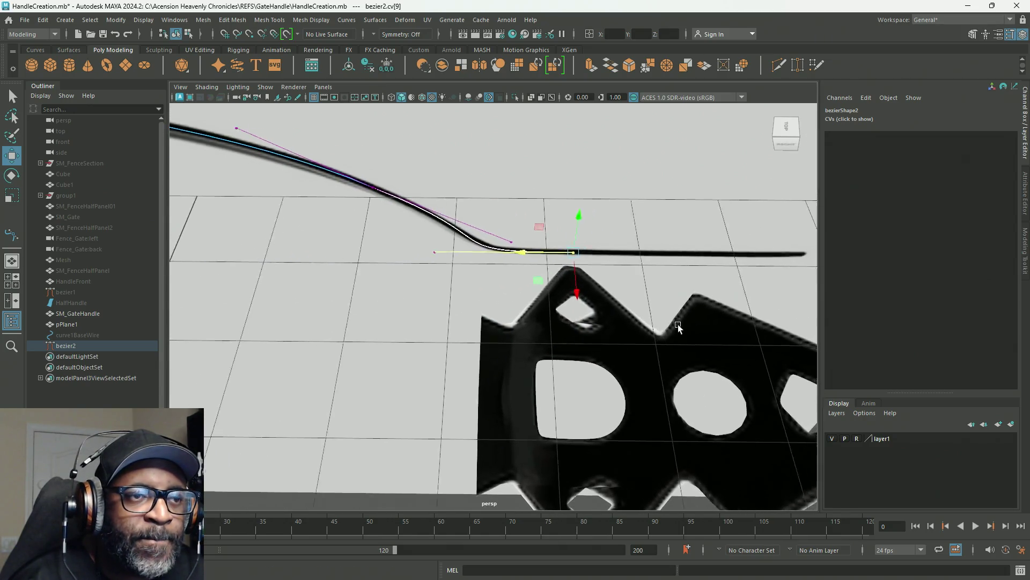
Step: Box-select the end tangent CV near the lower bend and pull it left along the reference
mouse_move(492, 216)
left_mouse_down()
mouse_move(530, 295)
mouse_move(523, 264)
mouse_move(553, 301)
mouse_move(711, 329)
mouse_move(727, 311)
mouse_move(645, 311)
left_mouse_up()
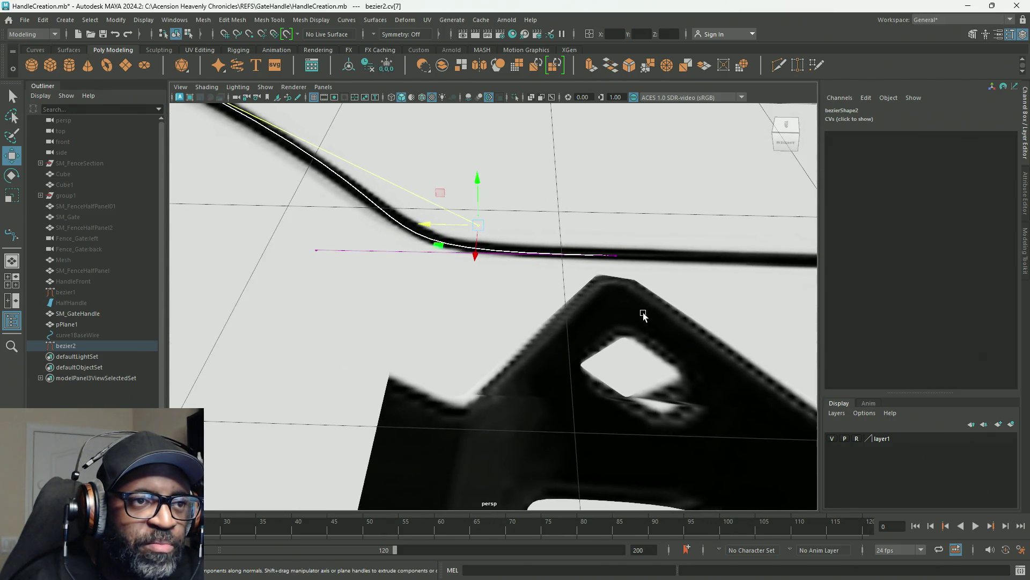
left_click(542, 241)
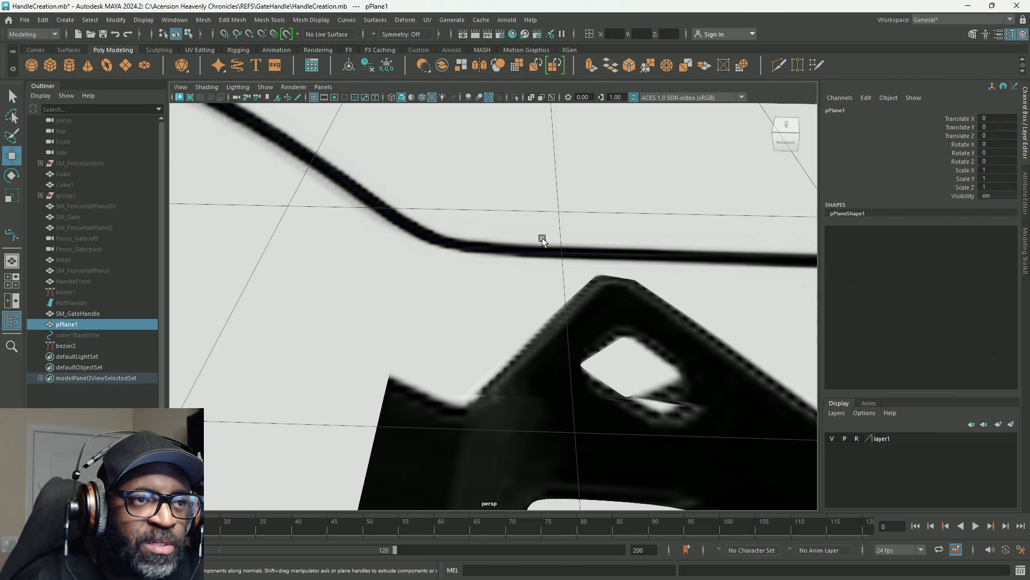
left_click(475, 247)
right_click_drag(477, 250, 439, 252)
left_click_drag(693, 231, 608, 294)
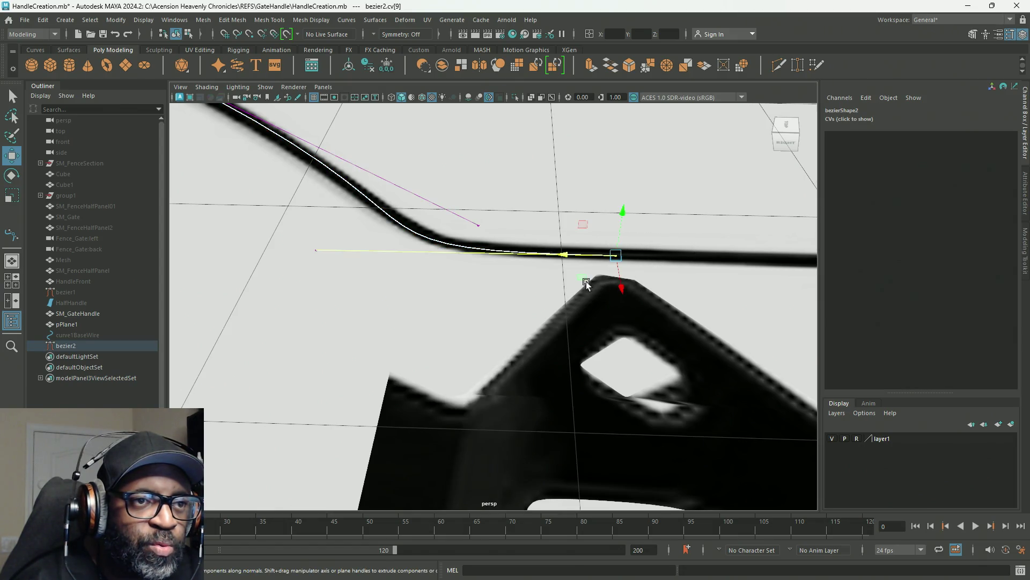
left_click_drag(281, 236, 350, 285)
left_click_drag(299, 249, 269, 248)
Step: Return bezier2 to object mode, reorient the view, and select the reference plane pPlane1
right_click(564, 257)
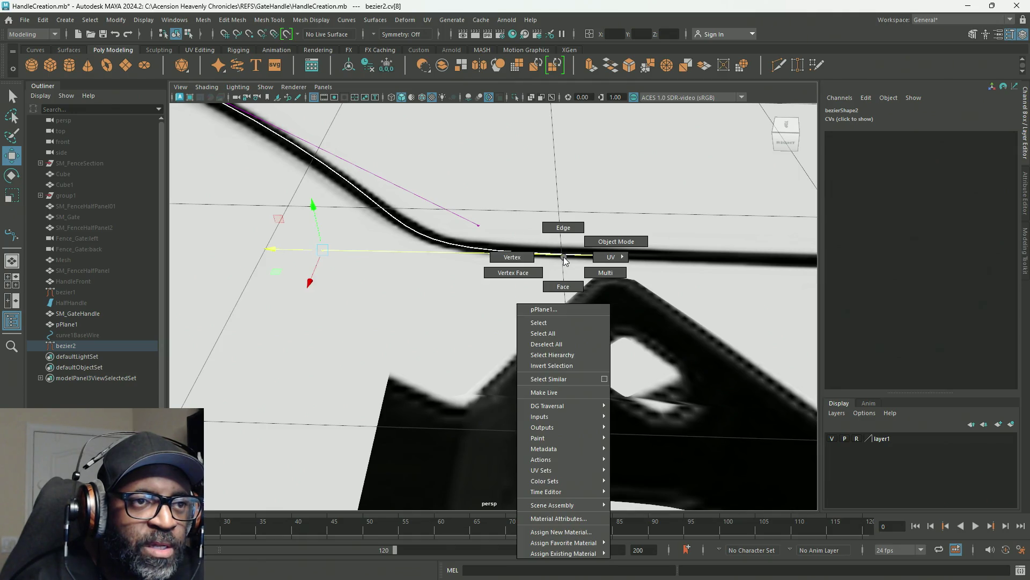
right_click(495, 251)
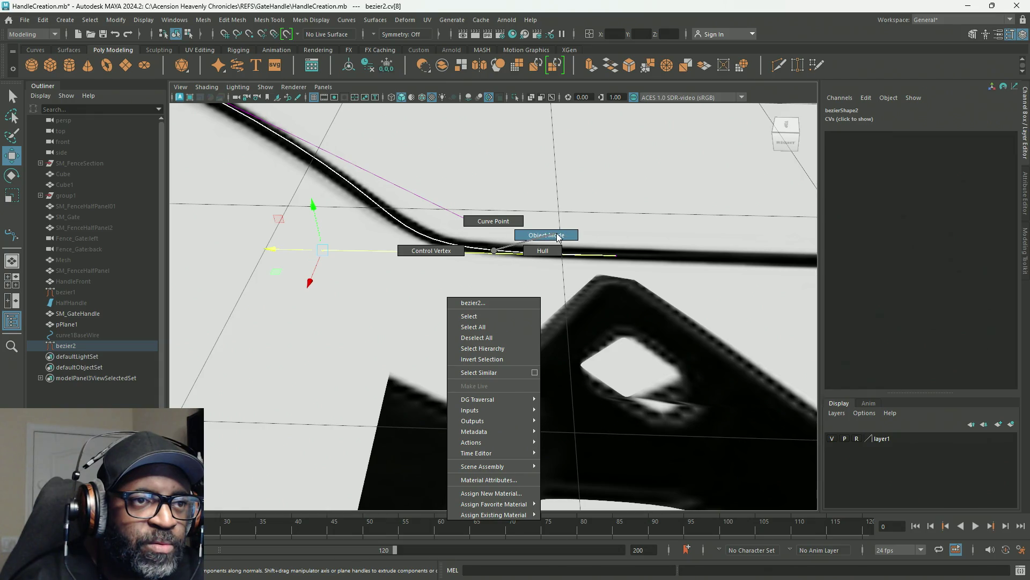
left_click(558, 237)
right_click(485, 252)
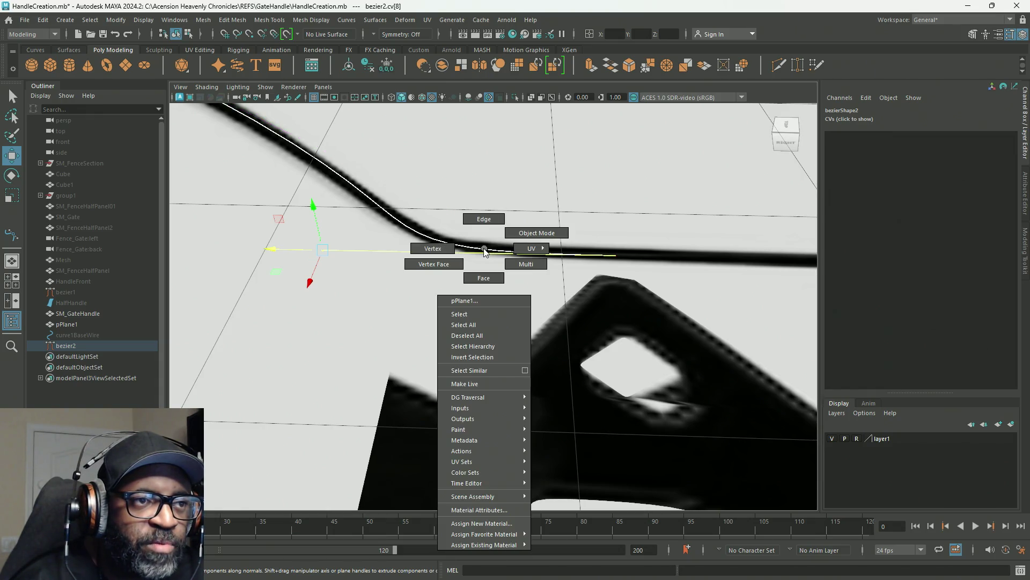
left_click(483, 252)
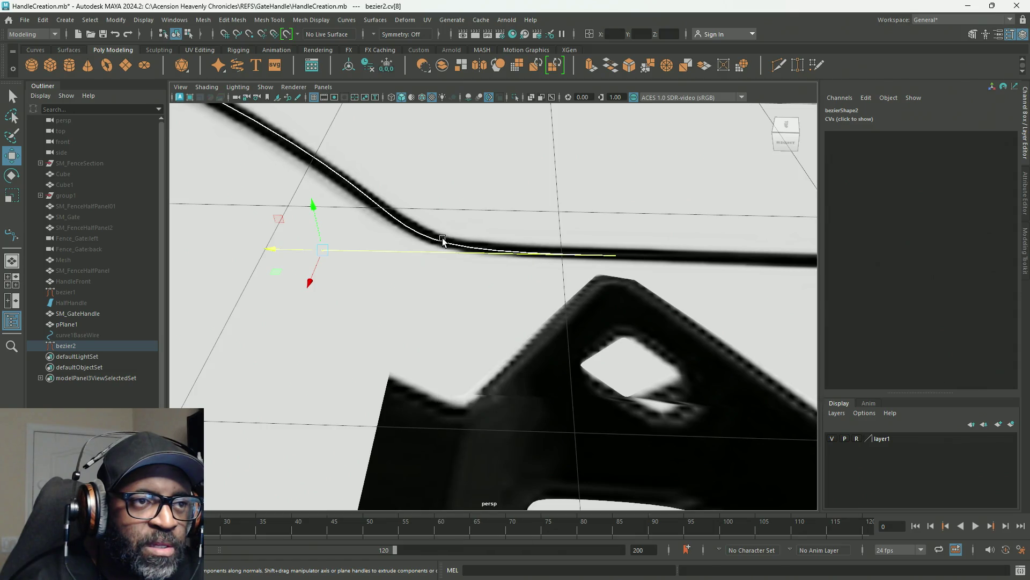
right_click(440, 239)
right_click(436, 239)
mouse_move(437, 240)
left_mouse_down("alt")
mouse_move(428, 231)
mouse_move(485, 264)
mouse_move(702, 315)
left_mouse_up("alt")
right_click_drag(791, 305, 778, 302)
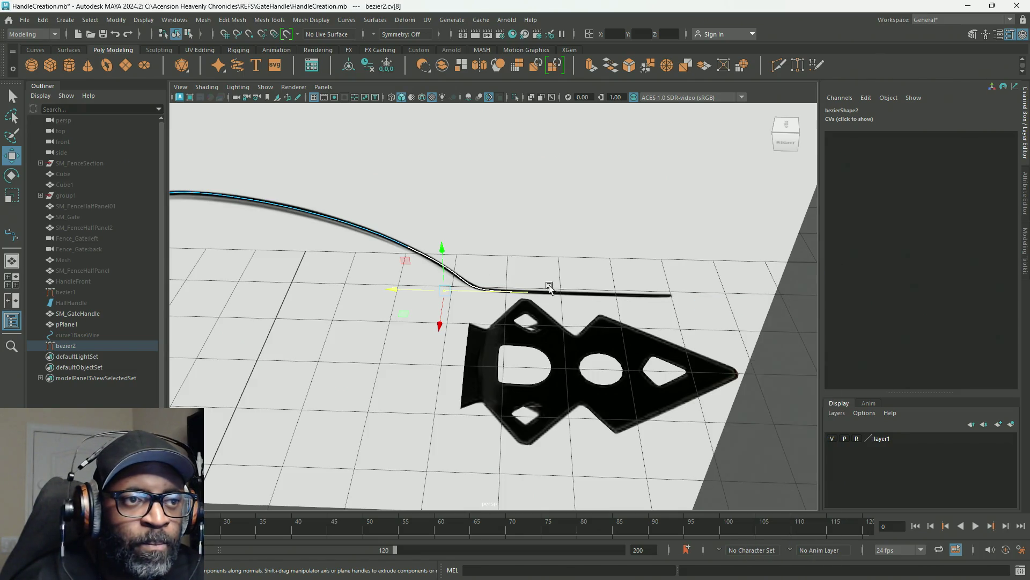
left_click(781, 367)
left_click(493, 327)
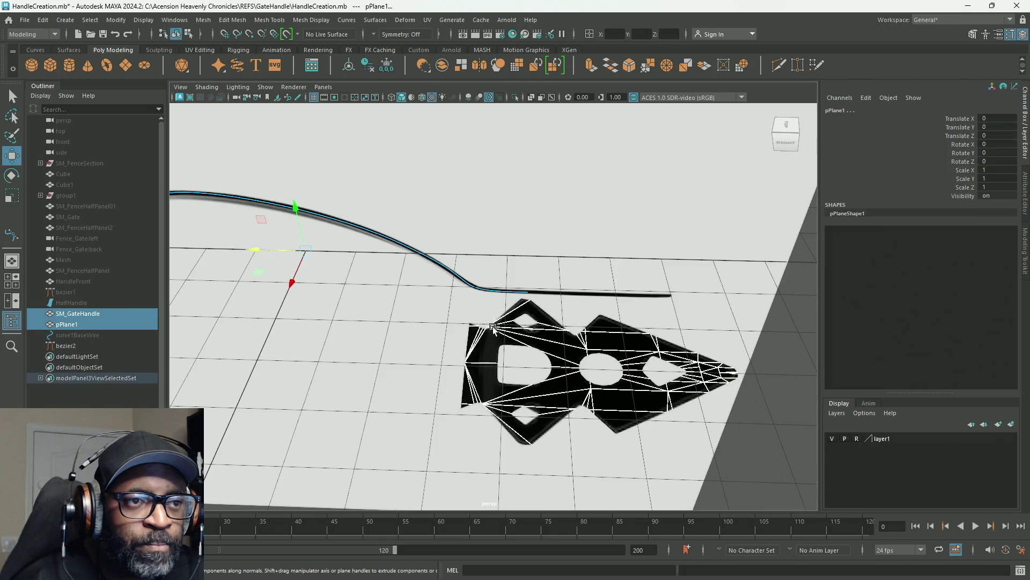
Step: Select bezier2 as an object and move it along X to Translate X 2.061
mouse_move(484, 325)
left_mouse_down("alt")
mouse_move(619, 288)
mouse_move(573, 288)
left_mouse_up("alt")
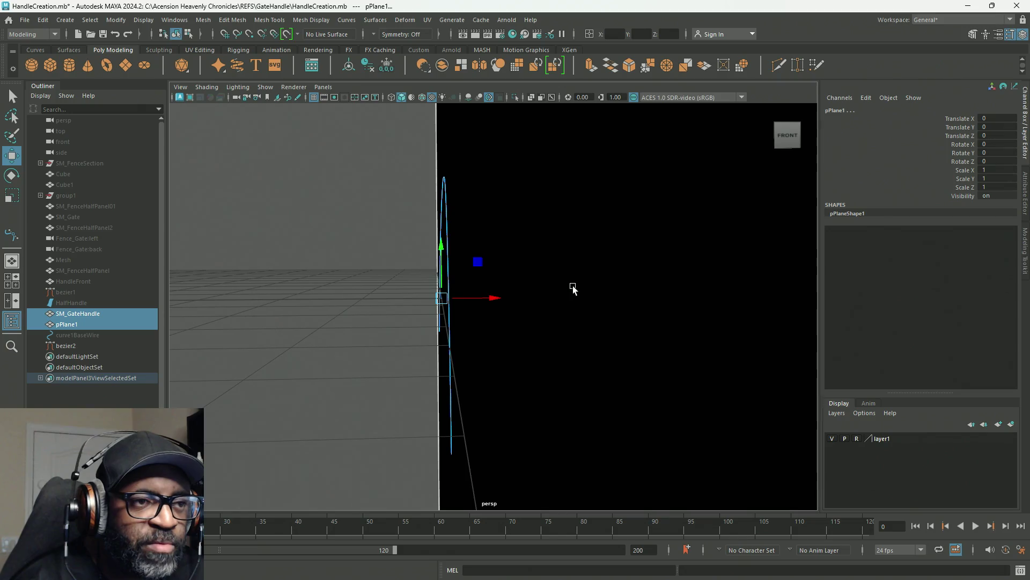
left_click_drag(387, 244, 441, 389)
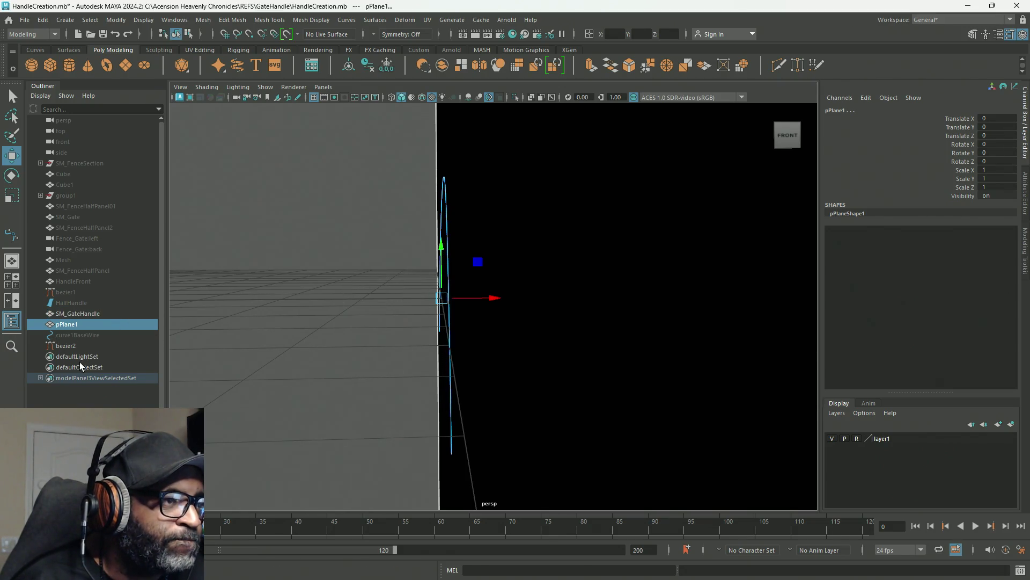
left_click(75, 346)
right_click_drag(377, 277, 371, 245)
left_click(65, 346)
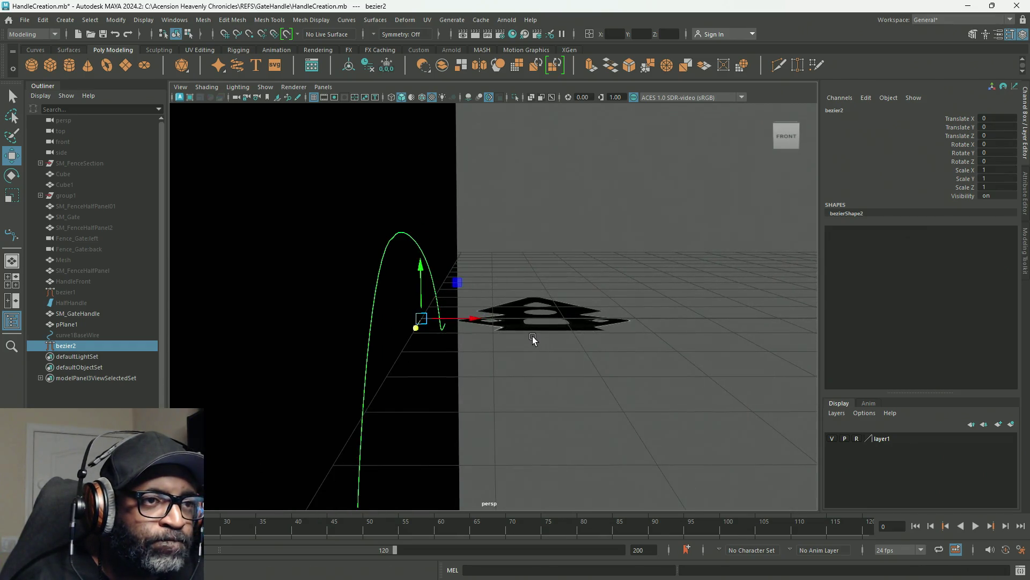
left_click_drag(483, 321, 614, 342)
mouse_move(651, 374)
left_mouse_down("alt")
mouse_move(590, 357)
mouse_move(587, 347)
mouse_move(605, 363)
left_mouse_up("alt")
Step: Reselect bezier2 in hull editing mode and orbit to a side-on view of the handle
right_click_drag(639, 224, 644, 206)
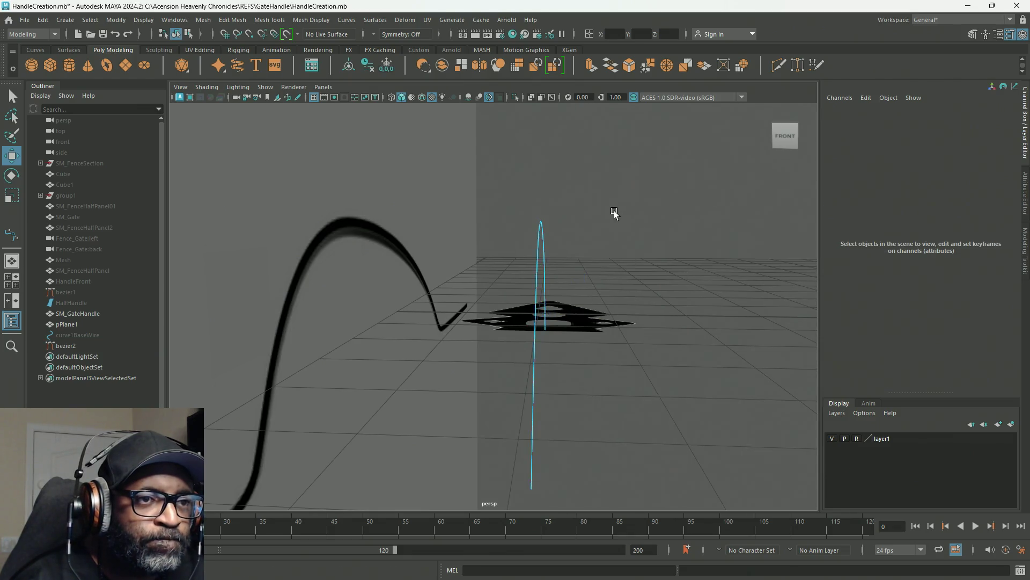
left_click(483, 286)
left_click(600, 203)
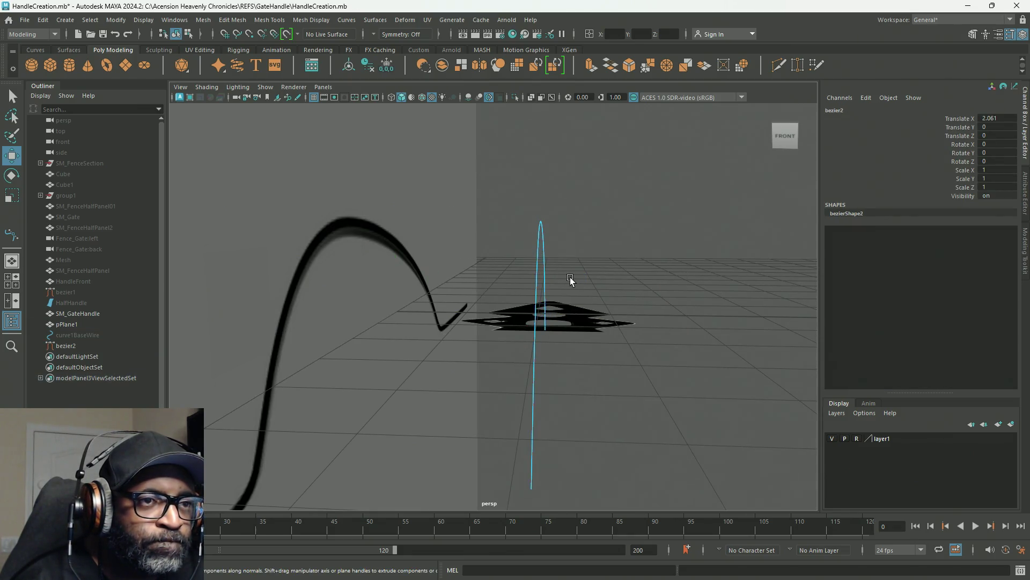
left_click(563, 313)
left_click(601, 271)
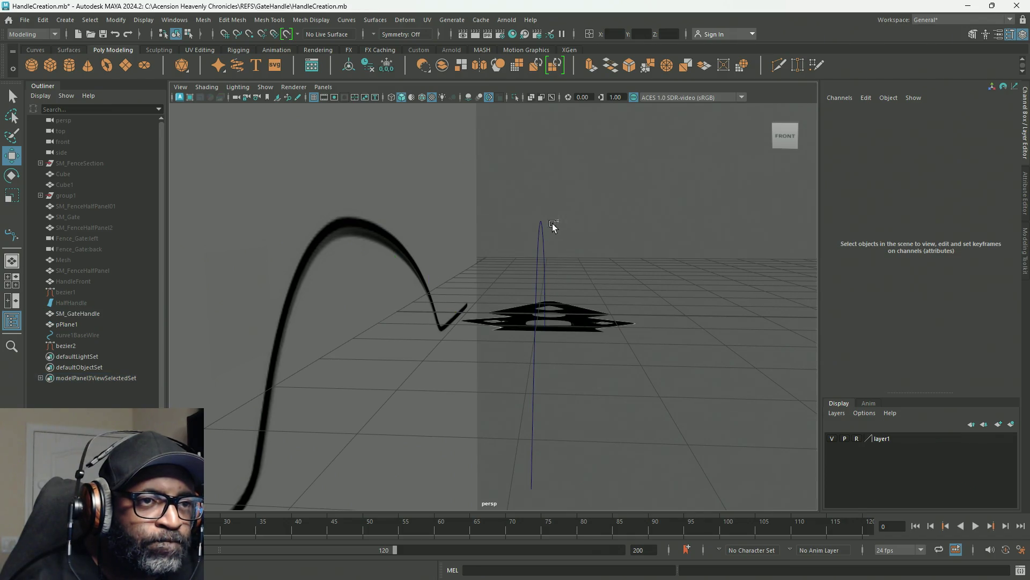
left_click(542, 228)
right_click_drag(628, 234, 673, 240)
mouse_move(673, 239)
left_mouse_down("alt")
mouse_move(604, 260)
mouse_move(564, 254)
left_mouse_up("alt")
Step: Select bezier2's left end control vertex and nudge it onto the reference line
scroll(545, 266, "down", 5)
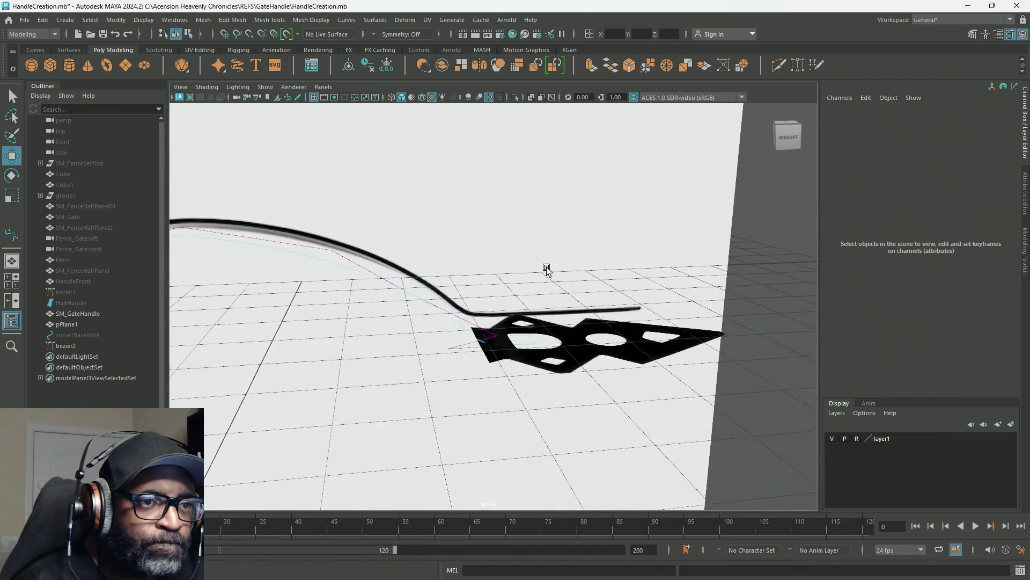
scroll(542, 248, "up", 8)
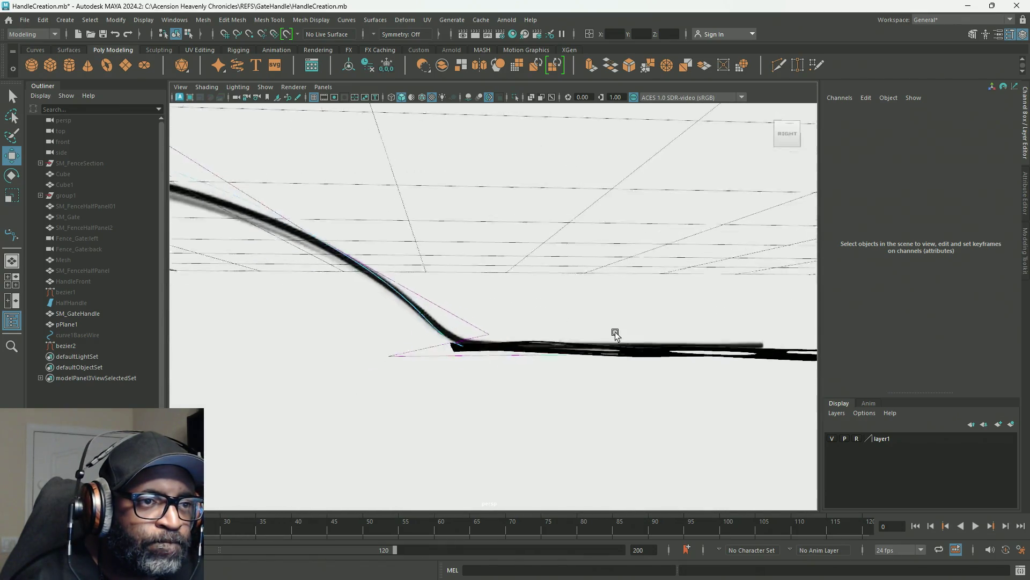
scroll(644, 343, "up", 3)
scroll(676, 322, "down", 2)
scroll(674, 287, "up", 3)
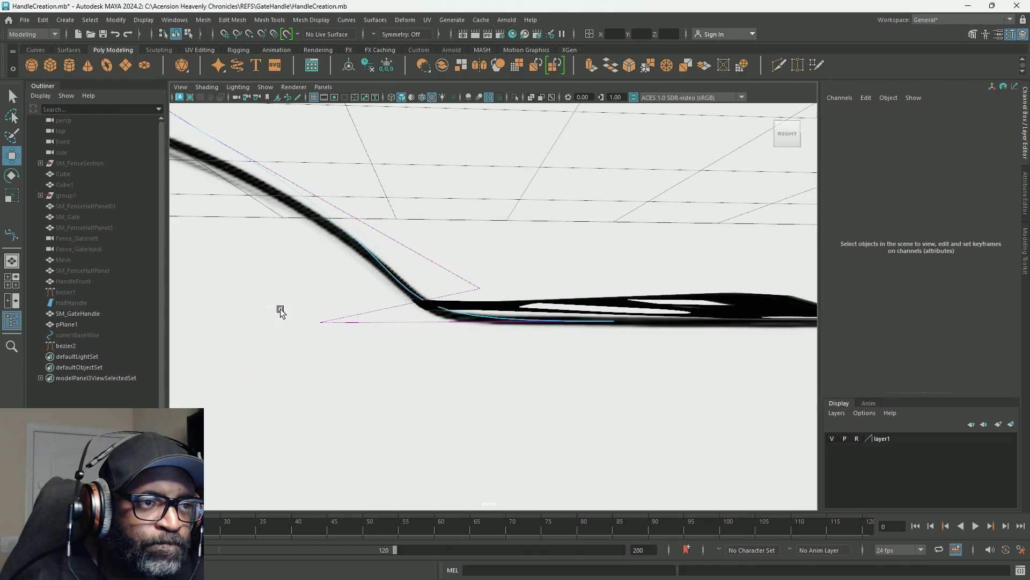
left_click_drag(269, 306, 375, 360)
mouse_move(580, 360)
middle_mouse_down()
mouse_move(612, 352)
mouse_move(601, 353)
mouse_move(623, 361)
middle_mouse_up()
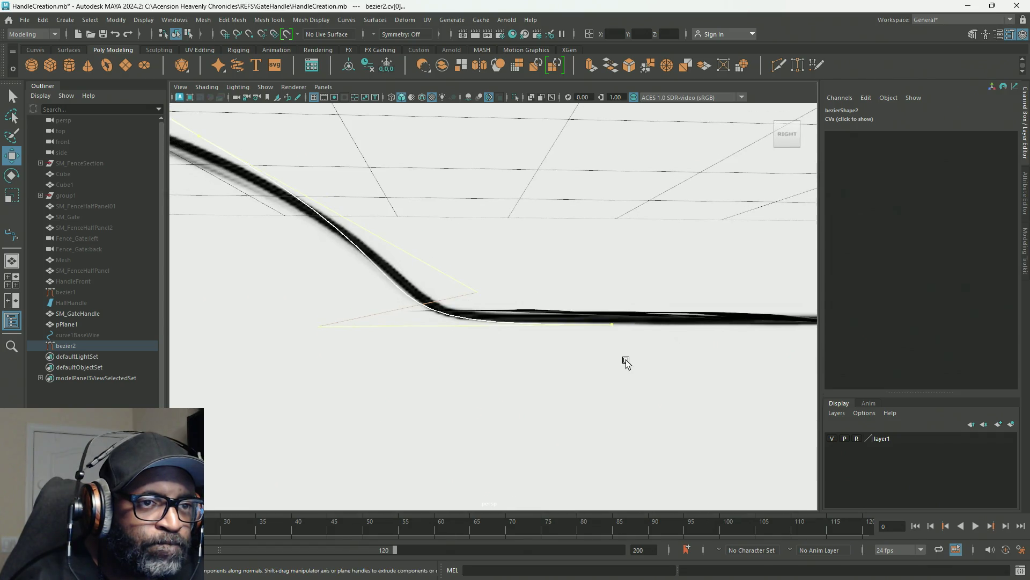
mouse_move(621, 368)
right_mouse_down("alt")
mouse_move(244, 314)
mouse_move(437, 329)
right_mouse_up("alt")
mouse_move(437, 329)
left_mouse_down("alt")
mouse_move(505, 354)
mouse_move(644, 365)
left_mouse_up("alt")
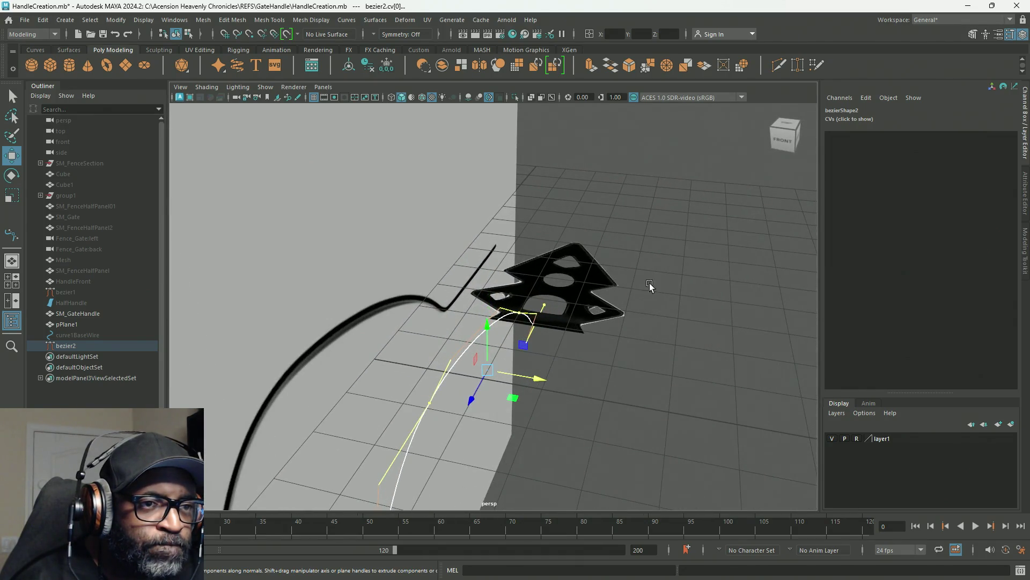
Step: Show bezier2's control vertices and select cv[6] on the arch
left_click(650, 268)
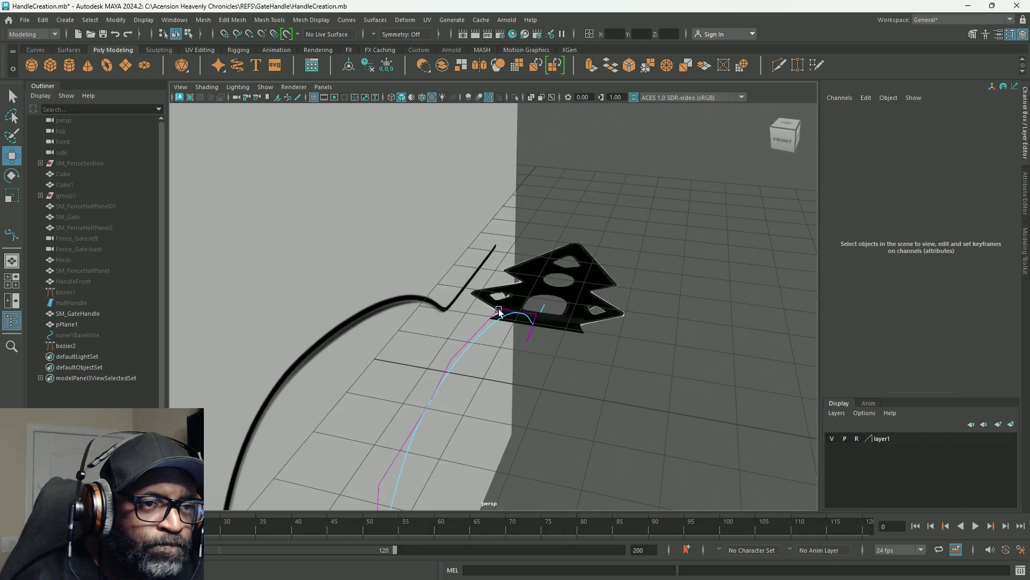
left_click(483, 325)
right_click(483, 326)
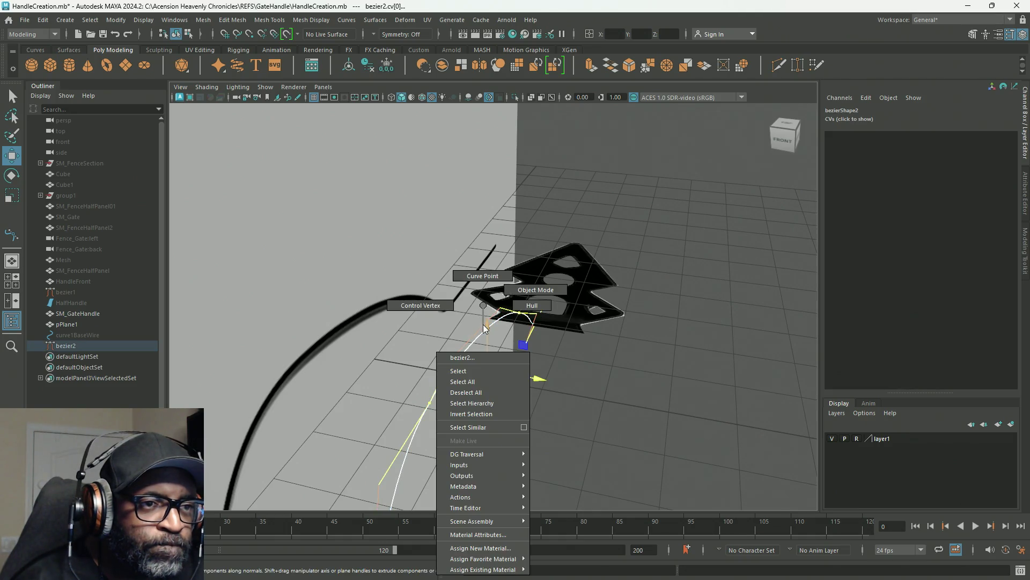
left_click(424, 306)
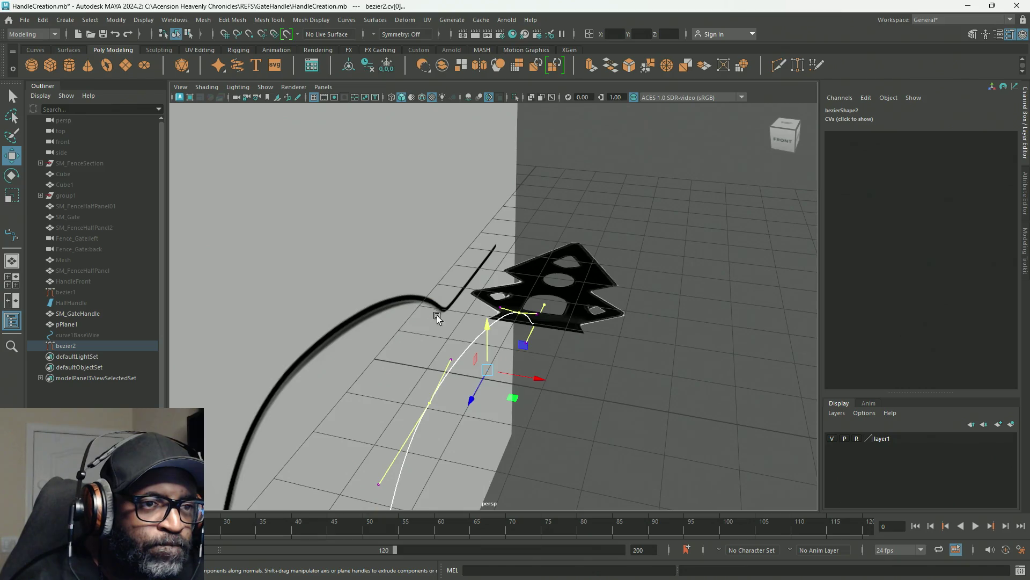
mouse_move(653, 283)
left_mouse_down("alt")
mouse_move(614, 304)
mouse_move(586, 292)
left_mouse_up("alt")
scroll(531, 338, "up", 3)
mouse_move(524, 369)
left_mouse_down()
mouse_move(579, 395)
mouse_move(575, 358)
mouse_move(552, 352)
mouse_move(510, 373)
mouse_move(445, 364)
mouse_move(608, 357)
mouse_move(382, 378)
mouse_move(608, 373)
mouse_move(567, 382)
mouse_move(531, 370)
mouse_move(601, 354)
mouse_move(573, 292)
left_mouse_up()
Step: Return bezier2 to object mode, reselect it, and bring up the Curves menu
right_click(595, 210)
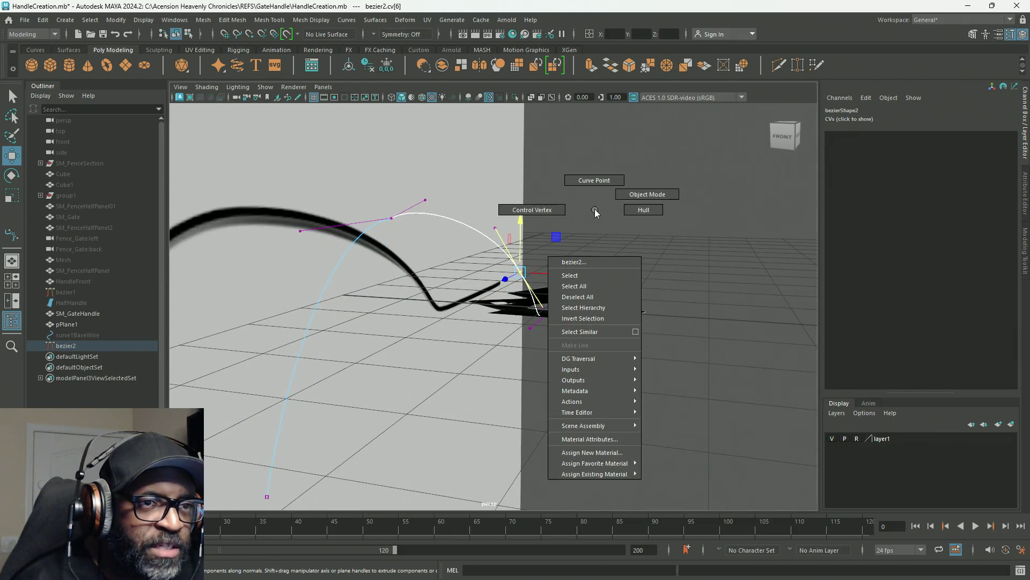
right_click_drag(594, 211, 600, 213)
left_click(480, 236)
left_click(480, 233)
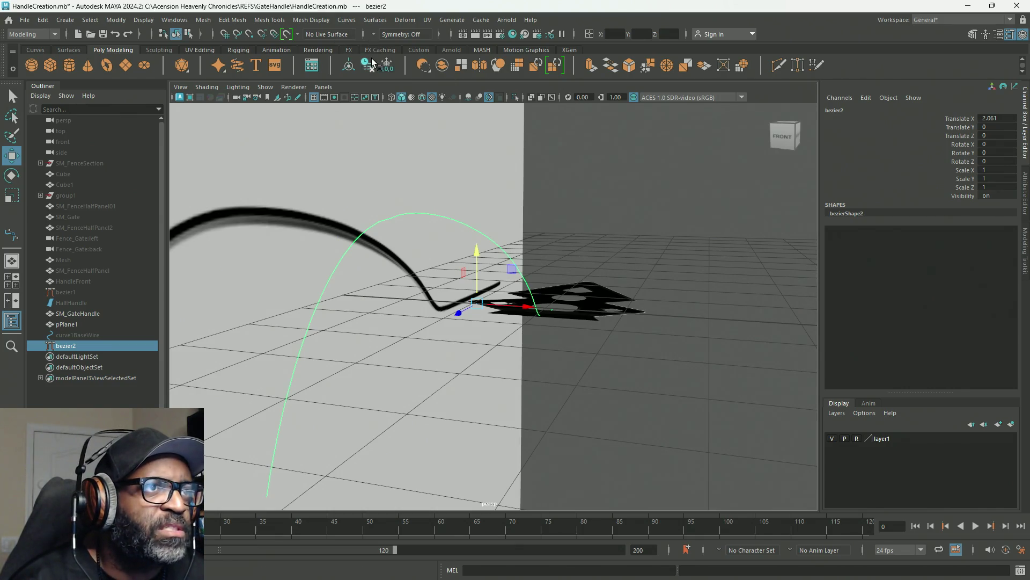
left_click(349, 23)
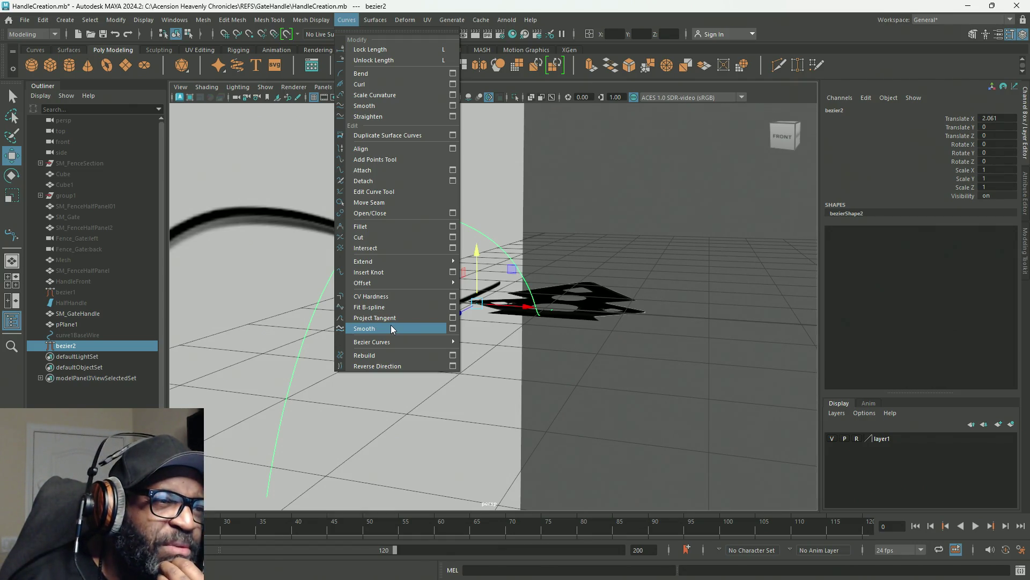
Step: Apply CV Hardness and try Rebuild on bezier2, then switch it to Control Vertex mode
mouse_move(399, 340)
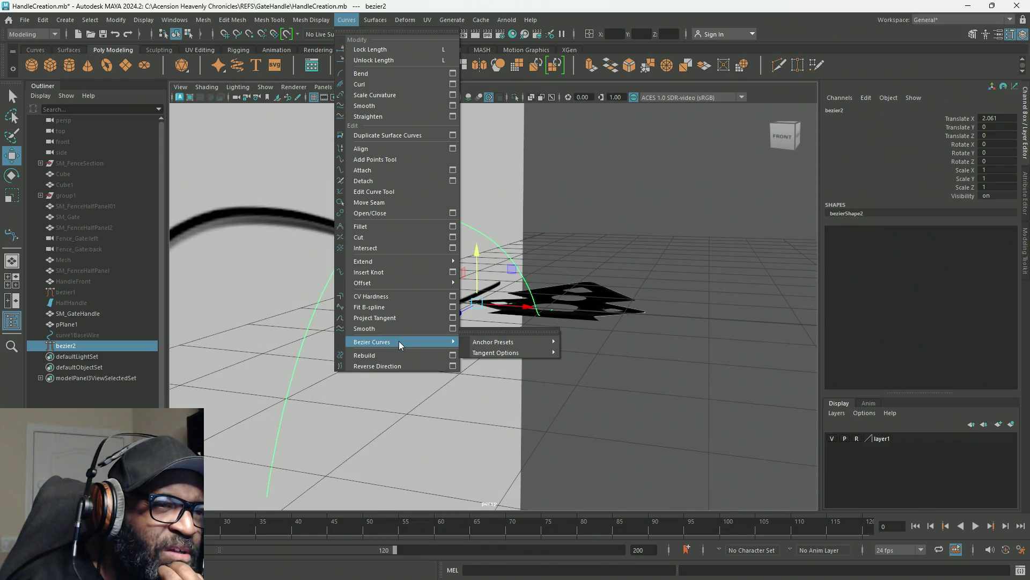
left_click(458, 304)
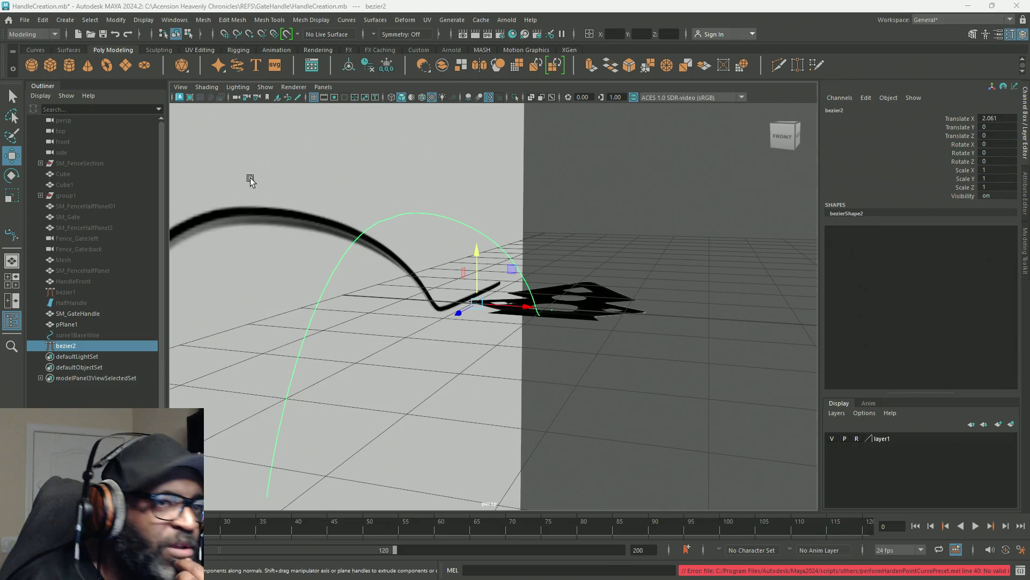
left_click(346, 20)
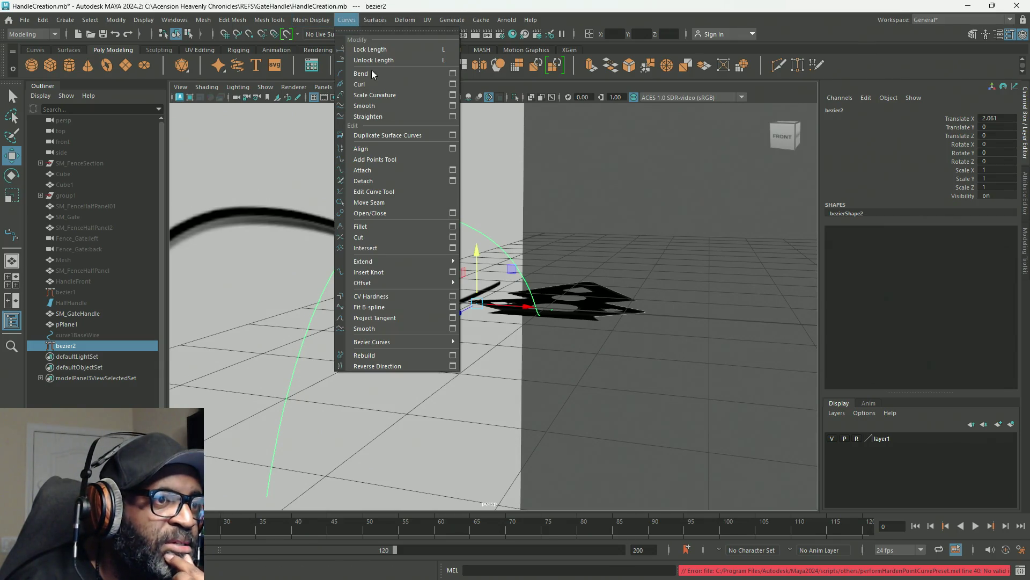
left_click(455, 358)
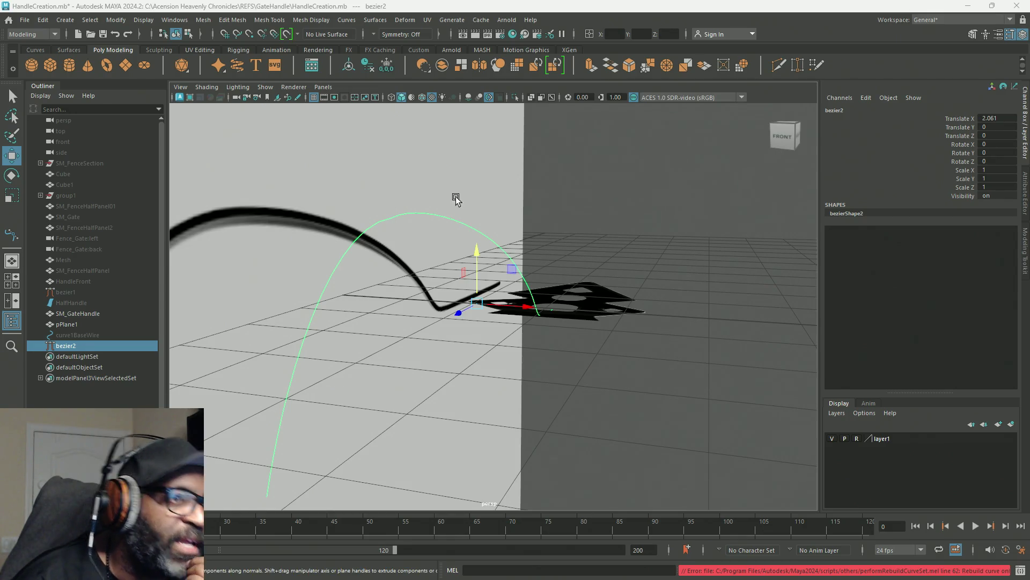
right_click(681, 187)
left_click(648, 189)
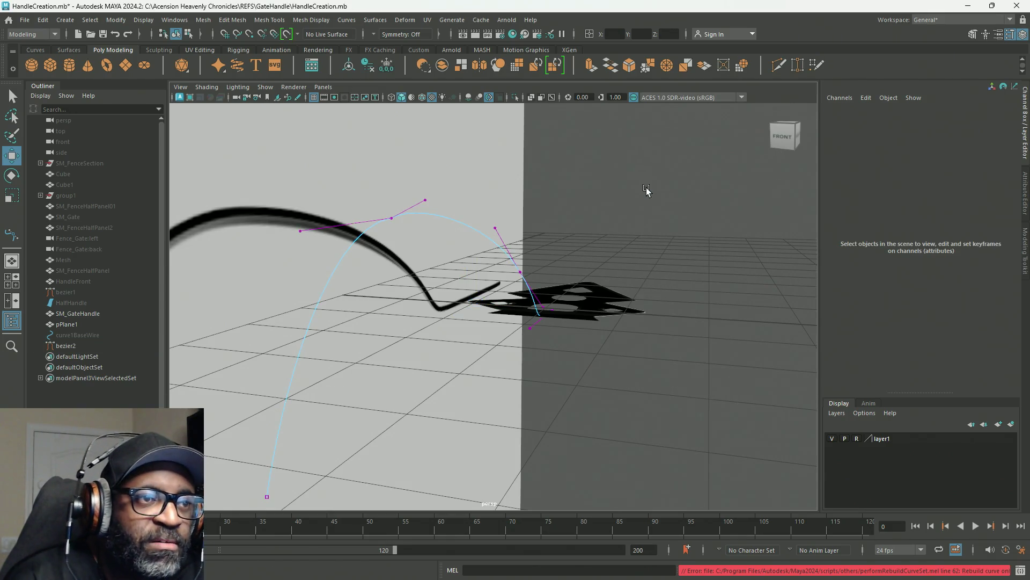
Step: Return bezier2 to object mode and pick Add Points Tool from the Curves menu
mouse_move(656, 275)
left_mouse_down("alt")
mouse_move(552, 265)
mouse_move(460, 292)
mouse_move(520, 274)
mouse_move(655, 268)
mouse_move(642, 271)
left_mouse_up("alt")
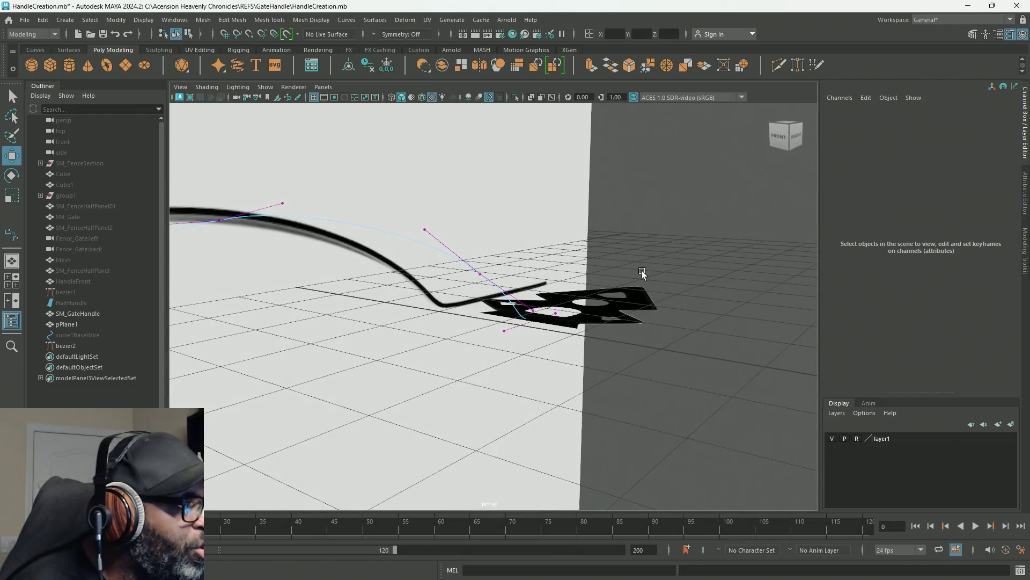
right_click_drag(626, 211, 700, 185)
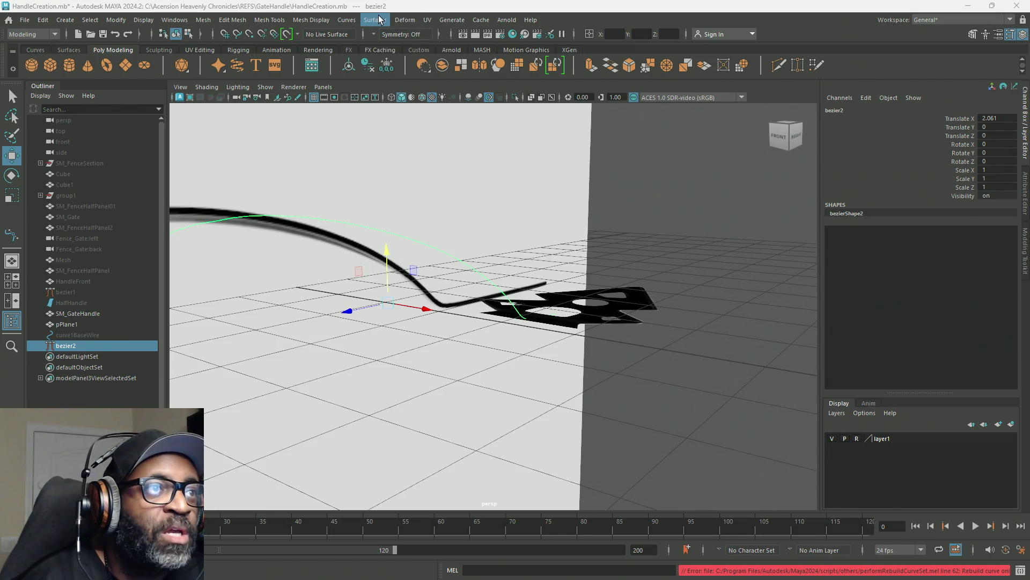
left_click(347, 22)
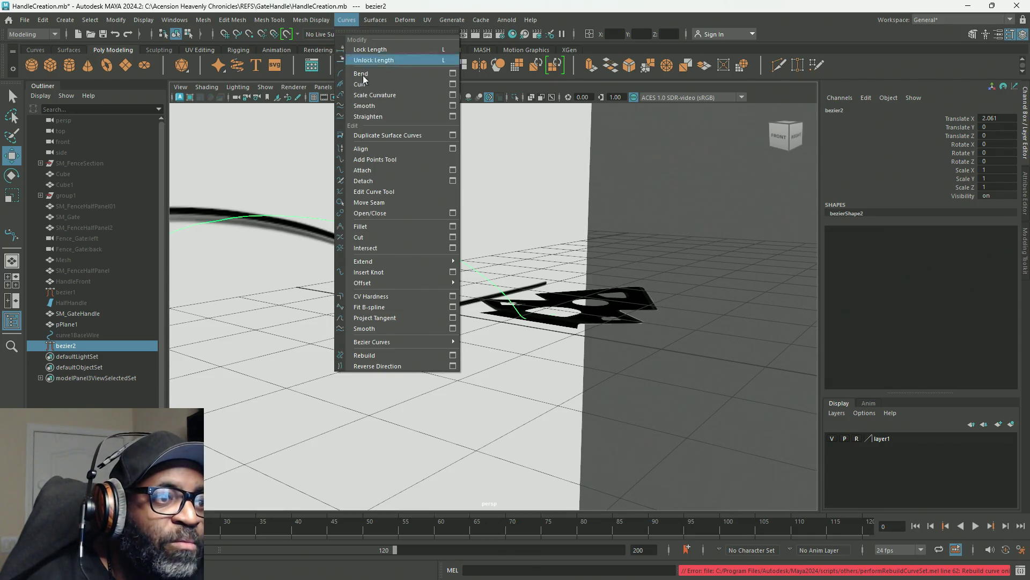
mouse_move(435, 343)
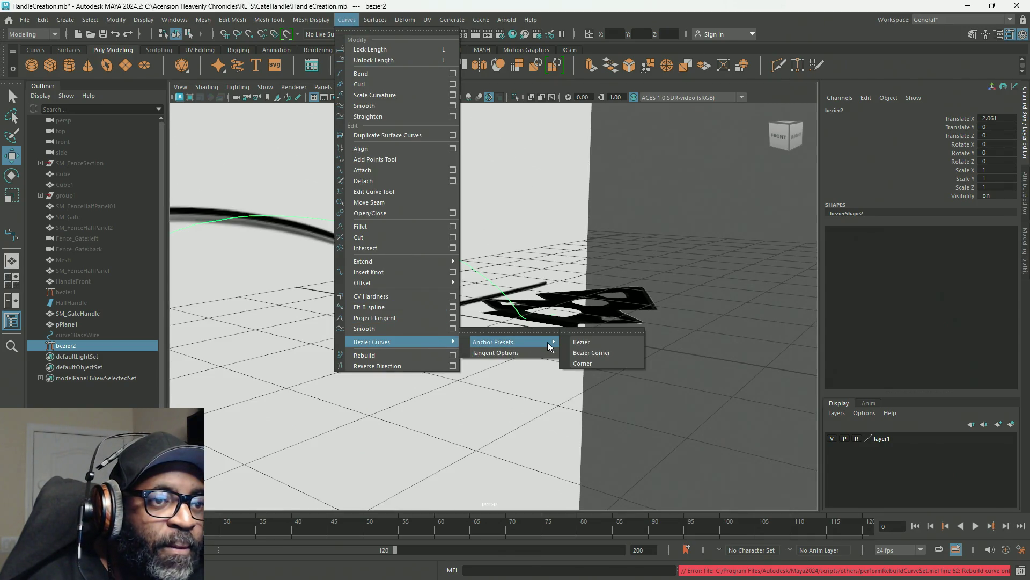
mouse_move(541, 354)
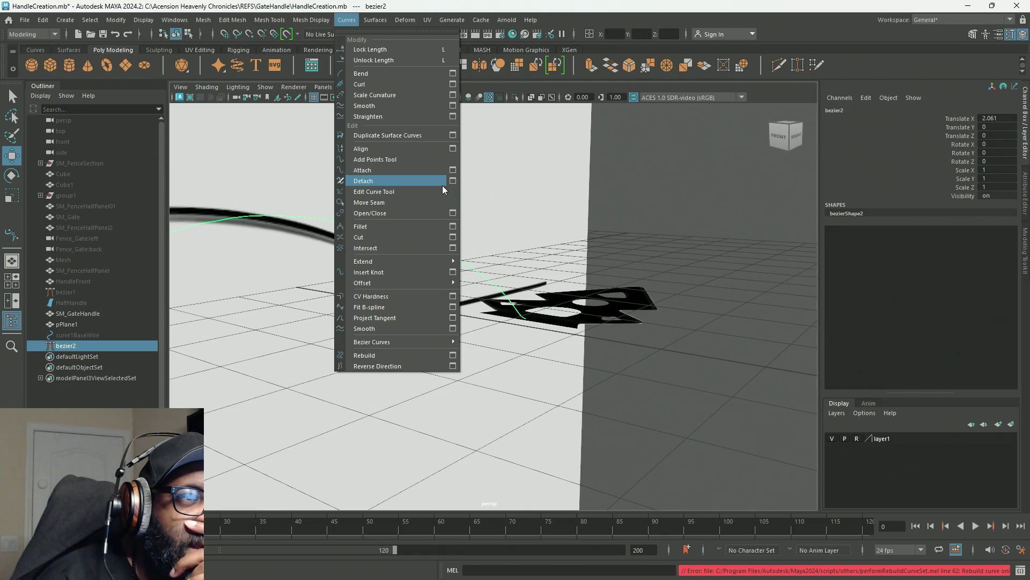
left_click(423, 159)
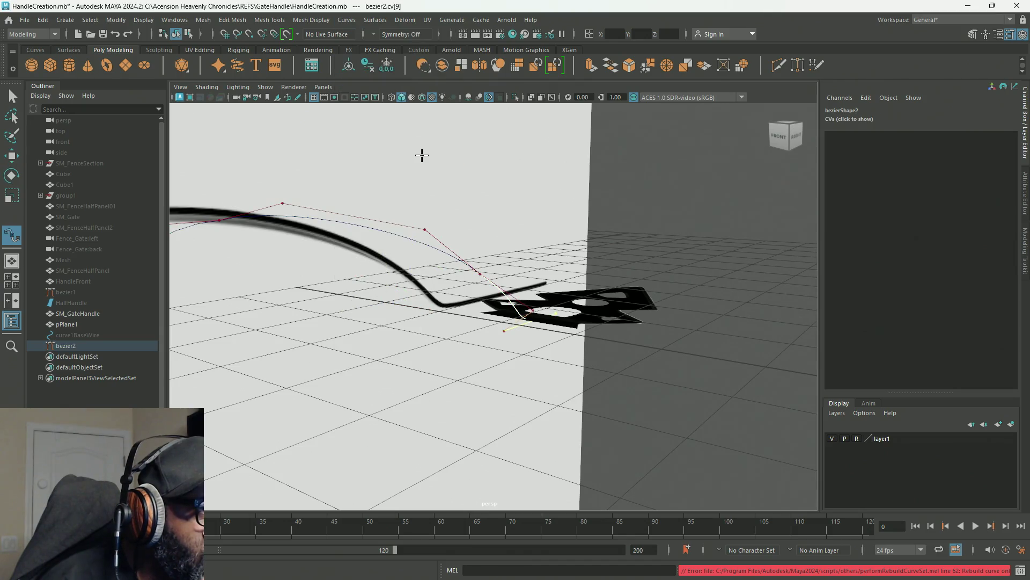
Step: Orbit and dolly in close on the curve's lower bend, then reselect bezier2
mouse_move(523, 341)
left_mouse_down("alt")
mouse_move(487, 333)
mouse_move(478, 301)
left_mouse_up("alt")
mouse_move(478, 301)
right_mouse_down("alt")
mouse_move(745, 356)
mouse_move(696, 331)
right_mouse_up("alt")
left_click_drag(696, 331, 571, 333, "alt")
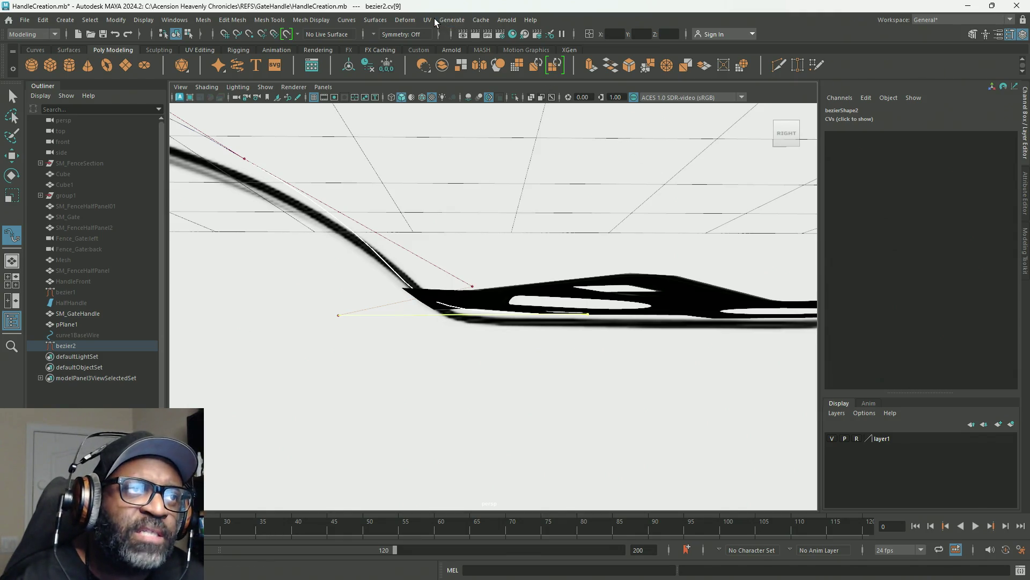
left_click(438, 110)
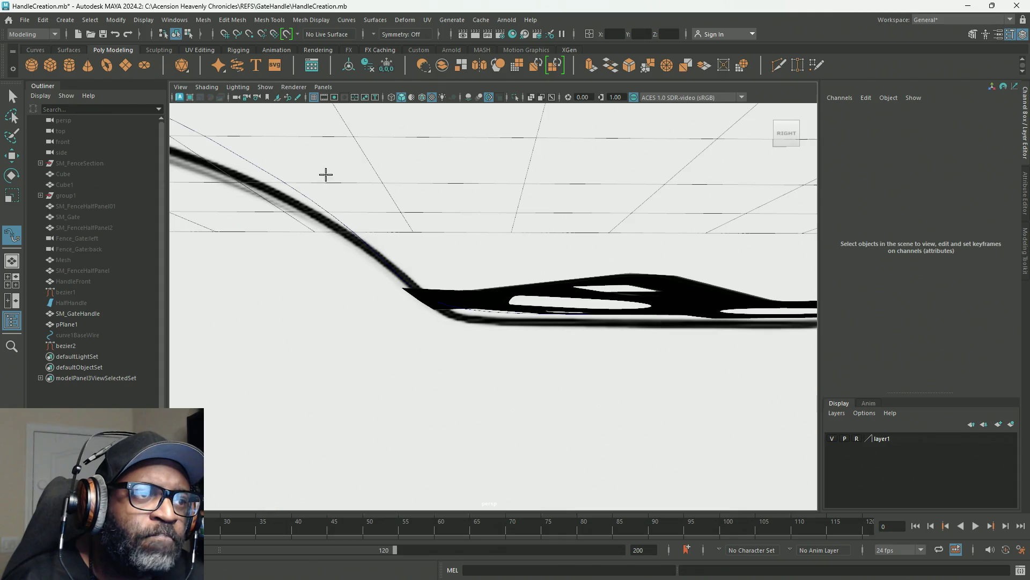
left_click(67, 346)
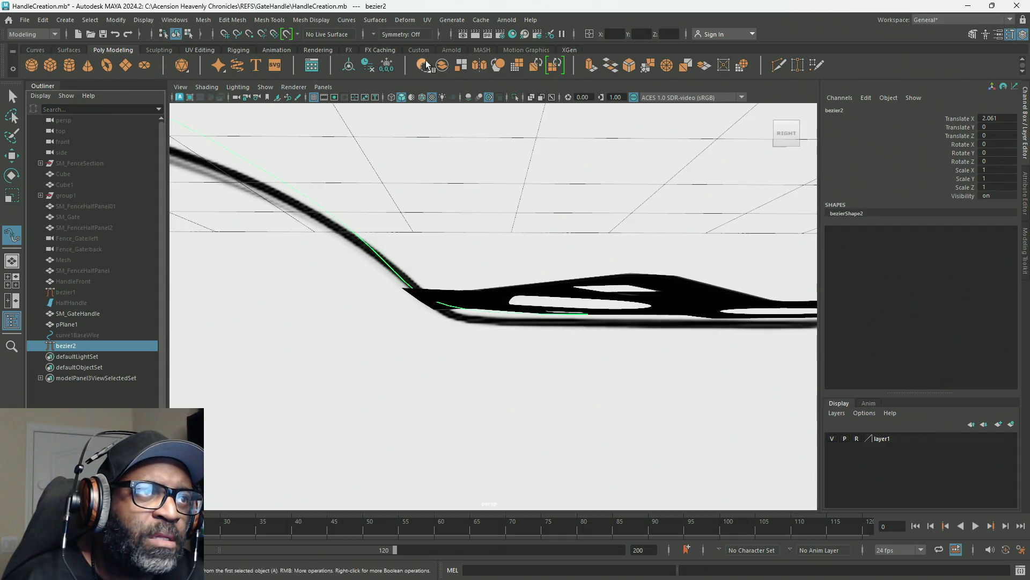
Step: Convert bezier2 with Modify > Convert > Bezier Curve to NURBS
left_click(345, 21)
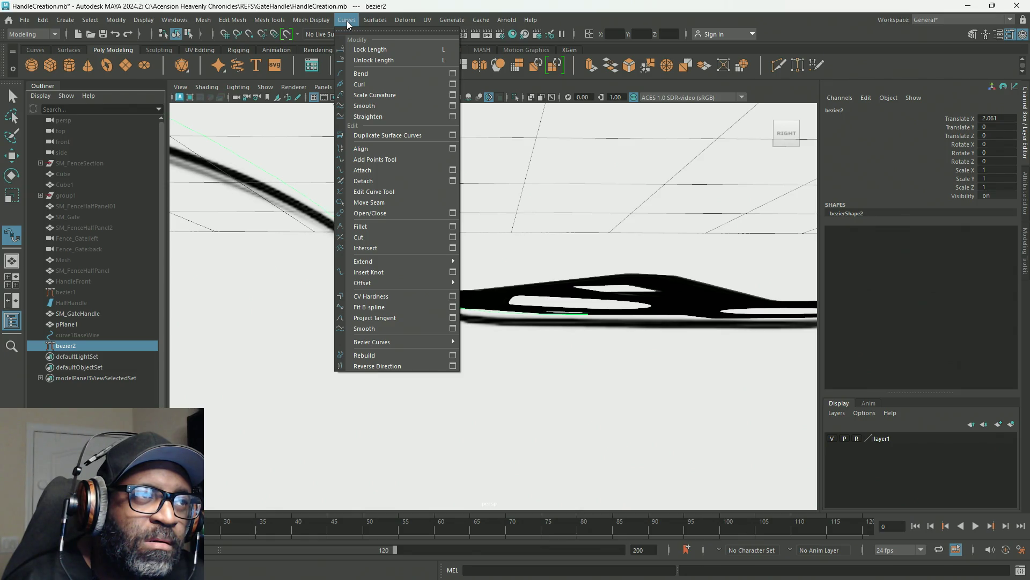
left_click(347, 22)
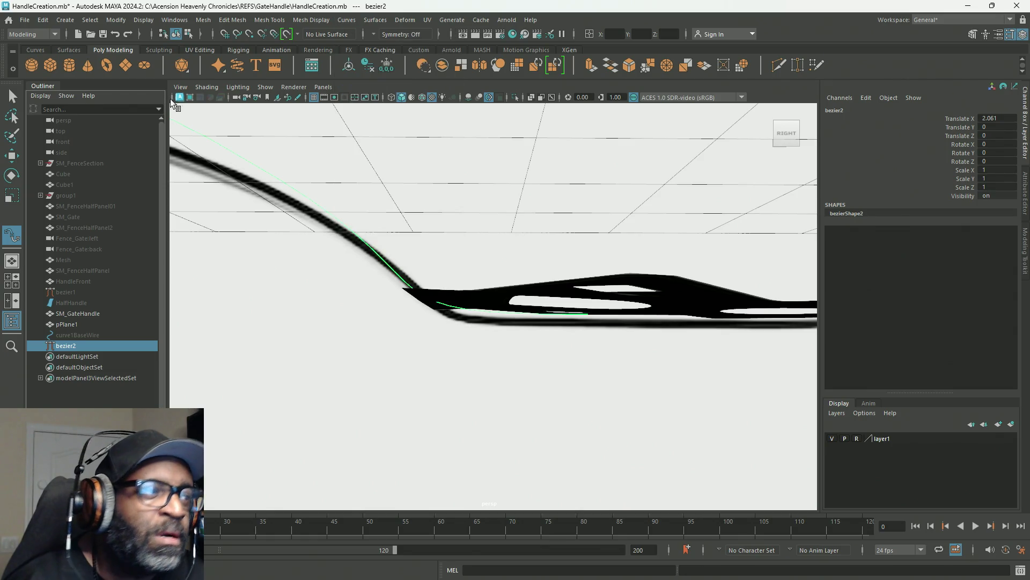
left_click(116, 20)
mouse_move(221, 311)
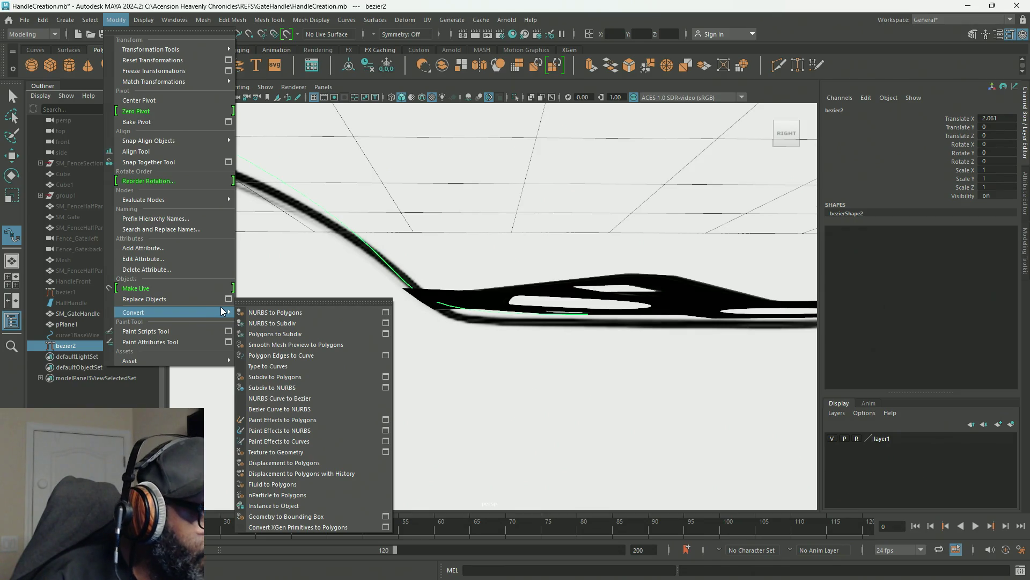
key("Escape")
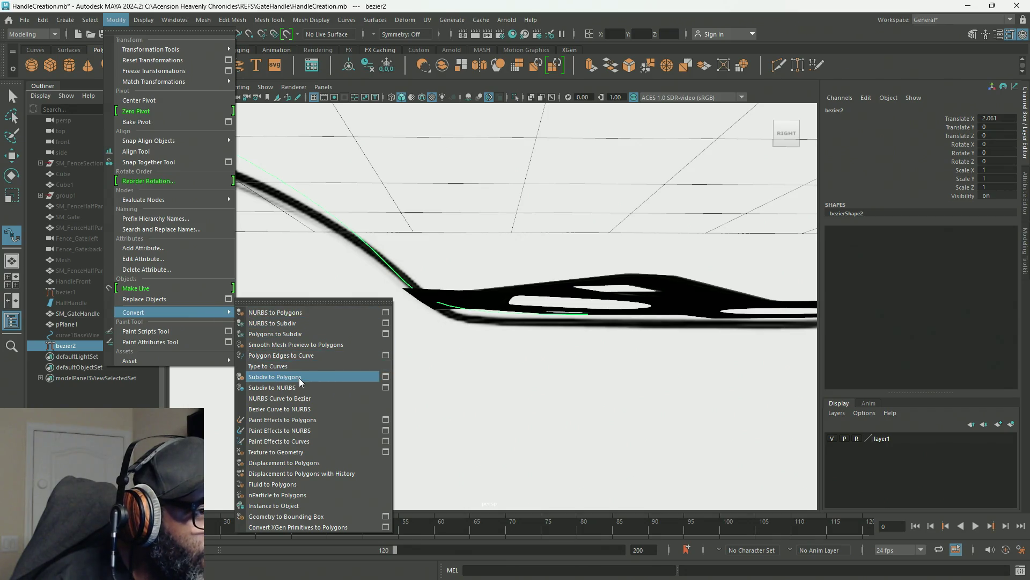
left_click(312, 411)
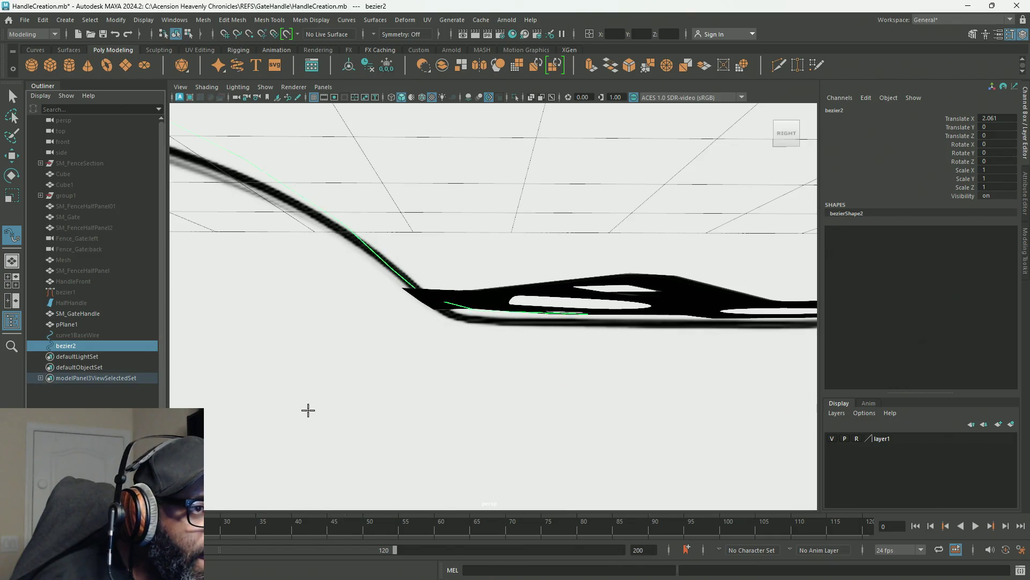
Step: In CV mode with the Move tool, select bezier2's end CVs cv[7:9] and shift them left
mouse_move(528, 361)
left_mouse_down("alt")
mouse_move(532, 397)
mouse_move(435, 346)
mouse_move(651, 382)
mouse_move(619, 379)
left_mouse_up("alt")
right_click(696, 250)
mouse_move(696, 250)
right_mouse_down()
mouse_move(649, 251)
mouse_move(666, 261)
right_mouse_up()
key("w")
mouse_move(665, 248)
left_mouse_down("alt")
mouse_move(662, 276)
mouse_move(429, 292)
mouse_move(591, 276)
left_mouse_up("alt")
left_click_drag(658, 242, 325, 386)
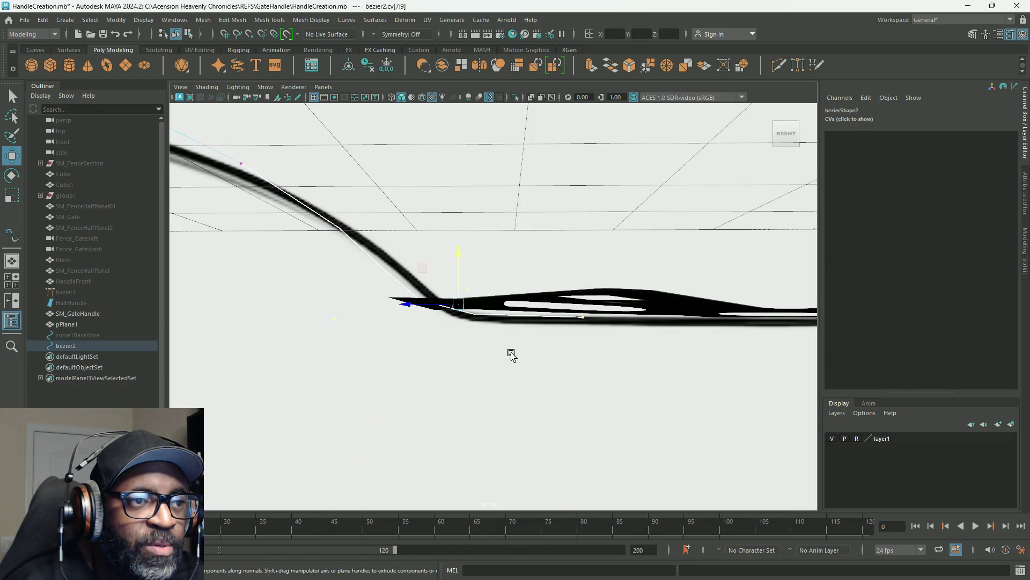
left_click_drag(409, 308, 301, 308)
Step: Nudge the CVs slightly left, drop cv[9] from the selection, and maximize the side view
key("space")
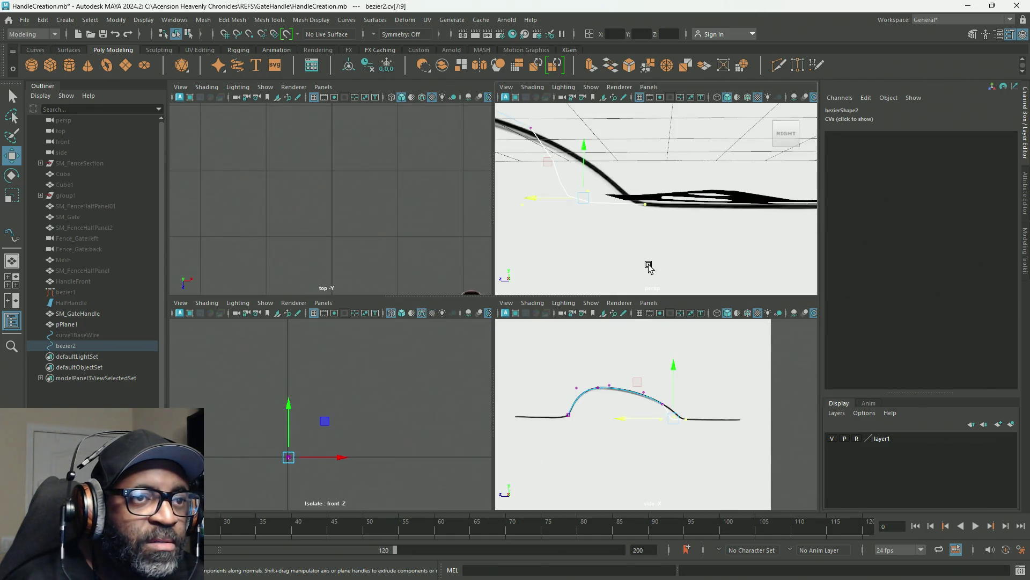
key("space")
key("space")
key("space")
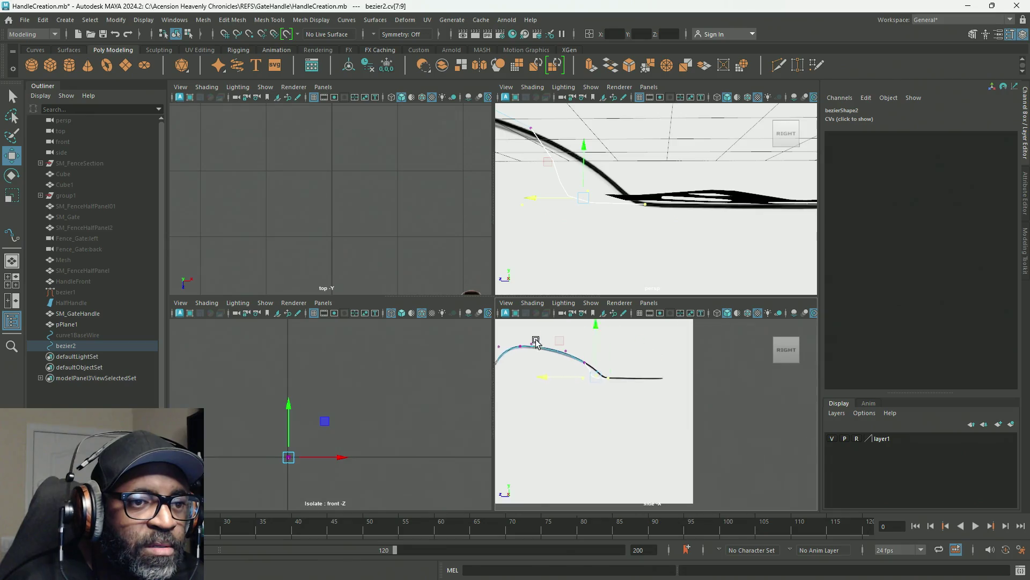
scroll(618, 250, "down", 3)
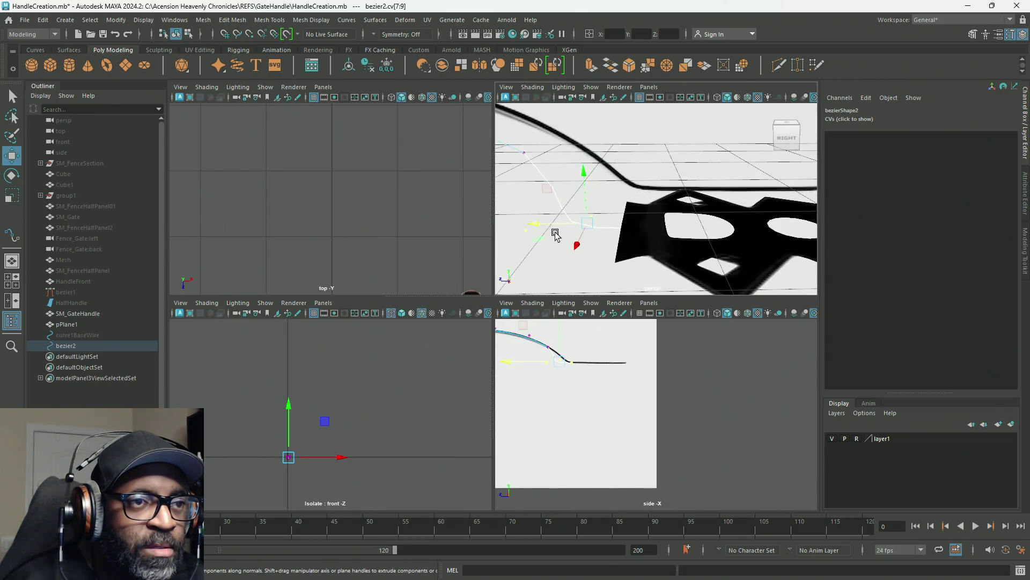
mouse_move(518, 224)
left_mouse_down()
mouse_move(503, 221)
mouse_move(515, 221)
left_mouse_up()
mouse_move(571, 246)
left_mouse_down("alt")
mouse_move(637, 257)
mouse_move(654, 236)
left_mouse_up("alt")
key("ctrl+z")
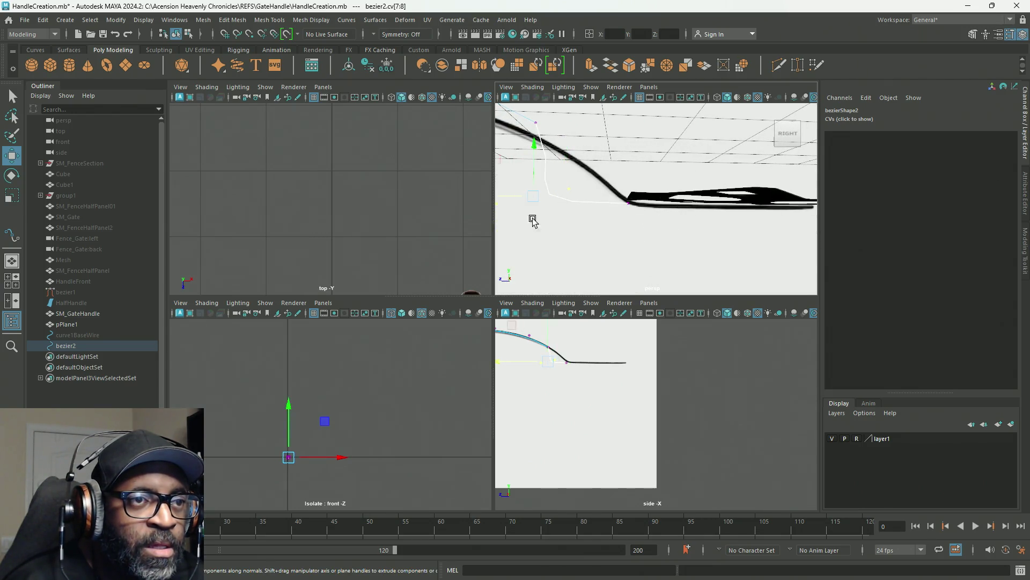
key("space")
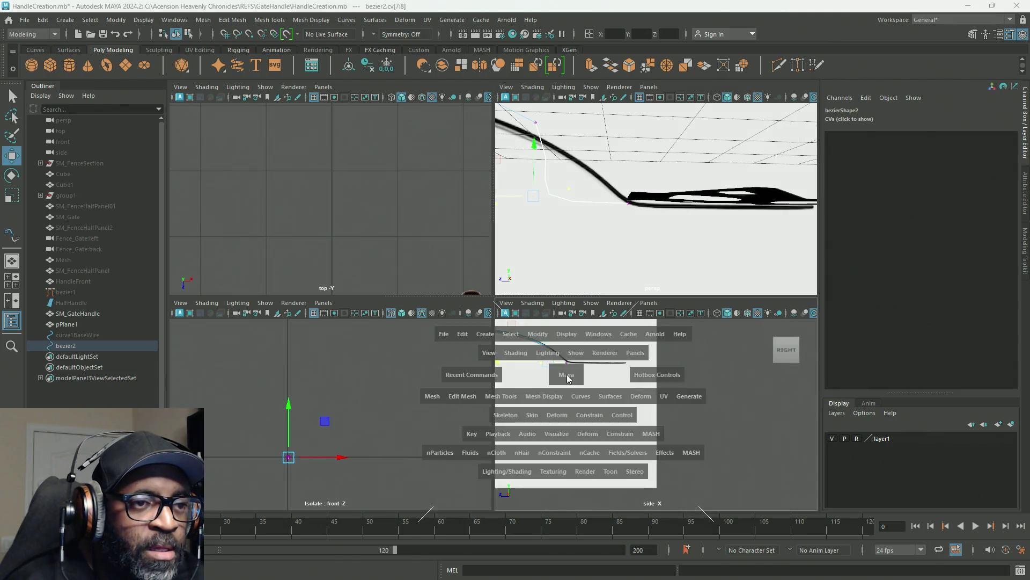
scroll(616, 361, "down", 2)
scroll(695, 362, "up", 5)
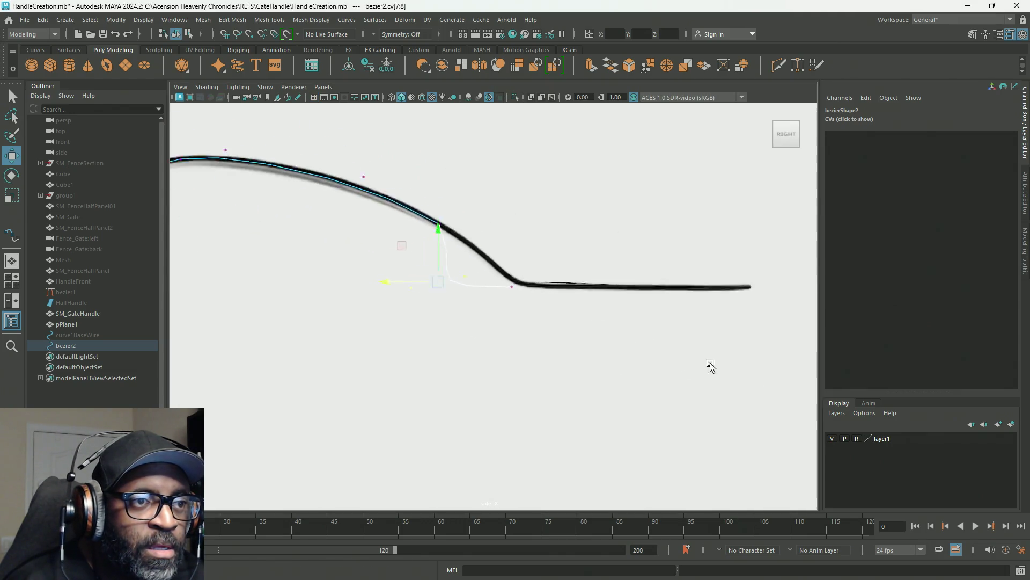
Step: Reposition the lower-bend CVs, including cv[8] and cv[9], onto the reference bend
scroll(325, 258, "down", 4)
scroll(324, 258, "up", 3)
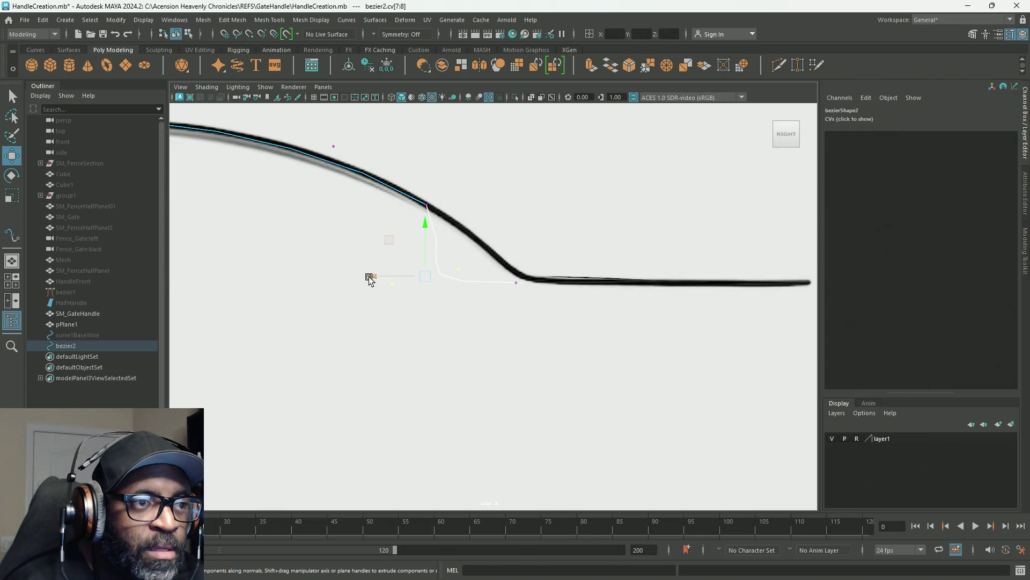
left_click(429, 275)
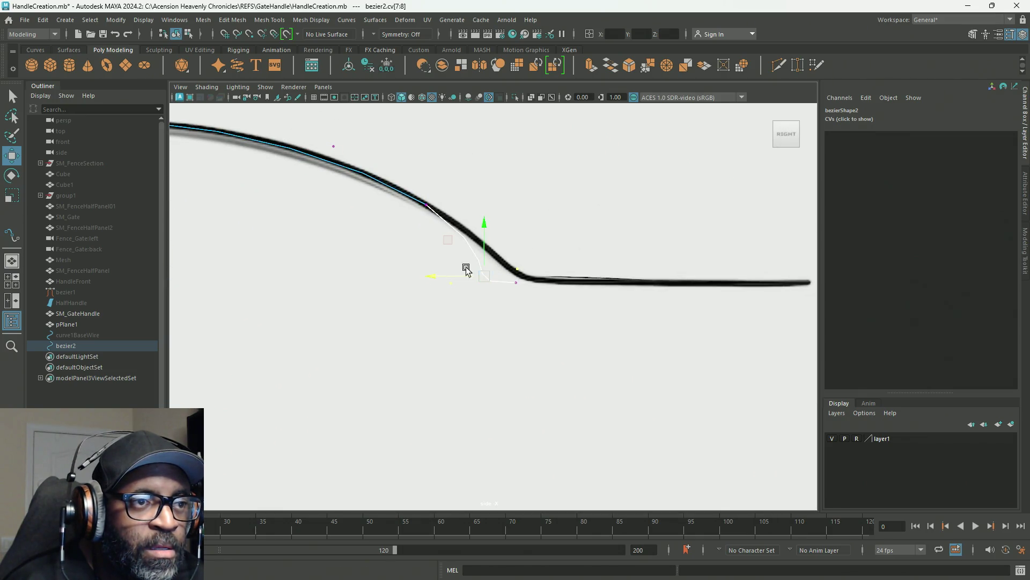
left_click_drag(462, 275, 418, 281)
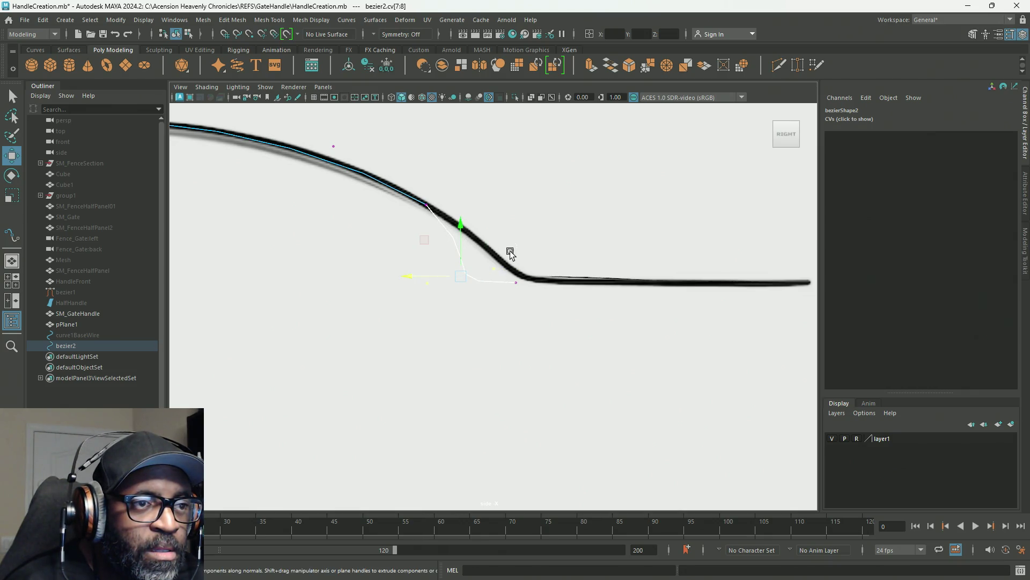
left_click(483, 275)
middle_click_drag(462, 228, 456, 189)
left_click(428, 283)
mouse_move(396, 248)
middle_mouse_down()
mouse_move(423, 233)
mouse_move(451, 234)
middle_mouse_up()
left_click(516, 282)
mouse_move(491, 270)
middle_mouse_down()
mouse_move(484, 247)
mouse_move(495, 240)
middle_mouse_up()
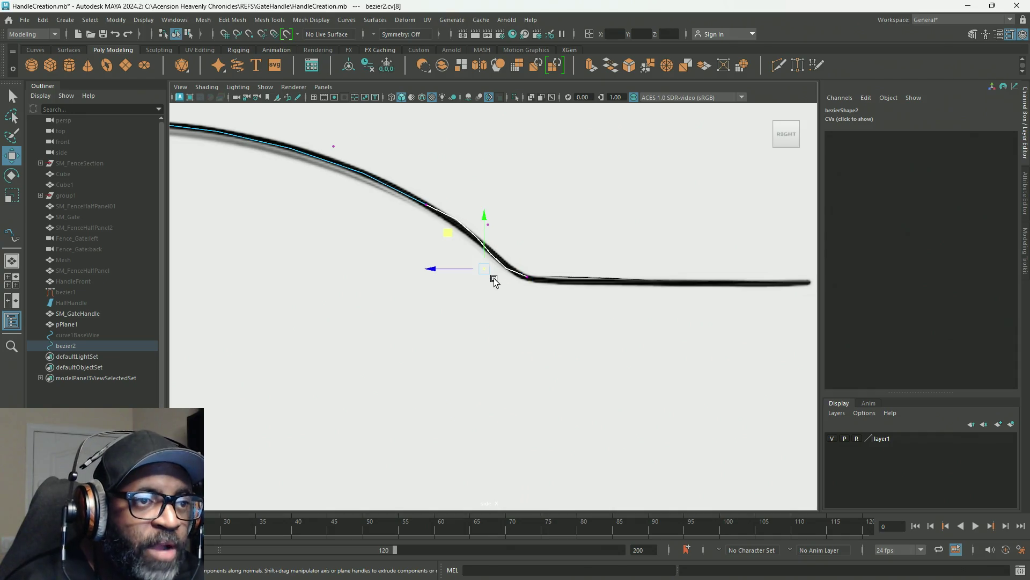
Step: Step through cv[8], cv[7] and cv[6], nudging cv[7] and cv[6] onto the reference line with pivot editing toggled
left_click(453, 229)
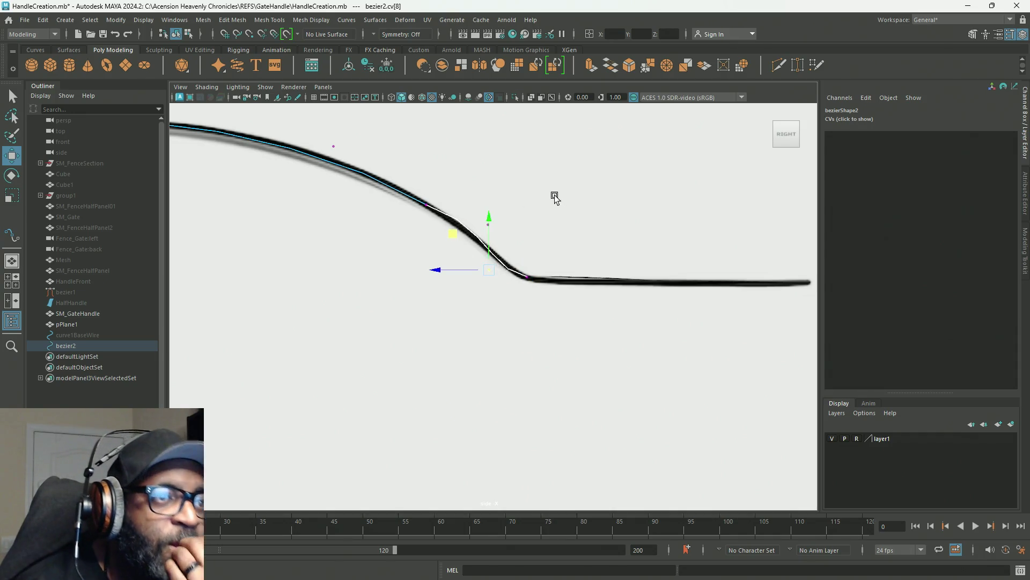
key("Left")
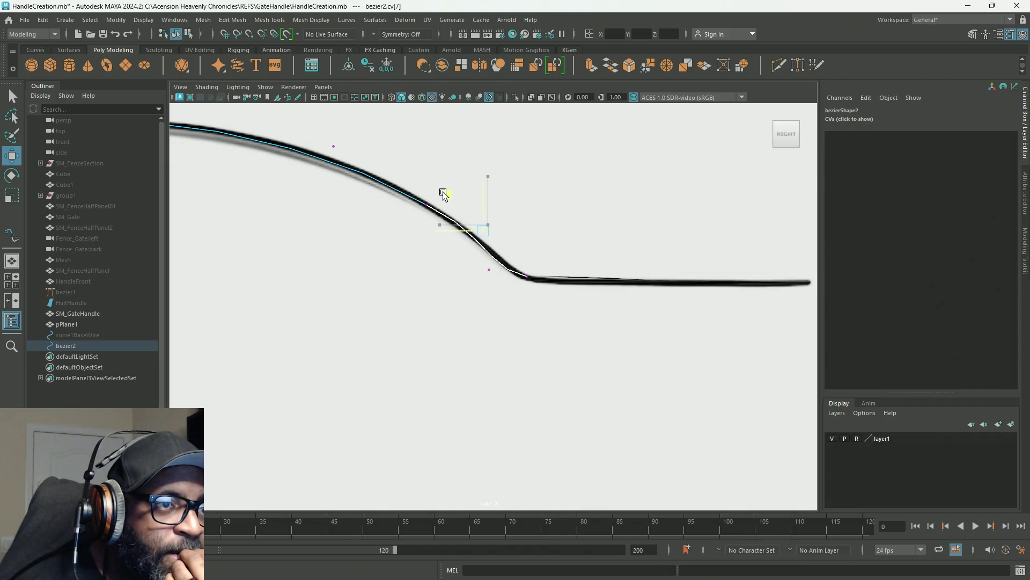
middle_click_drag(444, 193, 454, 197)
key("Right")
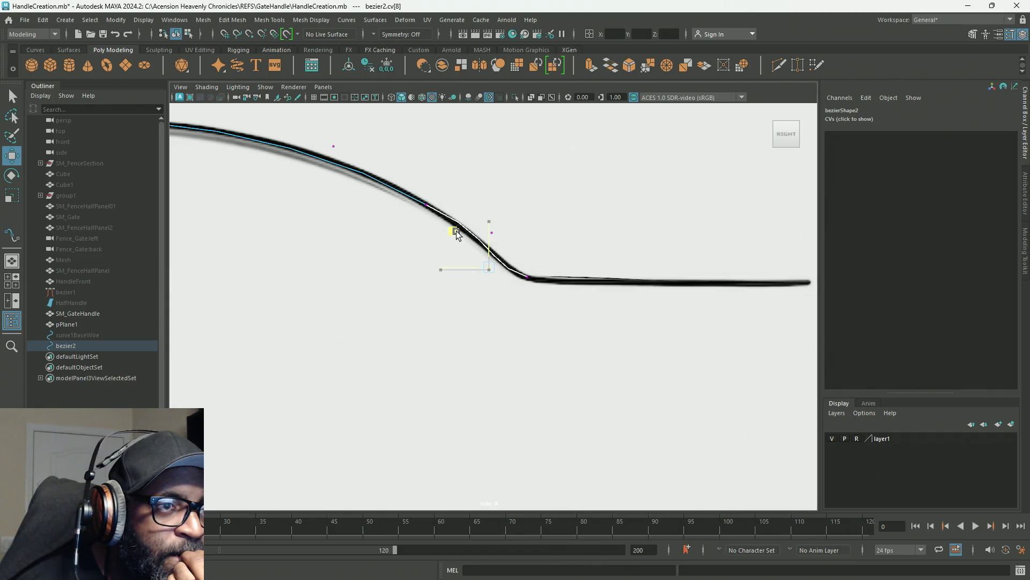
key("Left")
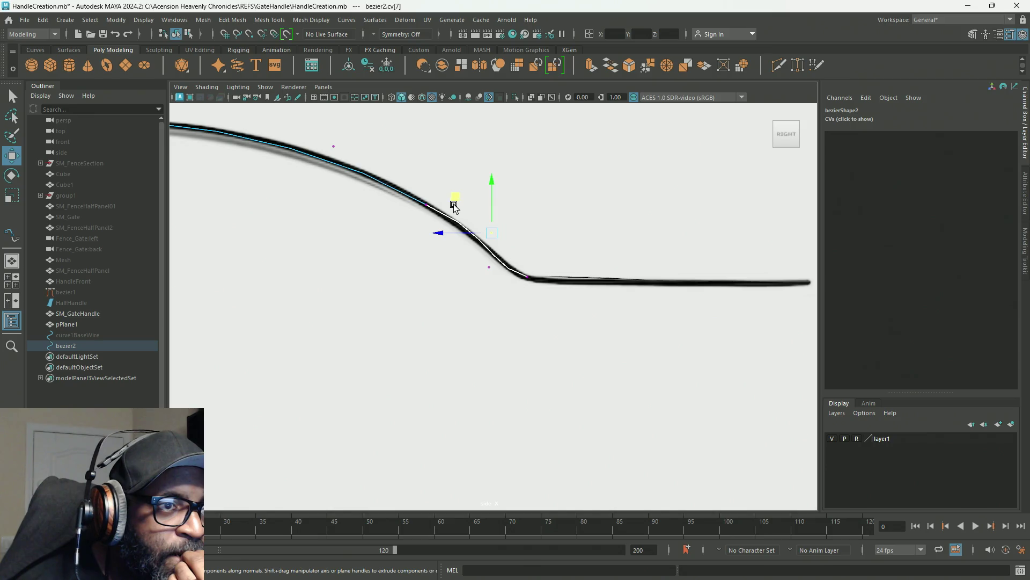
key("d")
key("Left")
key("d")
left_click_drag(392, 170, 386, 165)
key("d")
key("Right")
key("d")
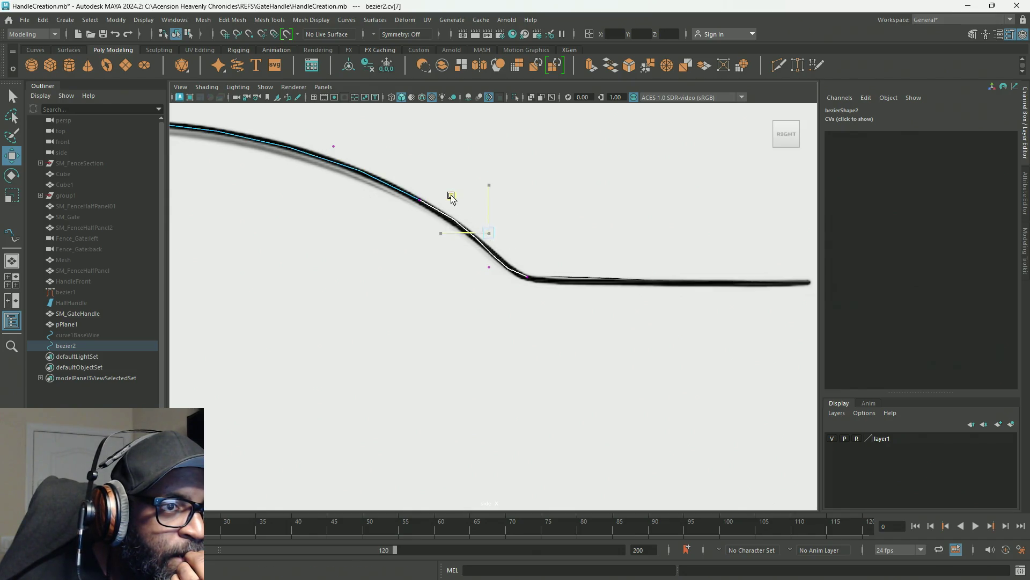
key("d")
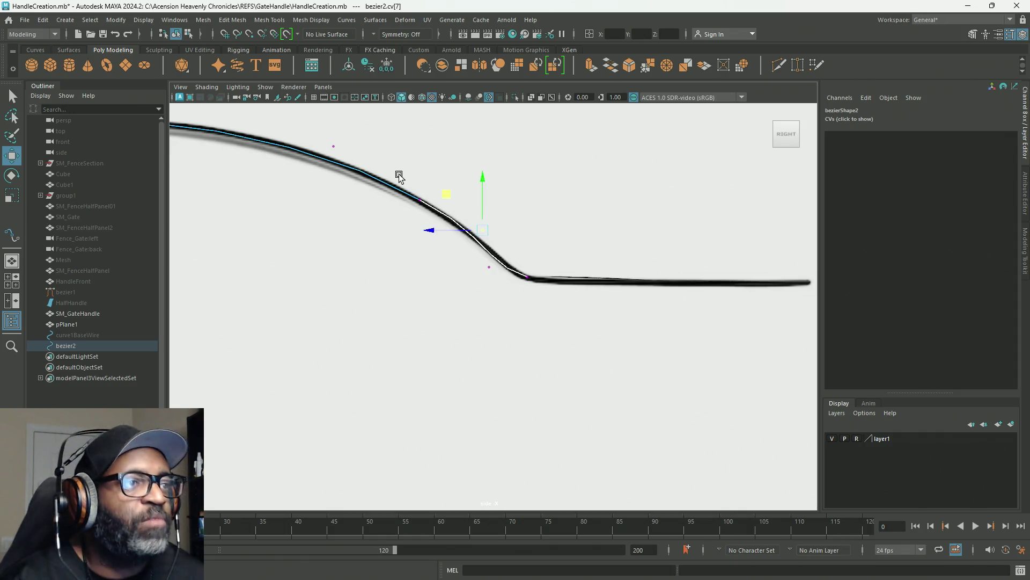
Step: Select the control points at the arch's top and step to cv[5]
middle_click_drag(416, 274, 655, 294, "alt")
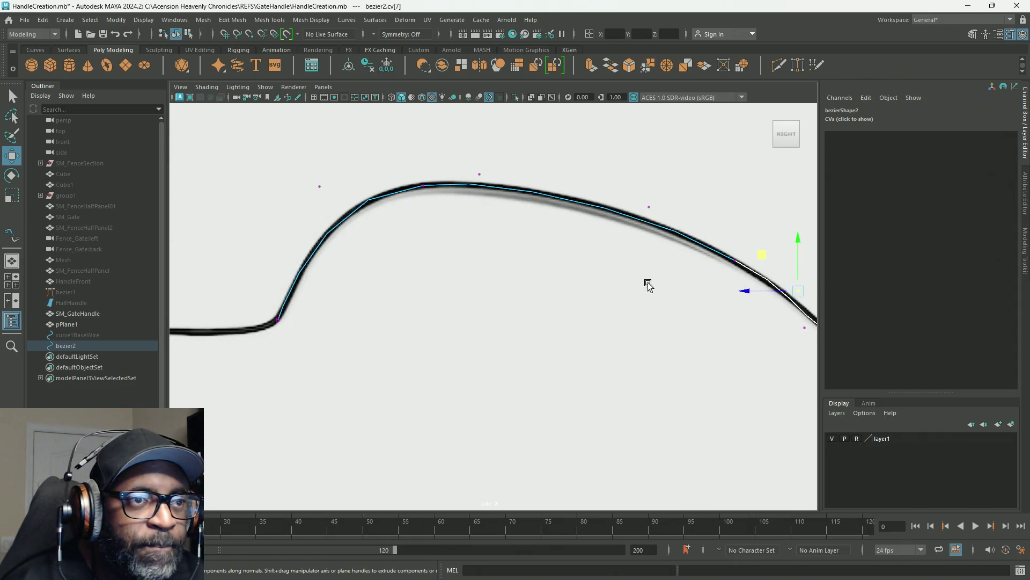
mouse_move(532, 144)
left_mouse_down()
mouse_move(423, 228)
mouse_move(466, 215)
left_mouse_up()
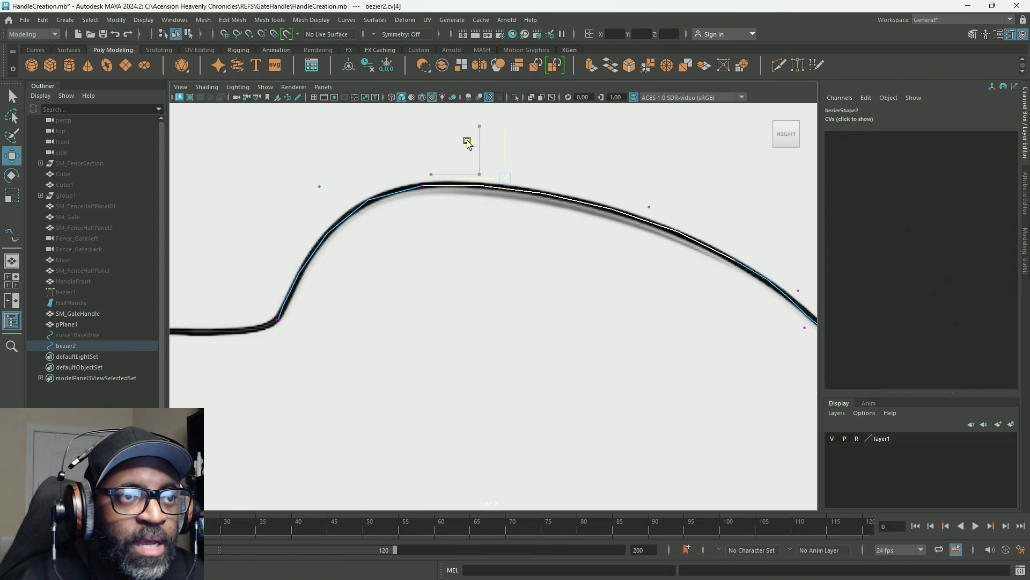
key("Right")
mouse_move(605, 256)
middle_mouse_down("alt")
mouse_move(583, 257)
mouse_move(545, 292)
middle_mouse_up("alt")
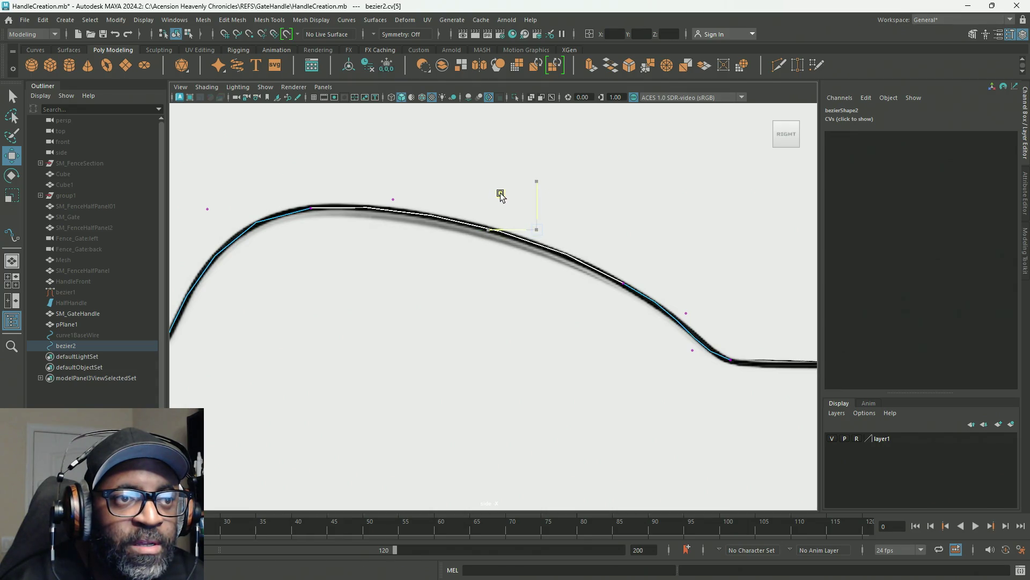
mouse_move(496, 212)
left_mouse_down("alt")
mouse_move(510, 292)
mouse_move(410, 237)
mouse_move(520, 276)
left_mouse_up("alt")
Step: Nudge cv[2] slightly left, then select the start points cv[0:1]
middle_click_drag(382, 220, 449, 270, "alt")
left_click_drag(417, 177, 494, 230)
left_click_drag(418, 173, 409, 166)
mouse_move(507, 311)
middle_mouse_down("alt")
mouse_move(549, 271)
mouse_move(585, 267)
middle_mouse_up("alt")
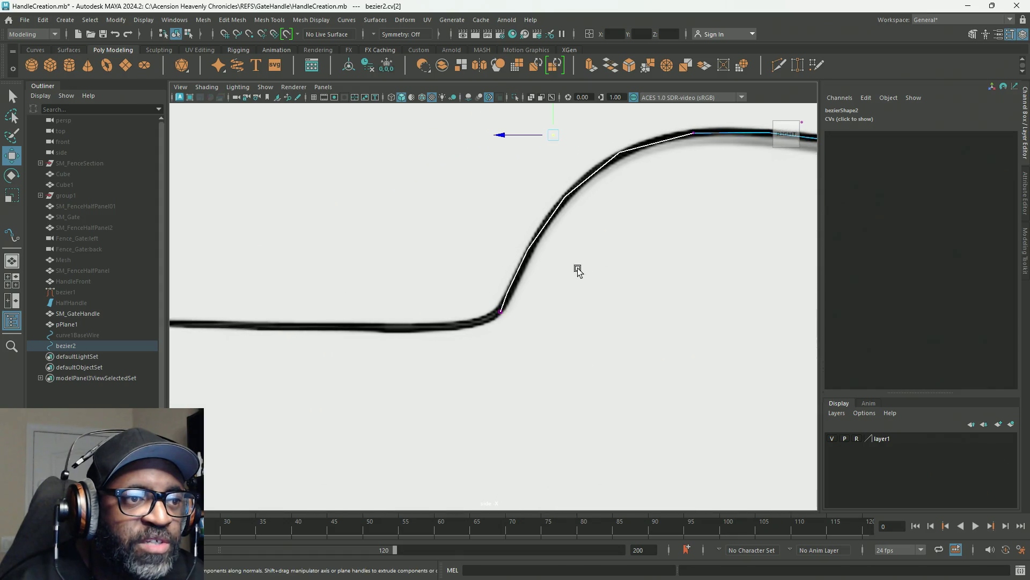
mouse_move(534, 338)
left_mouse_down()
mouse_move(462, 290)
mouse_move(467, 278)
left_mouse_up()
Step: In the maximized perspective view, slide the start CV down-left to reshape the bend
key("space")
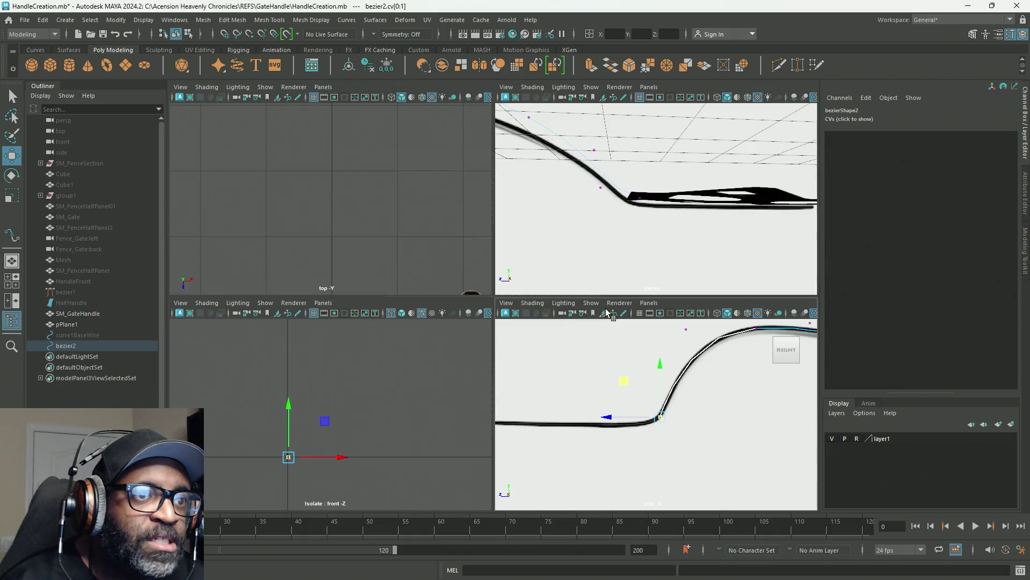
key("space")
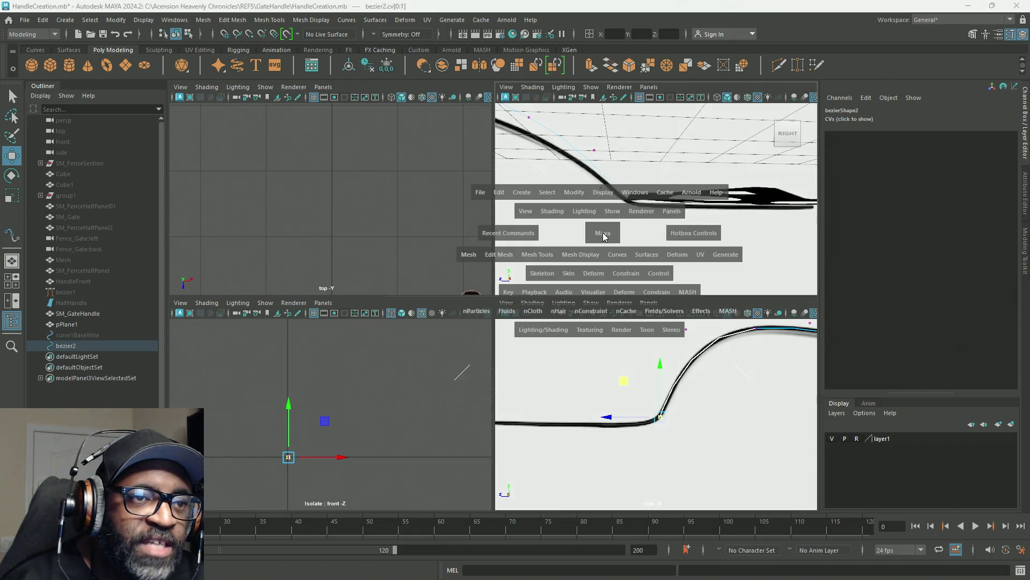
mouse_move(353, 342)
left_mouse_down("alt")
mouse_move(308, 352)
mouse_move(678, 338)
mouse_move(515, 320)
left_mouse_up("alt")
mouse_move(515, 320)
right_mouse_down("alt")
mouse_move(679, 338)
mouse_move(609, 325)
right_mouse_up("alt")
middle_click_drag(505, 249, 478, 271)
Step: Back in the maximized side view, move cv[2] to refine the rising bend
key("space")
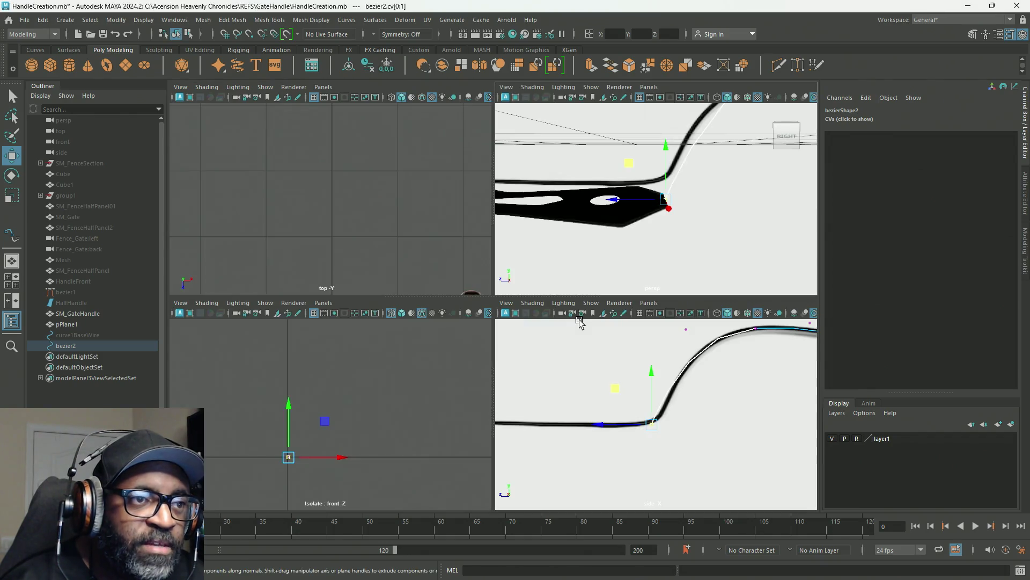
key("space")
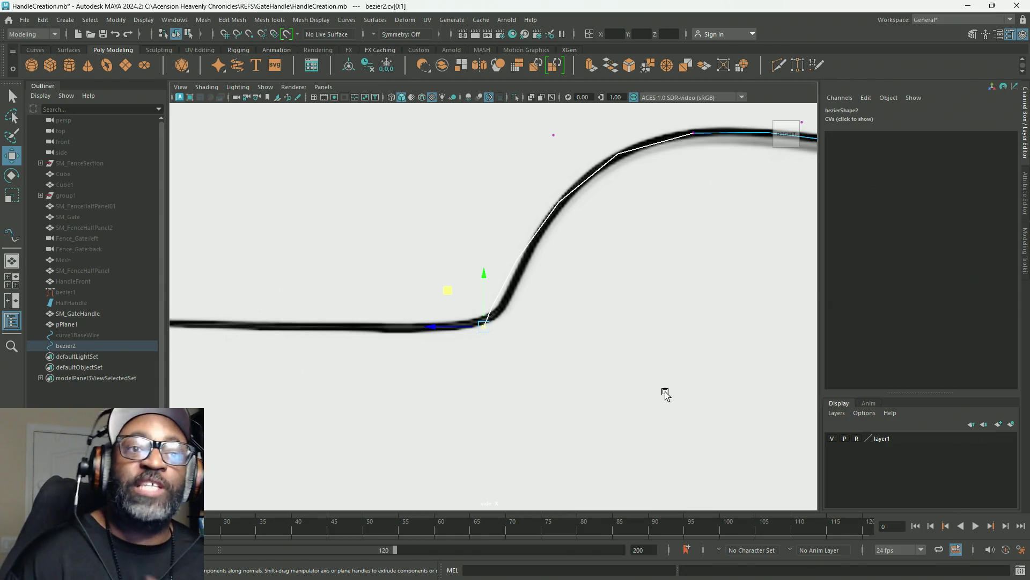
left_click_drag(539, 142, 497, 181)
scroll(595, 232, "down", 5)
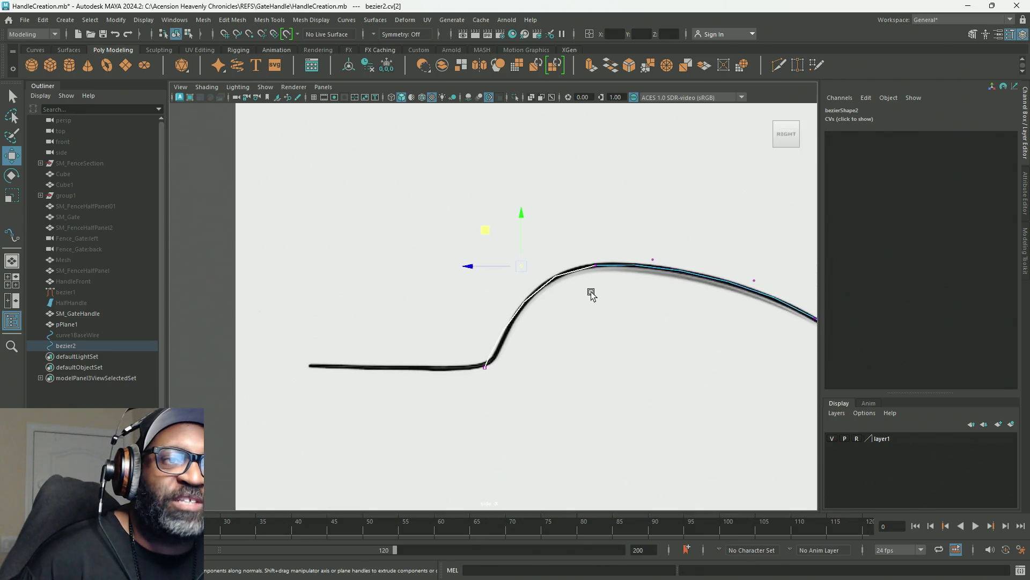
scroll(679, 387, "up", 4)
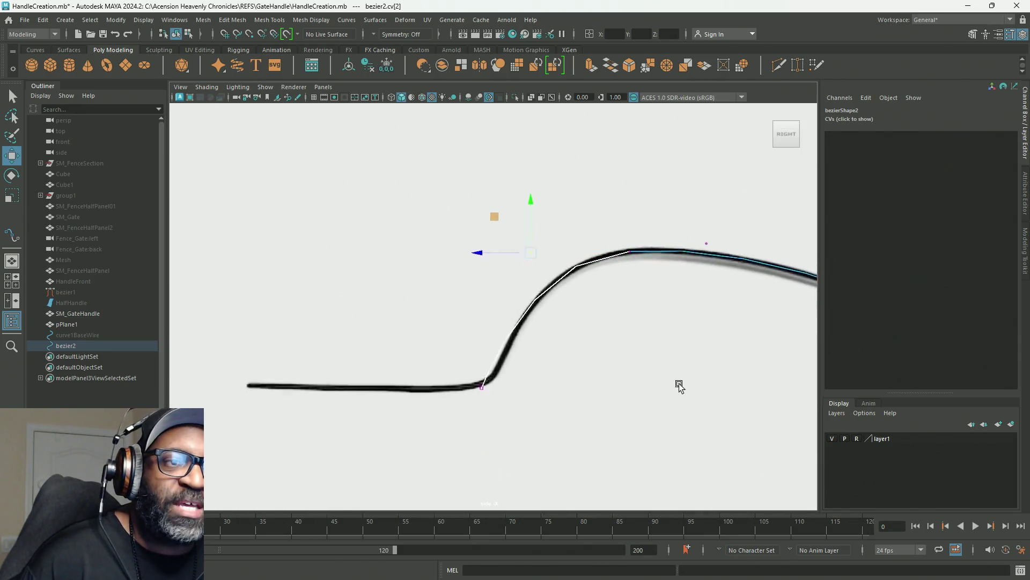
scroll(680, 387, "up", 2)
mouse_move(515, 180)
left_mouse_down()
mouse_move(471, 237)
mouse_move(432, 333)
mouse_move(475, 348)
mouse_move(489, 203)
mouse_move(506, 196)
left_mouse_up()
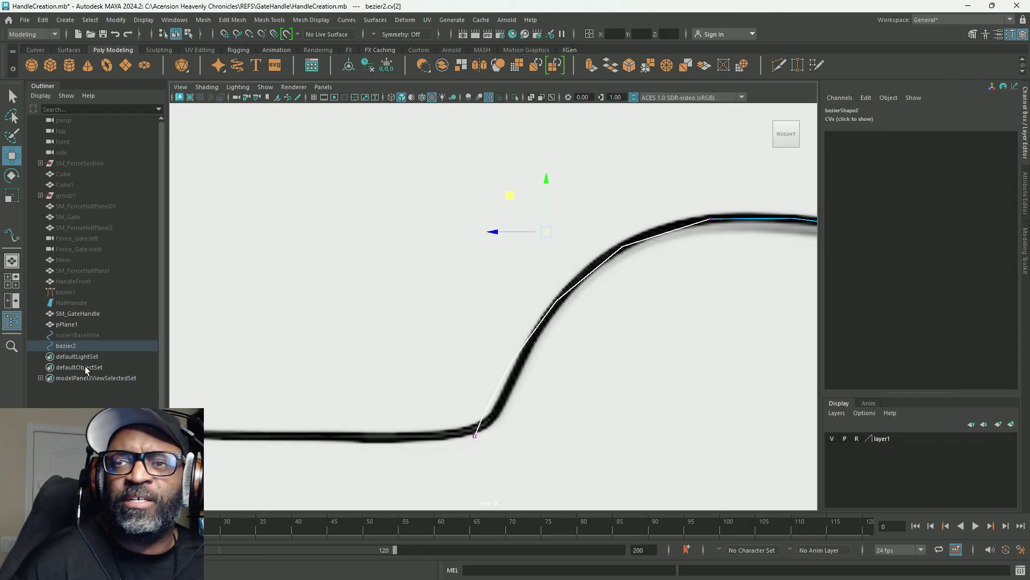
mouse_move(22, 578)
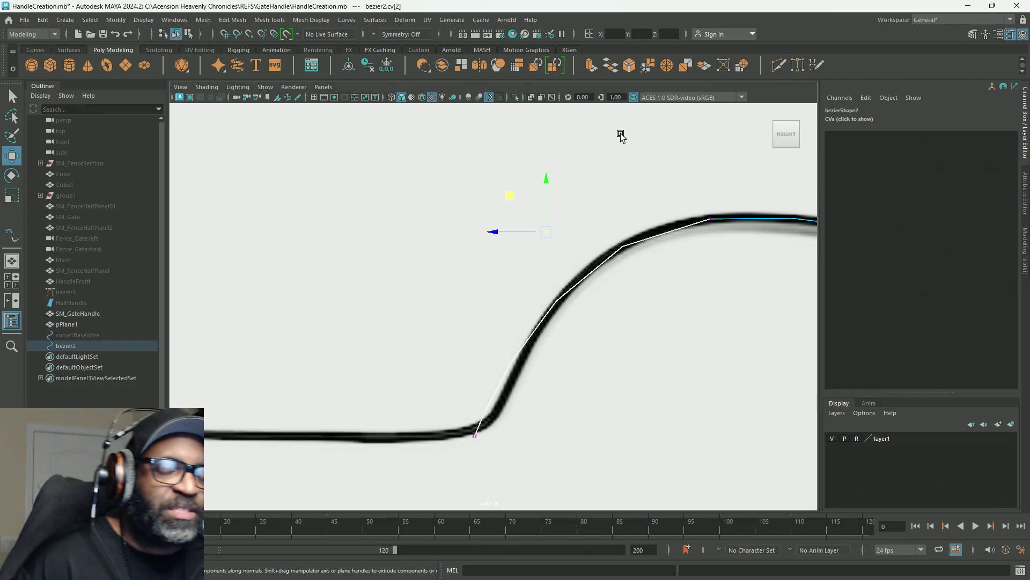
middle_click_drag(628, 356, 552, 344, "alt")
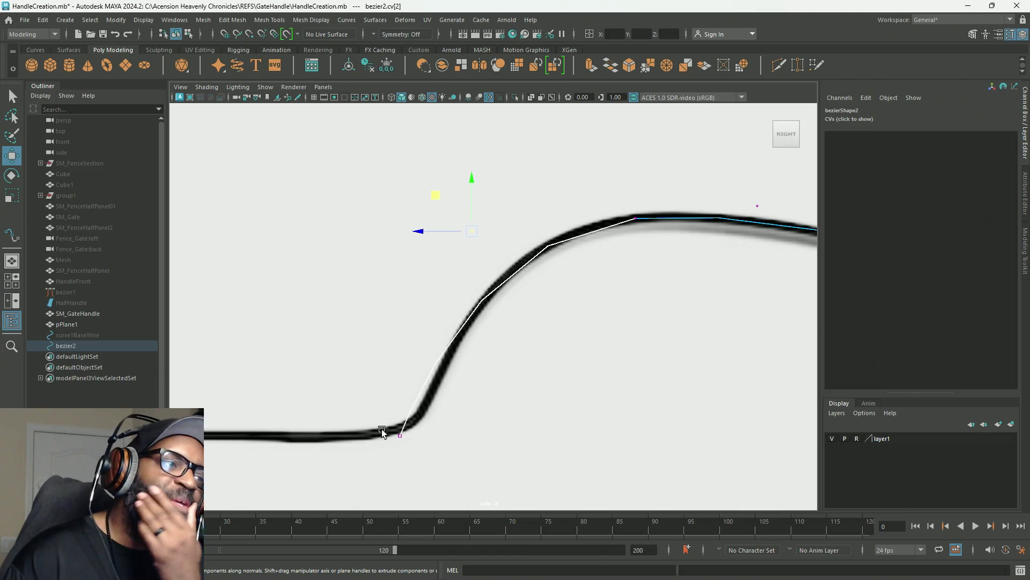
Step: Run Curves > Add Points Tool on bezier2, then press Enter to finish and return to object selection
left_click(352, 20)
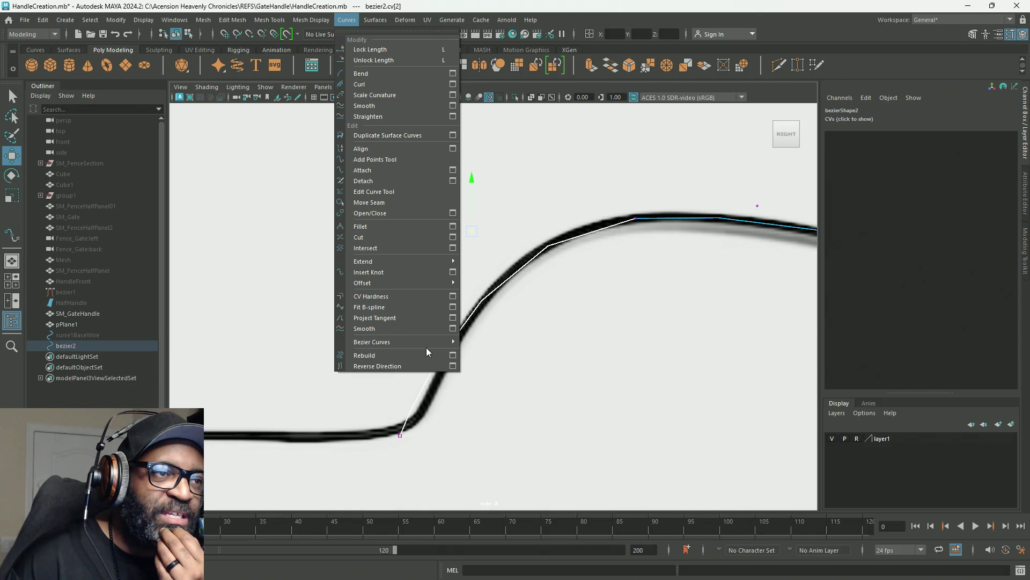
left_click(385, 160)
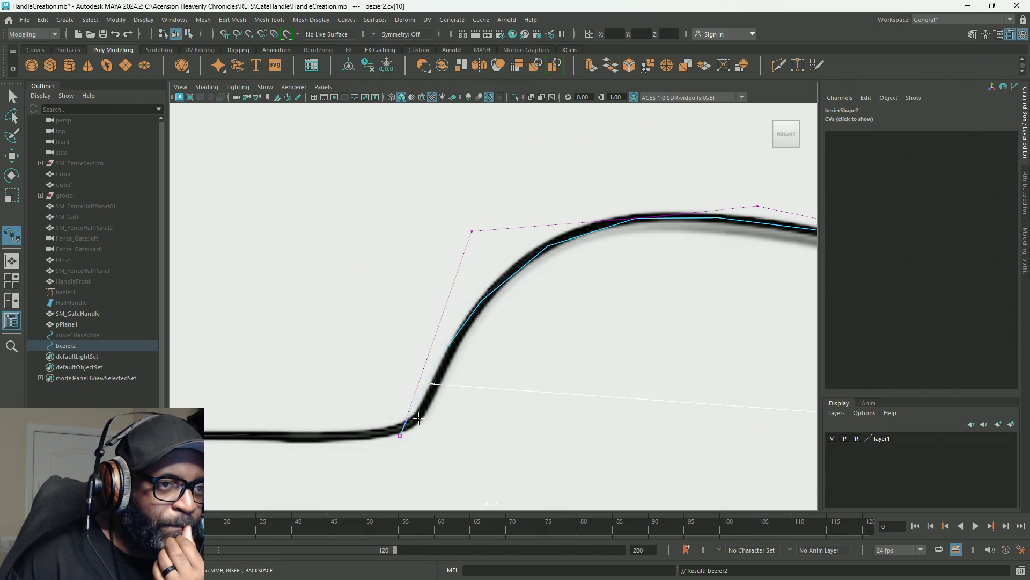
middle_click_drag(549, 361, 280, 259, "alt")
scroll(376, 273, "down", 3)
right_click_drag(518, 292, 782, 345, "alt")
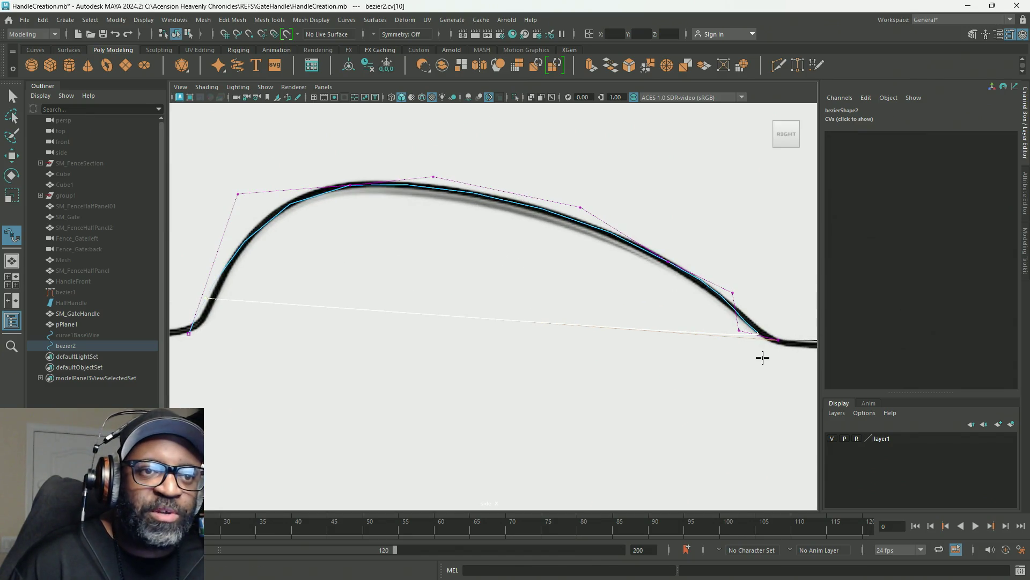
mouse_move(456, 359)
middle_mouse_down("alt")
mouse_move(457, 320)
mouse_move(588, 332)
middle_mouse_up("alt")
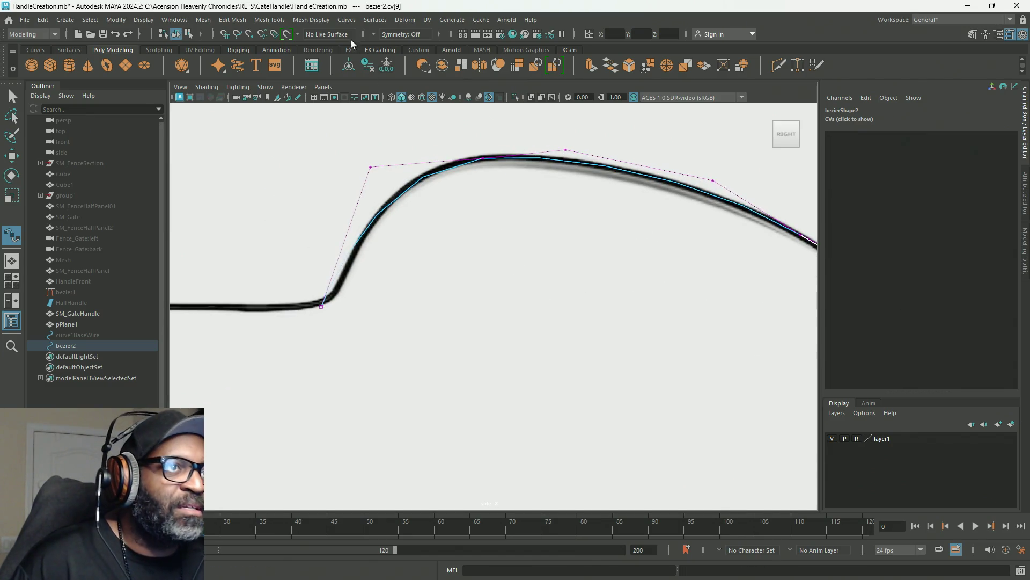
left_click(346, 20)
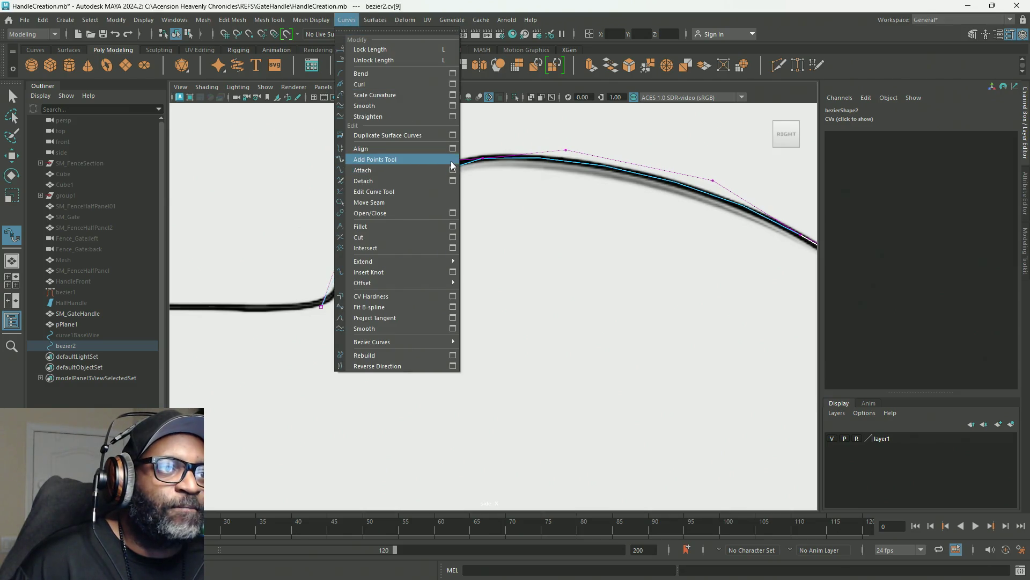
left_click(443, 160)
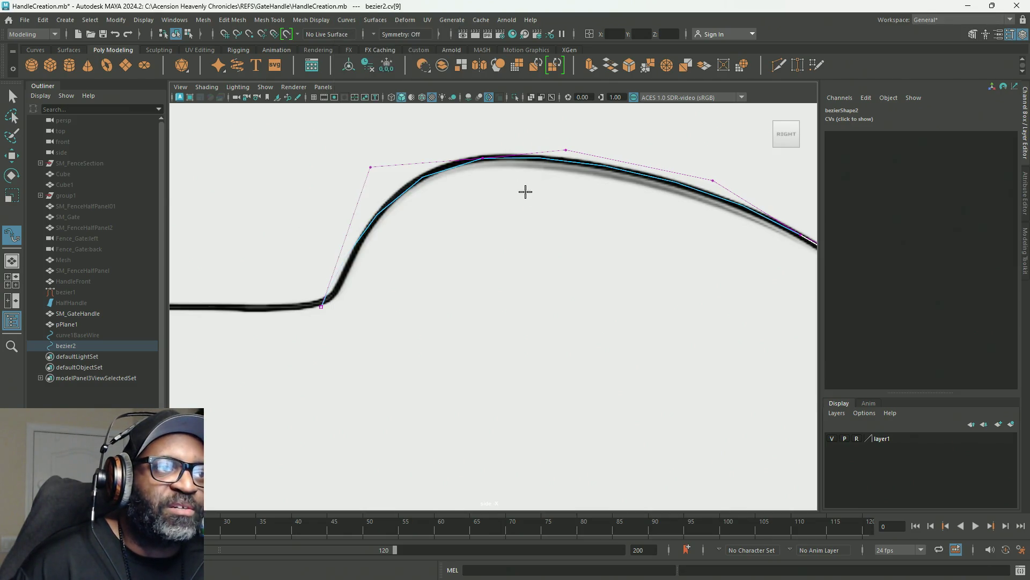
key("Return")
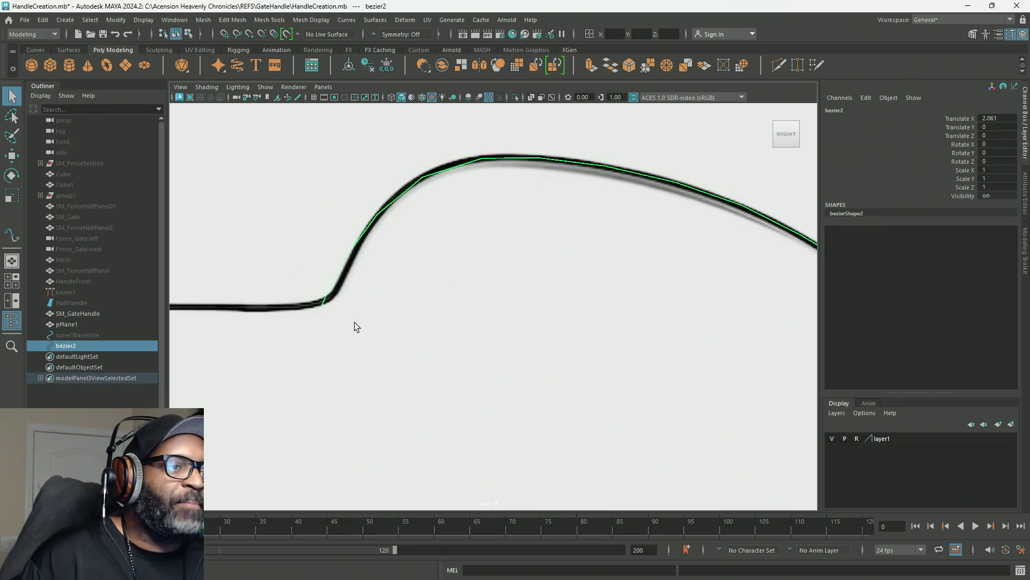
left_click(347, 19)
left_click(437, 353)
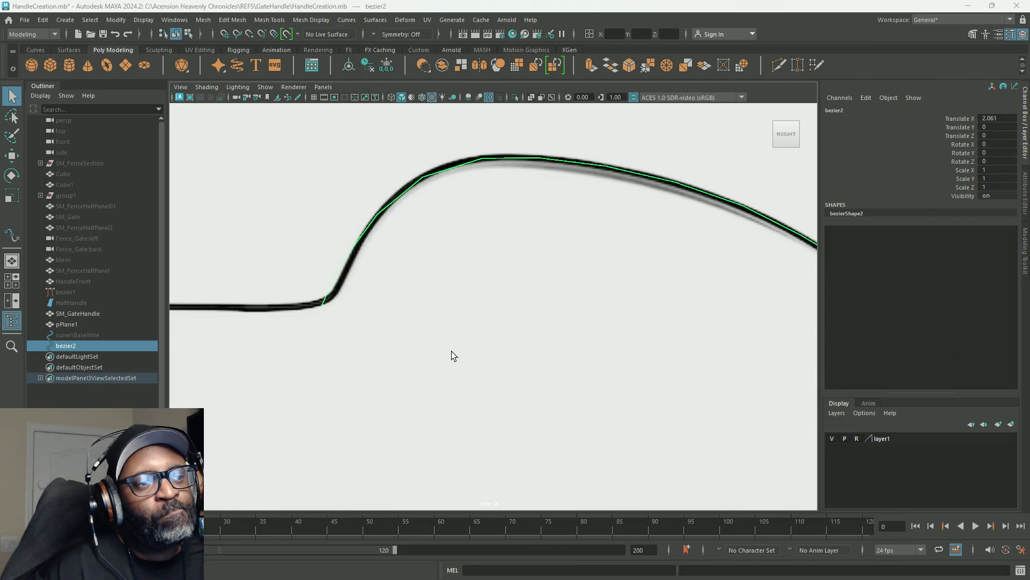